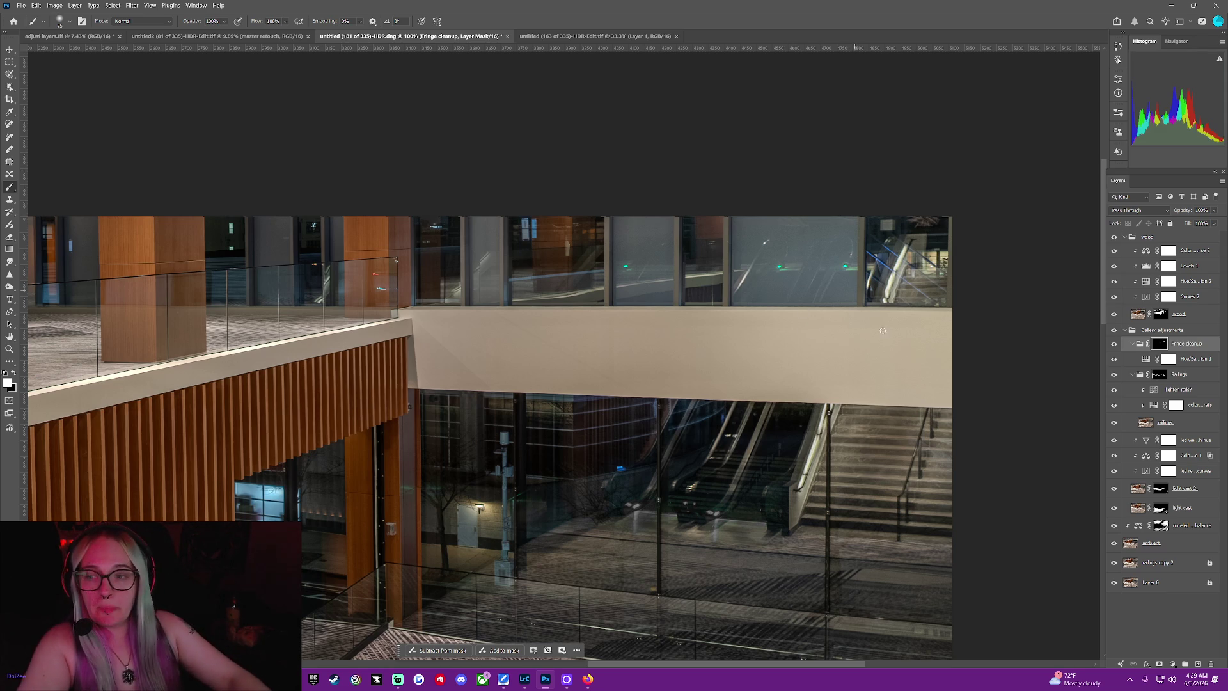
{"action": "scroll", "coordinate": [896, 350], "scroll_direction": "down", "scroll_amount": 1}
{"action": "scroll", "coordinate": [897, 351], "scroll_direction": "down", "scroll_amount": 1}
{"action": "scroll", "coordinate": [897, 351], "scroll_direction": "up", "scroll_amount": 1}
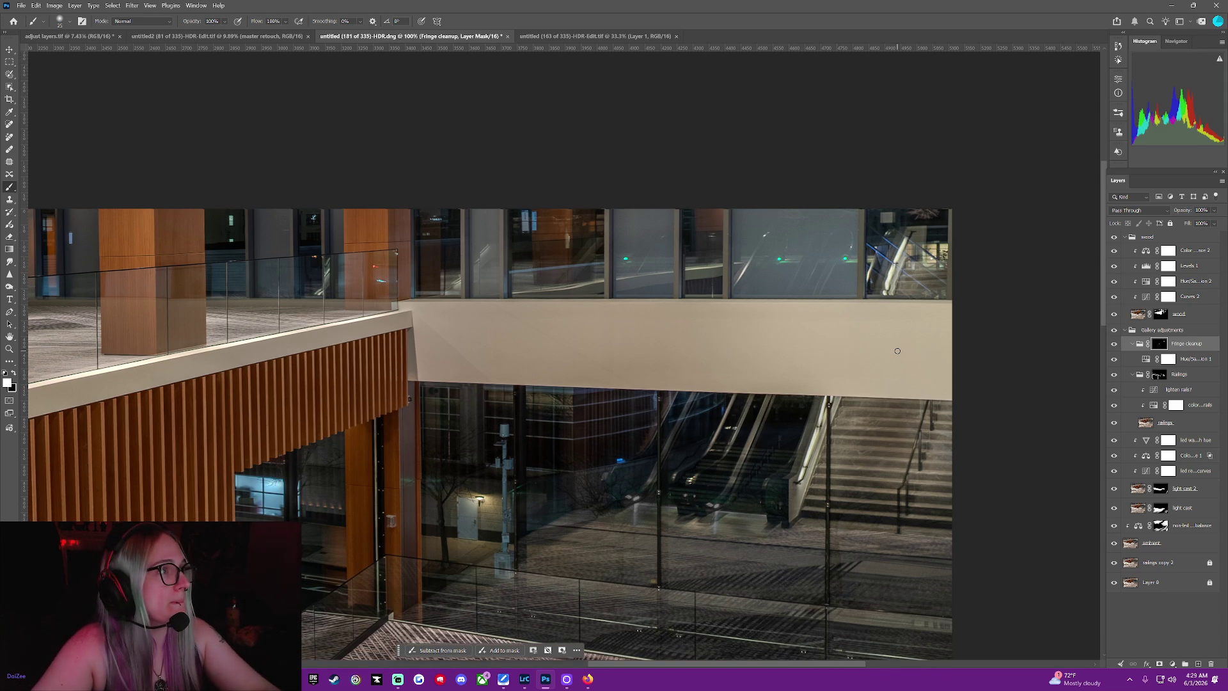
Lower the brush opacity to 47% for softer fringe-mask painting
{"action": "left_click_drag", "start_coordinate": [206, 19], "coordinate": [182, 20]}
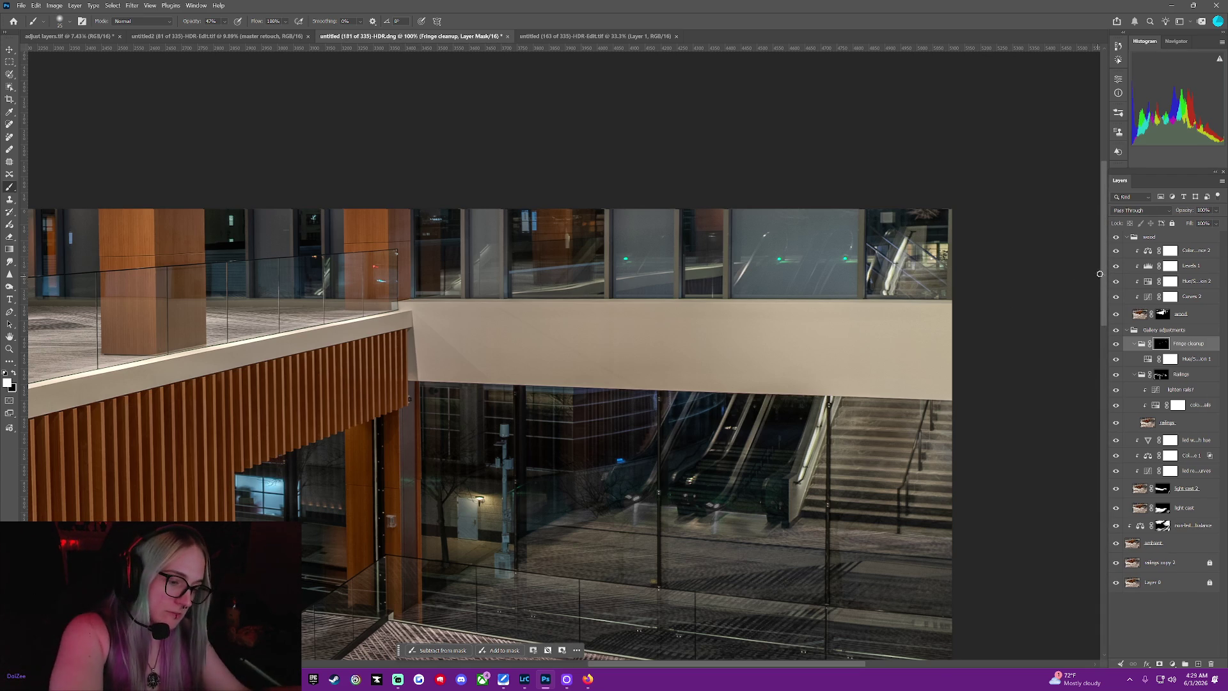
{"action": "left_click_drag", "start_coordinate": [1101, 271], "coordinate": [1086, 403]}
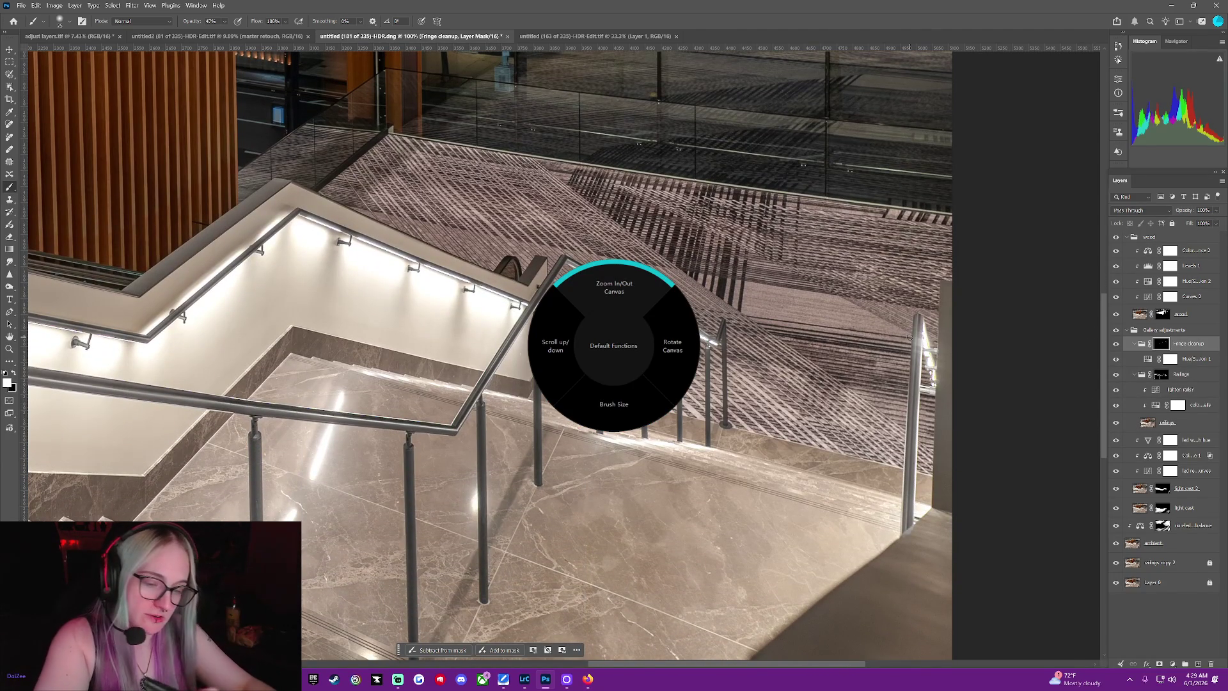
{"action": "scroll", "coordinate": [827, 418], "scroll_direction": "up", "scroll_amount": 5}
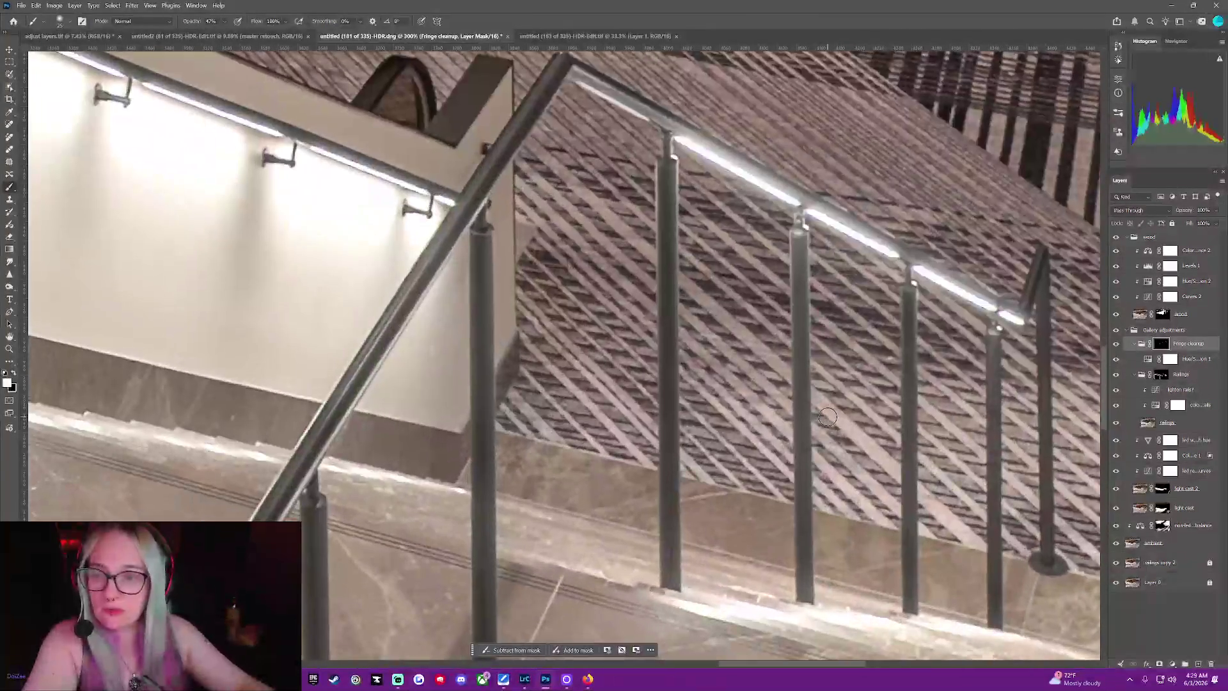
{"action": "scroll", "coordinate": [827, 417], "scroll_direction": "up", "scroll_amount": 2}
{"action": "scroll", "coordinate": [827, 418], "scroll_direction": "up", "scroll_amount": 2}
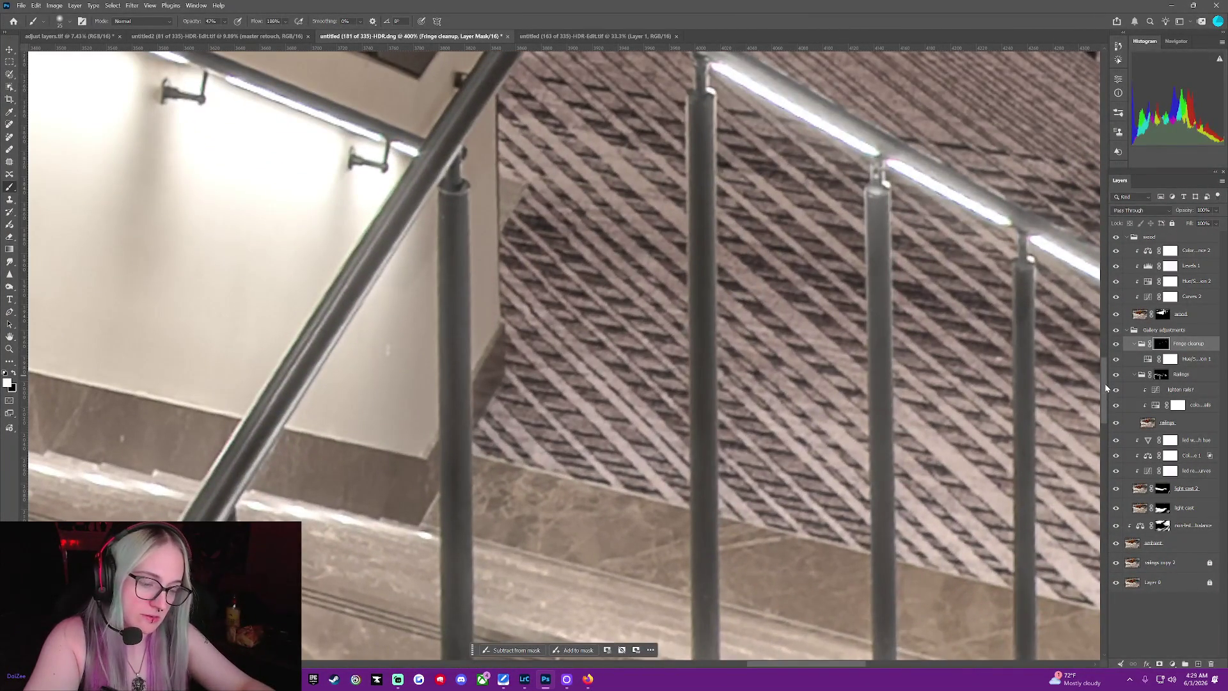
{"action": "scroll", "coordinate": [669, 341], "scroll_direction": "up", "scroll_amount": 1}
{"action": "scroll", "coordinate": [669, 341], "scroll_direction": "up", "scroll_amount": 1}
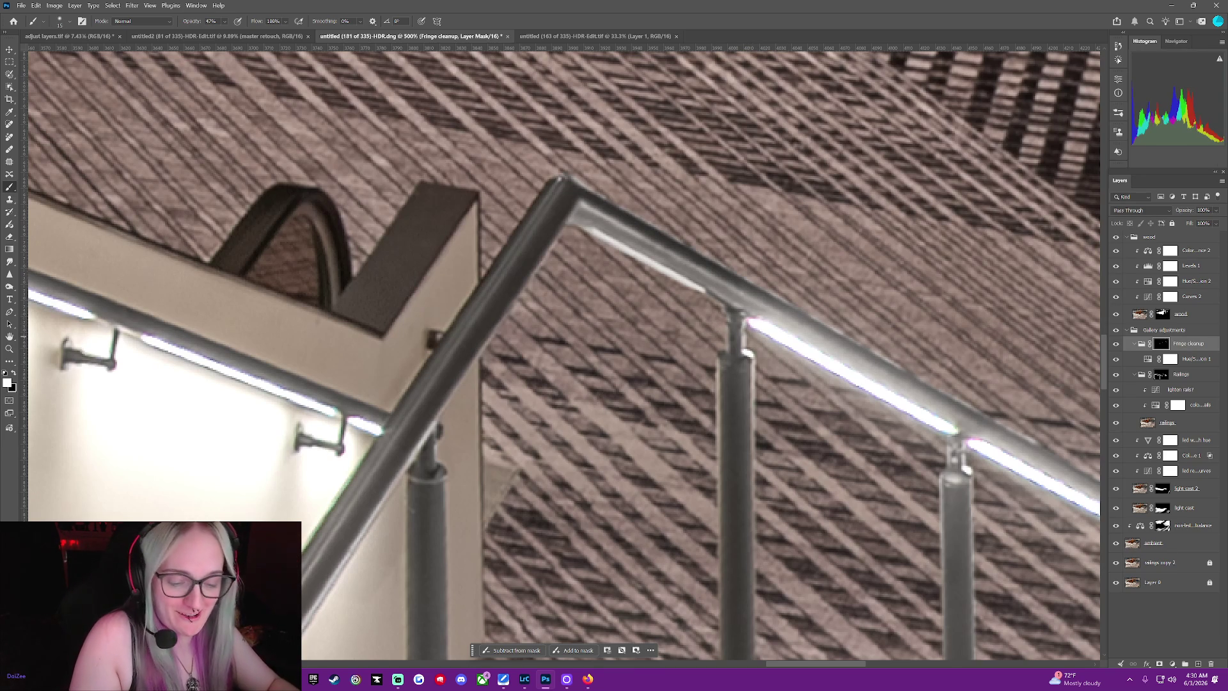
{"action": "key", "text": "ctrl+2"}
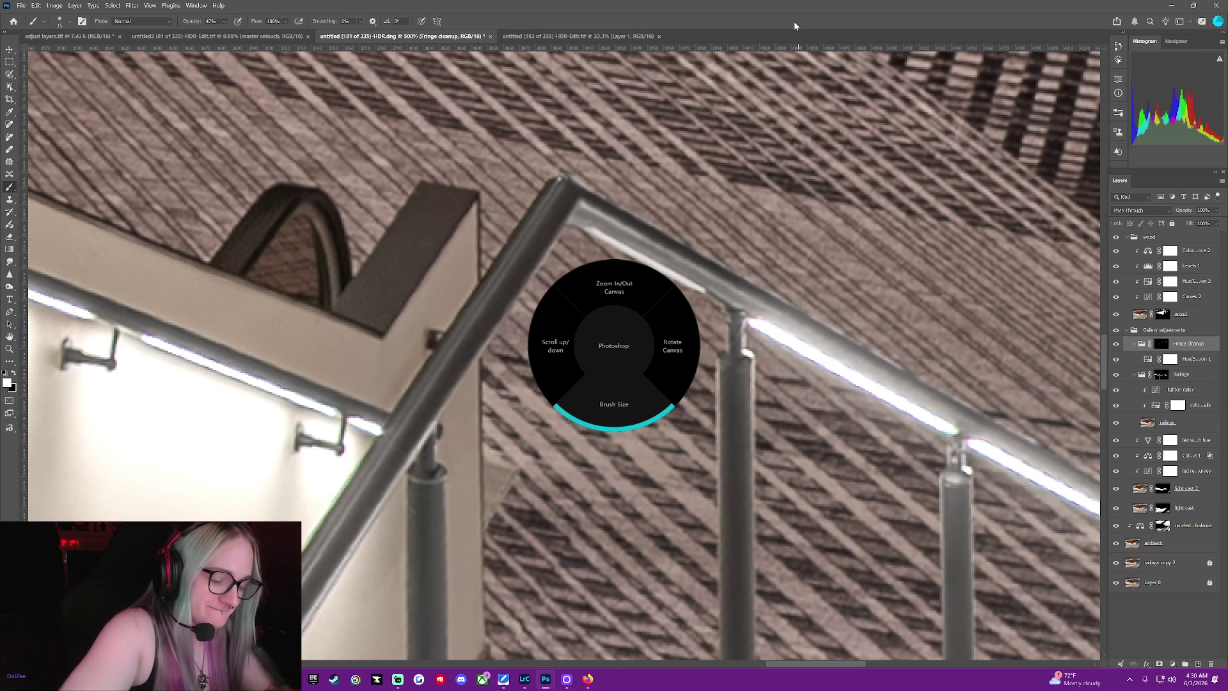
{"action": "left_click", "coordinate": [616, 398]}
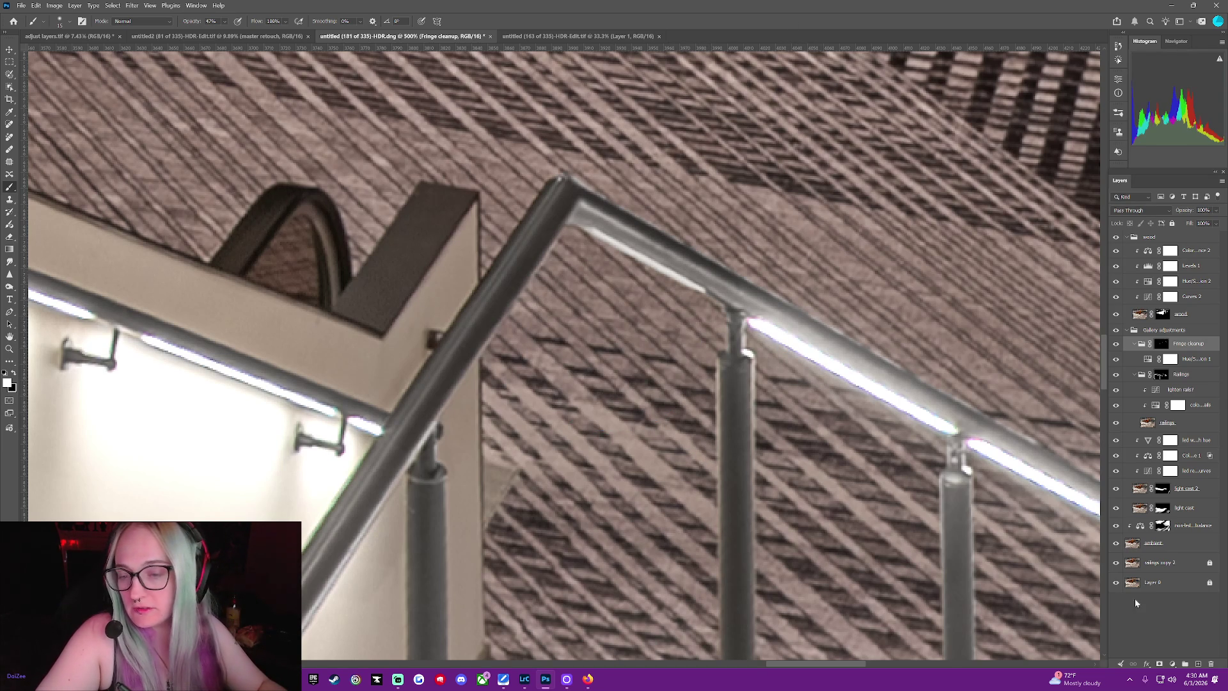
{"action": "left_click", "coordinate": [1155, 622]}
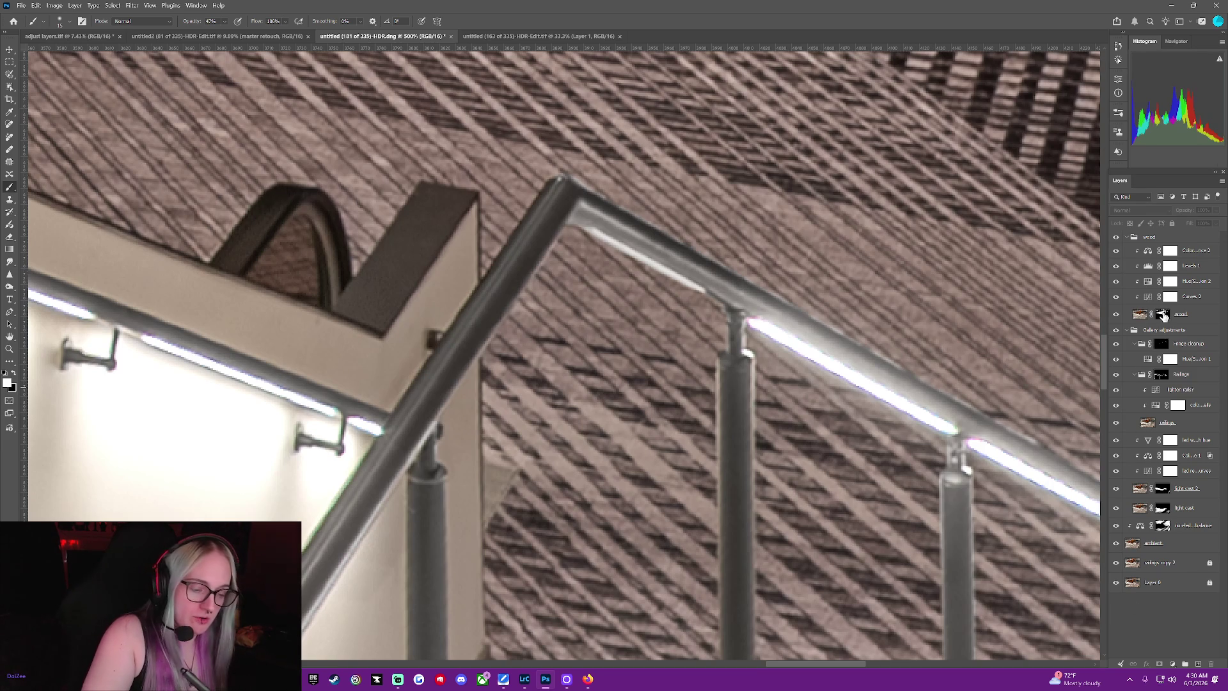
{"action": "left_click", "coordinate": [1167, 344]}
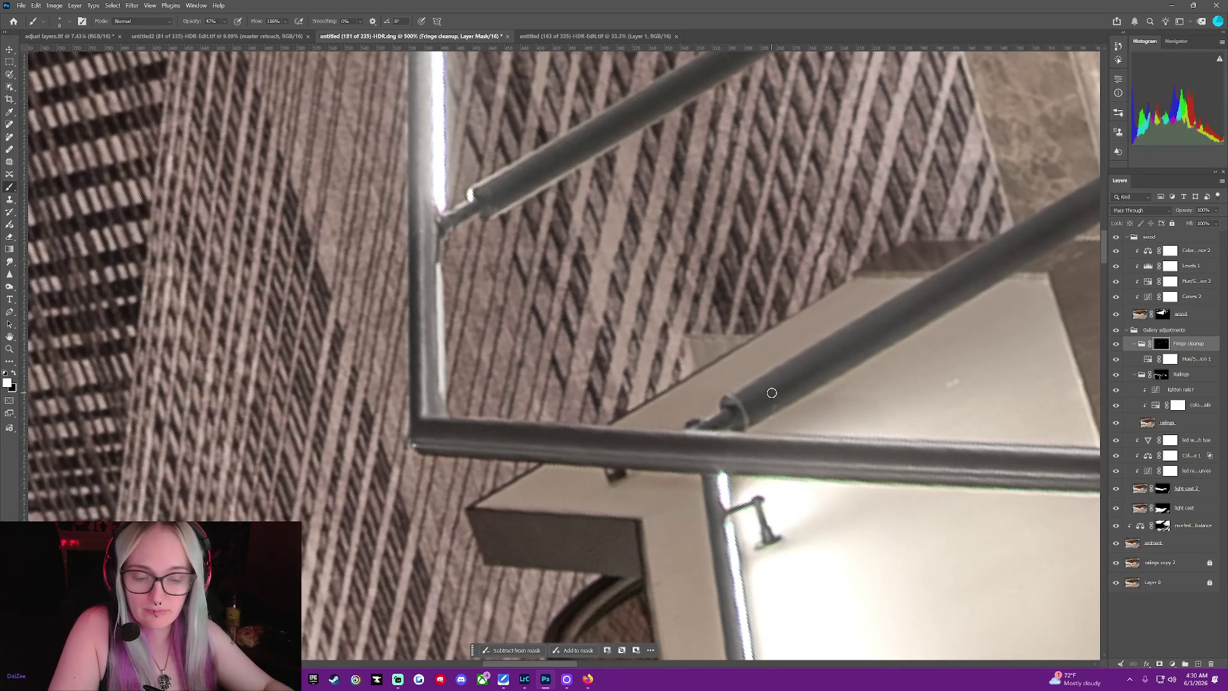
{"action": "scroll", "coordinate": [771, 393], "scroll_direction": "down", "scroll_amount": 5}
{"action": "scroll", "coordinate": [772, 393], "scroll_direction": "down", "scroll_amount": 5}
{"action": "scroll", "coordinate": [772, 392], "scroll_direction": "down", "scroll_amount": 5}
{"action": "scroll", "coordinate": [771, 393], "scroll_direction": "down", "scroll_amount": 5}
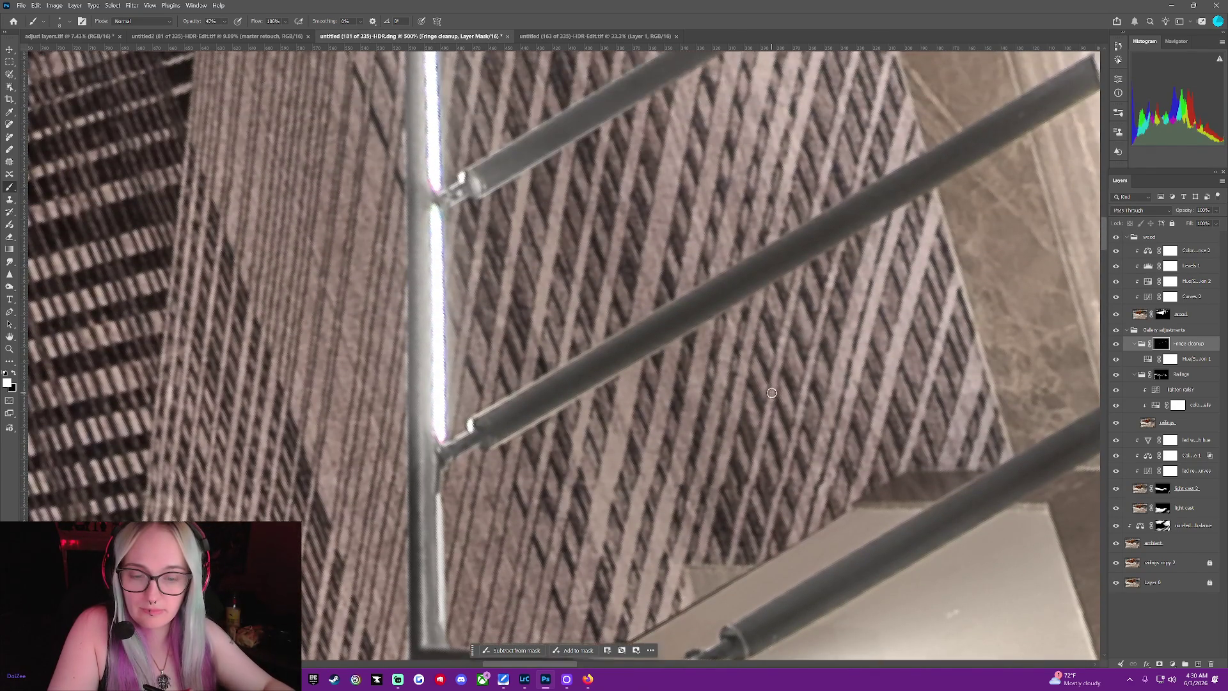
{"action": "scroll", "coordinate": [772, 392], "scroll_direction": "up", "scroll_amount": 1}
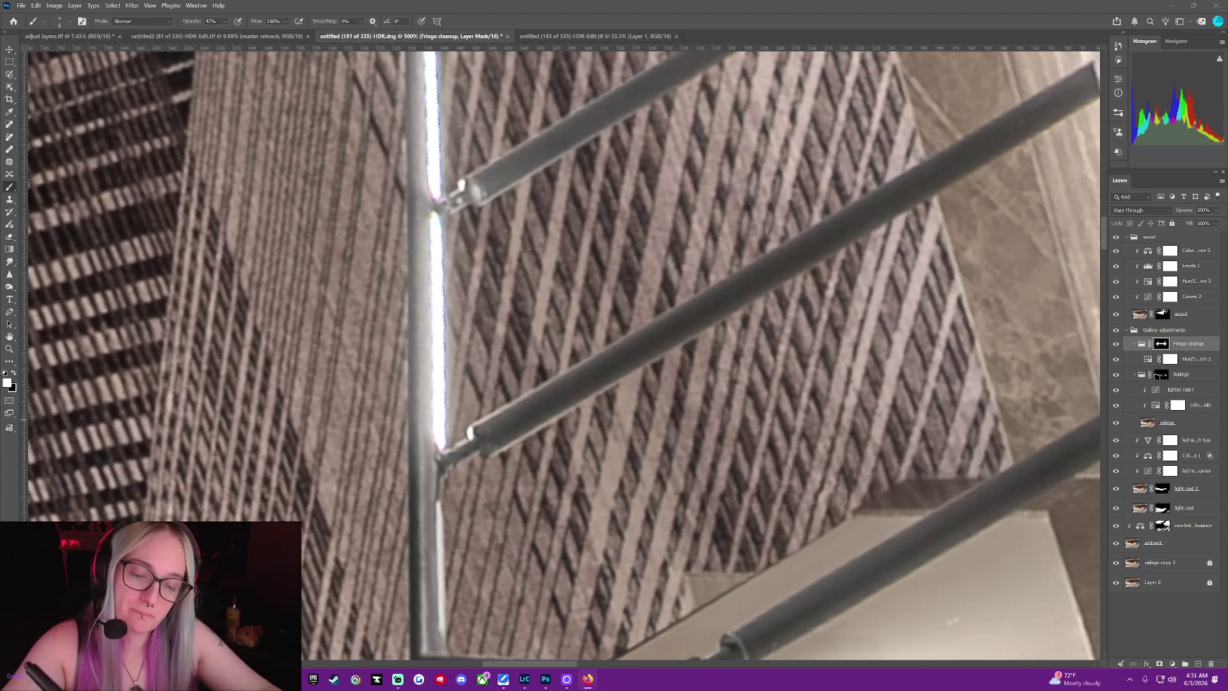
Undo the unwanted mask change, restore 100% brush opacity, and select Hue/Saturation 1
{"action": "key", "text": "ctrl+i"}
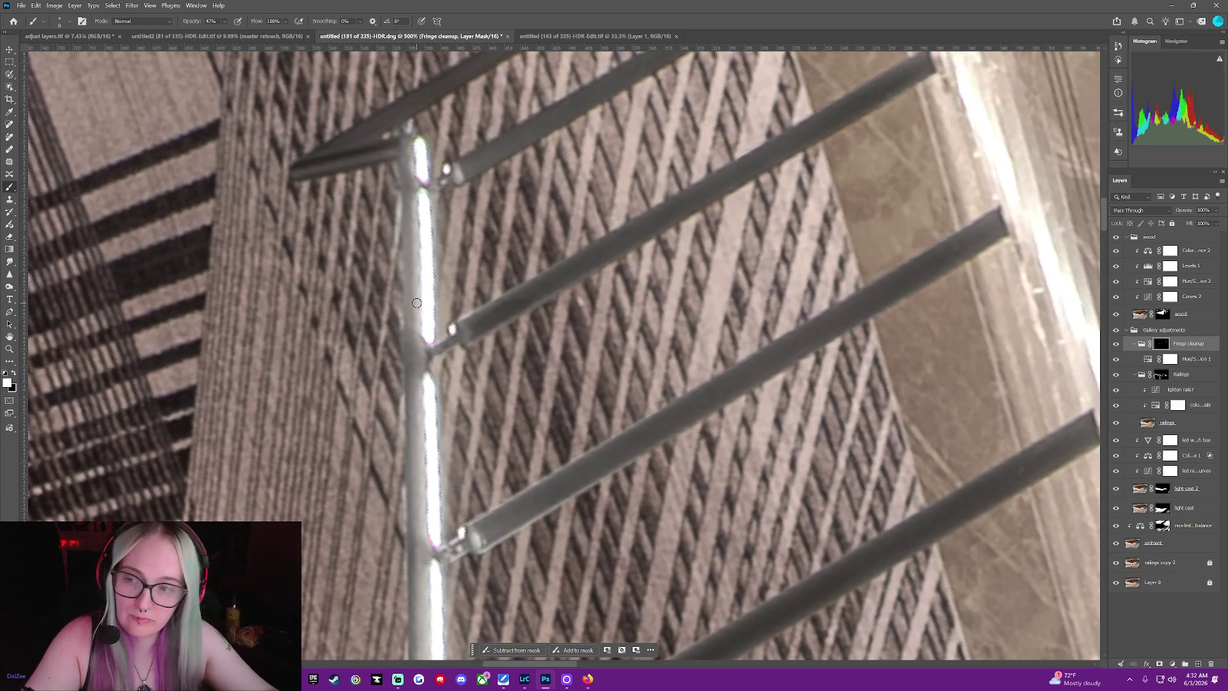
{"action": "scroll", "coordinate": [415, 293], "scroll_direction": "up", "scroll_amount": 3}
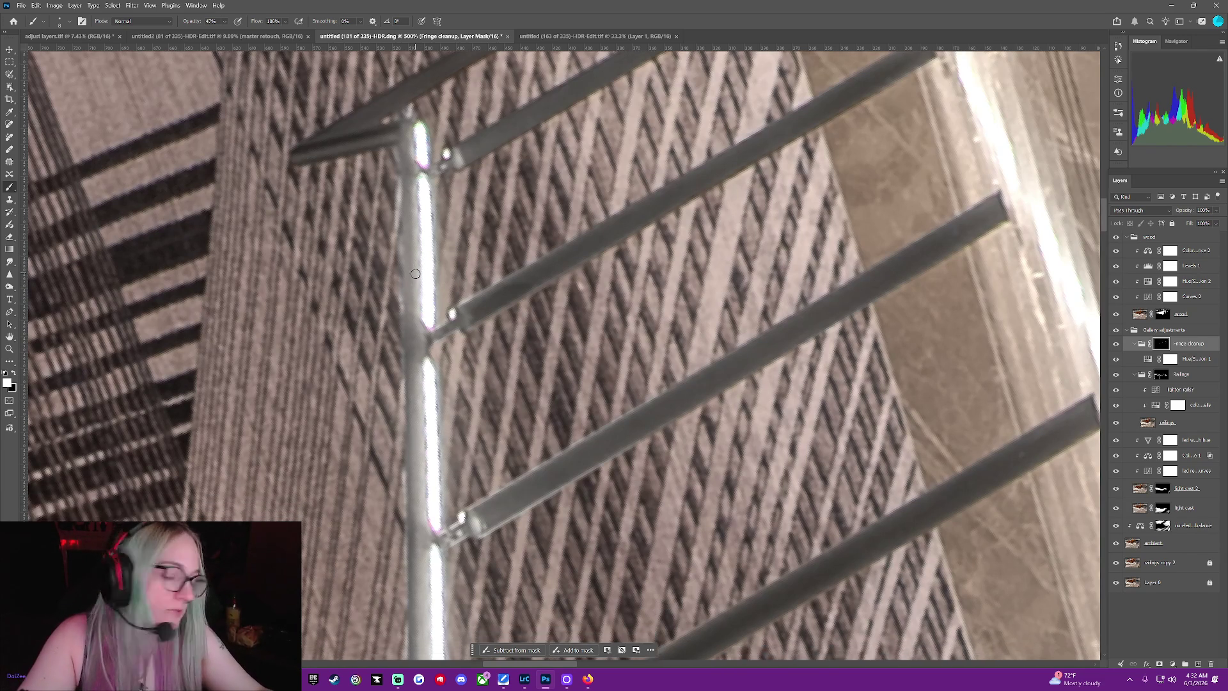
{"action": "scroll", "coordinate": [413, 283], "scroll_direction": "up", "scroll_amount": 3}
{"action": "scroll", "coordinate": [414, 277], "scroll_direction": "up", "scroll_amount": 2}
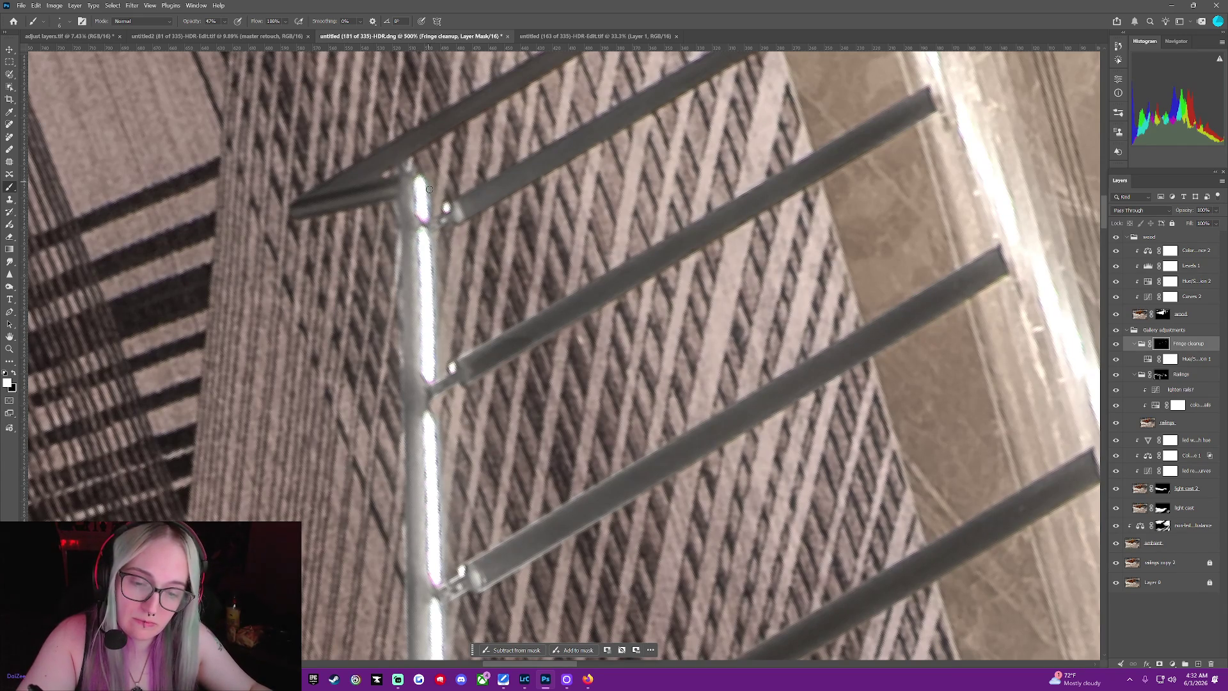
{"action": "key", "text": "0"}
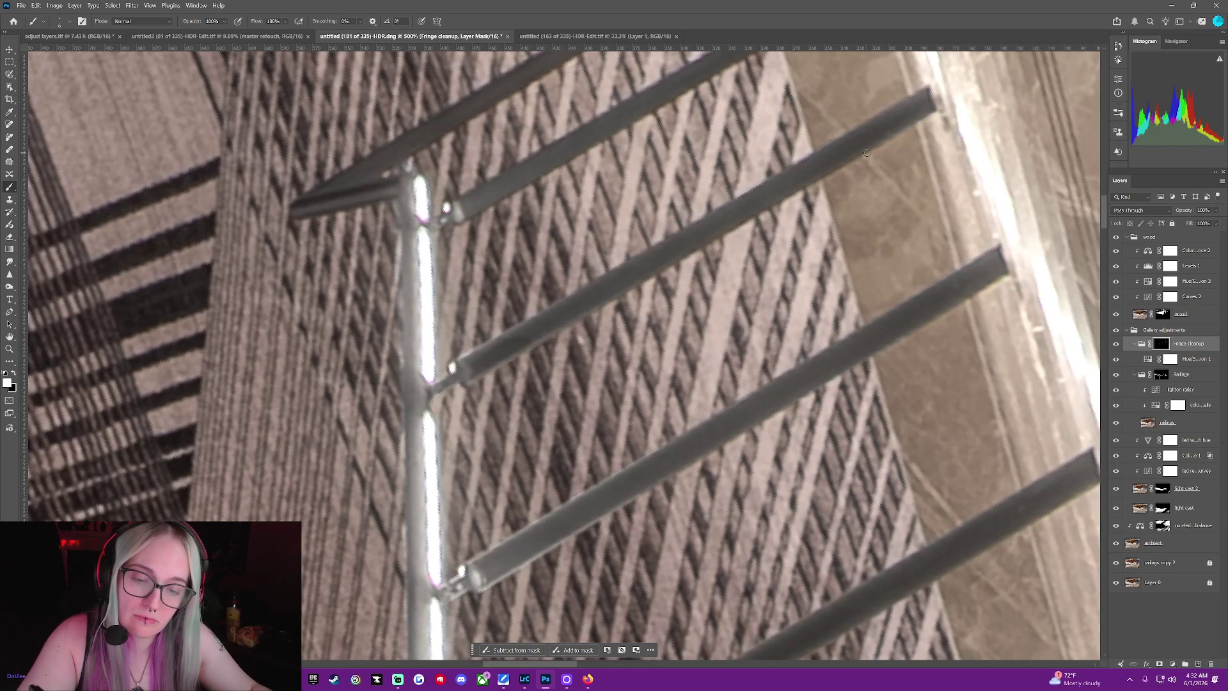
{"action": "key", "text": "alt+bracketleft"}
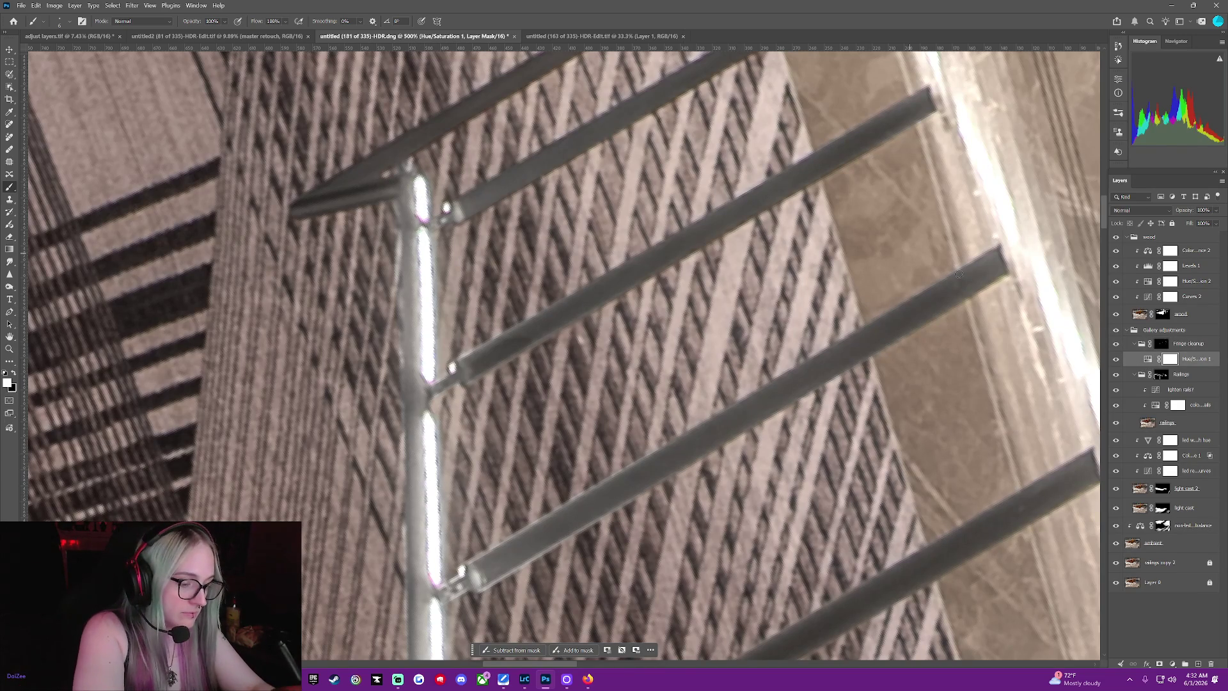
Adjust the Hue/Saturation correction's saturation, then paint the fringe fix onto the railing post
{"action": "left_click", "coordinate": [1147, 358]}
{"action": "mouse_move", "coordinate": [951, 170]}
{"action": "left_mouse_down"}
{"action": "mouse_move", "coordinate": [1022, 170]}
{"action": "mouse_move", "coordinate": [1001, 177]}
{"action": "left_mouse_up"}
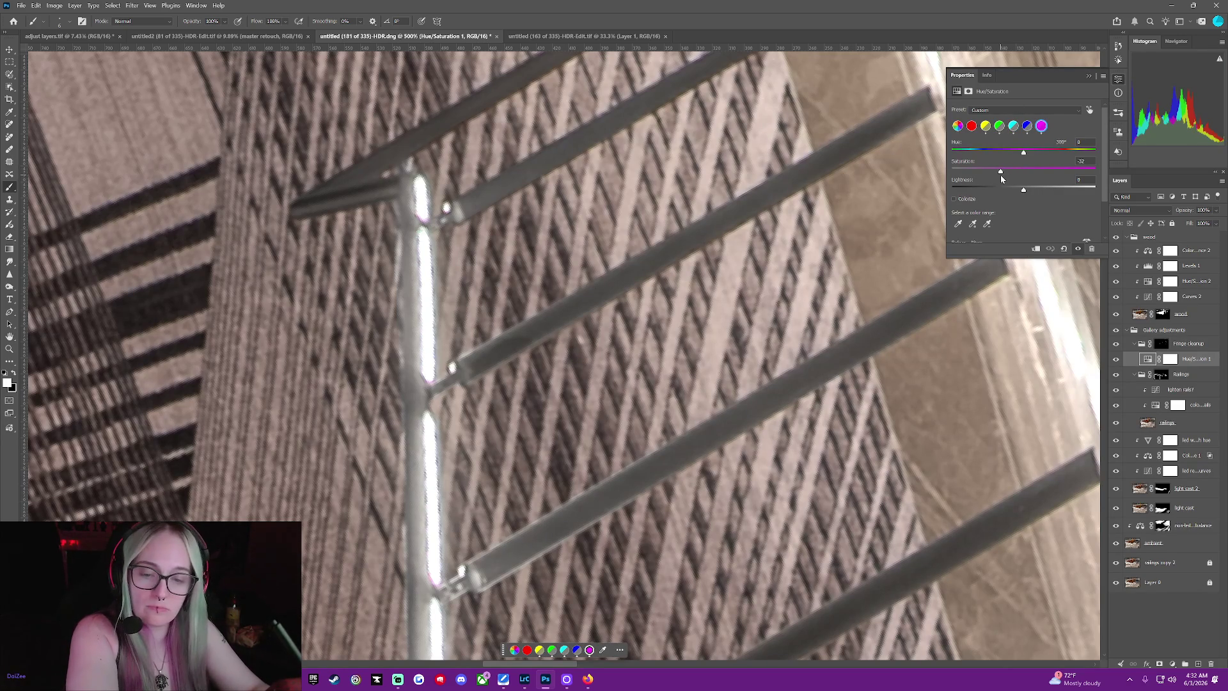
{"action": "left_click", "coordinate": [1162, 344]}
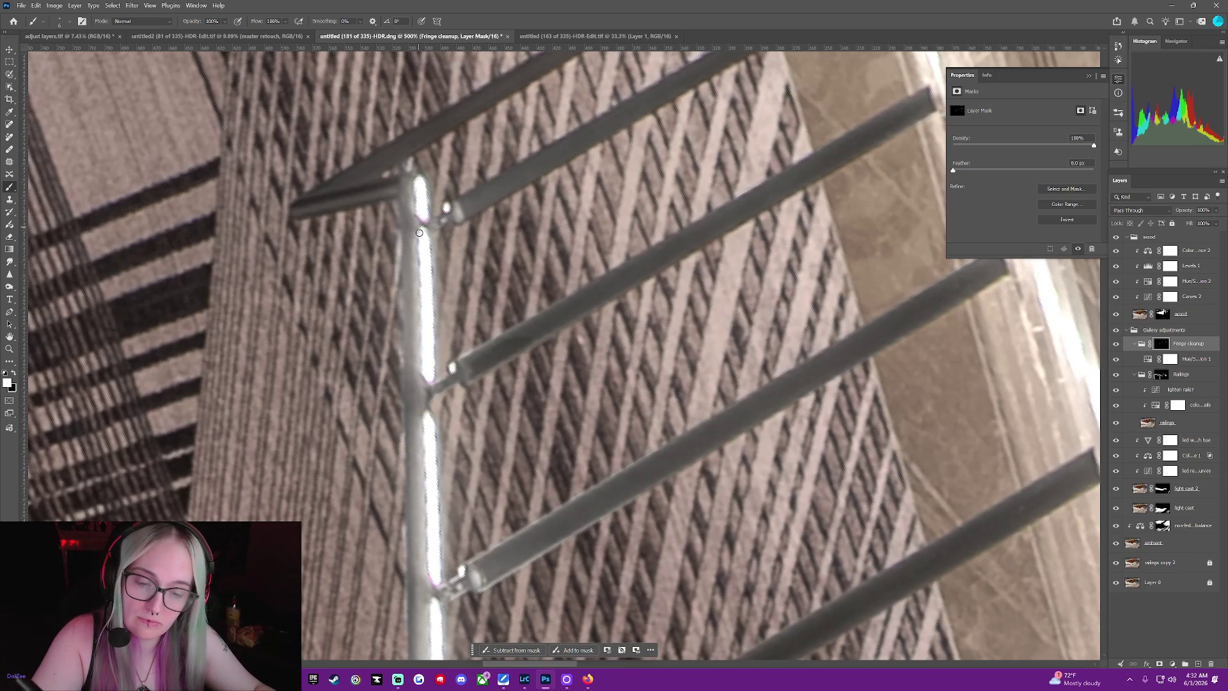
{"action": "left_click_drag", "start_coordinate": [419, 233], "coordinate": [434, 377]}
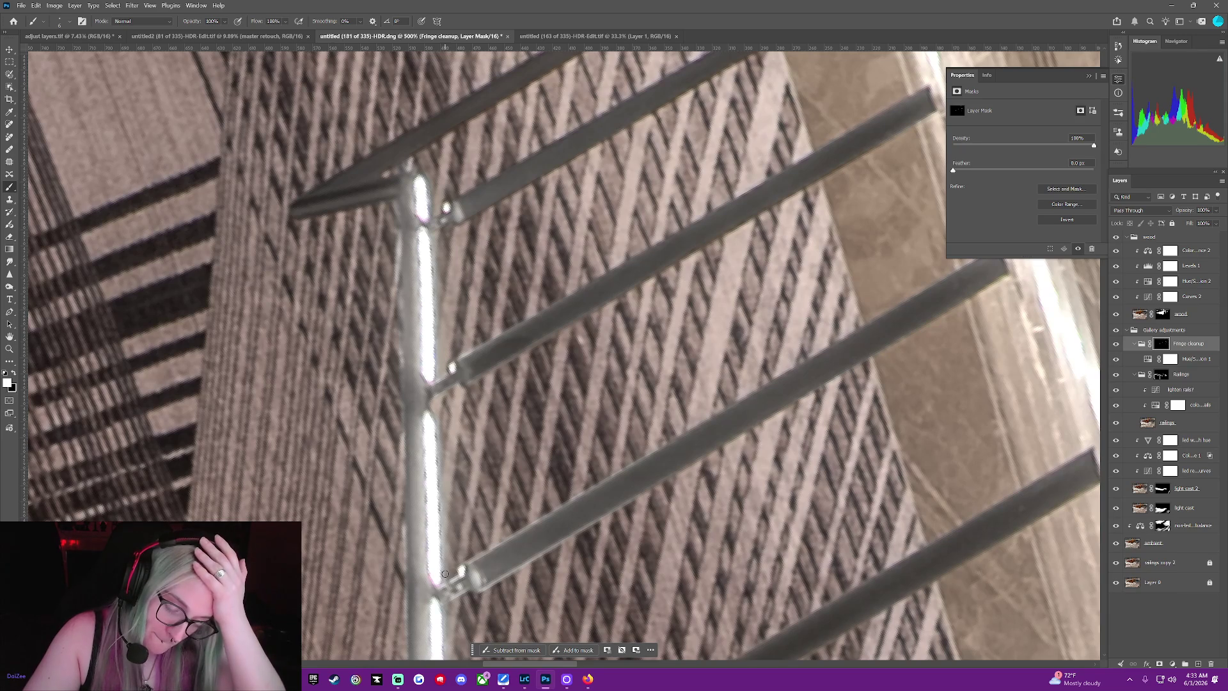
{"action": "left_click", "coordinate": [922, 64]}
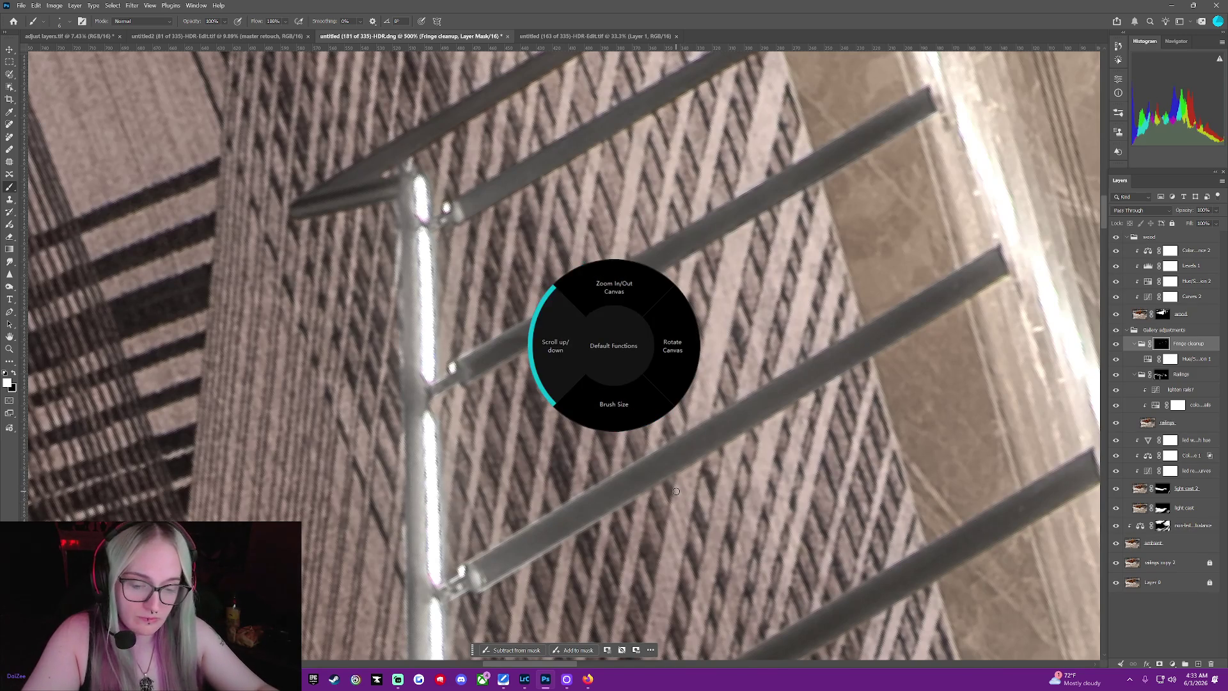
{"action": "scroll", "coordinate": [676, 492], "scroll_direction": "down", "scroll_amount": 3}
{"action": "scroll", "coordinate": [676, 491], "scroll_direction": "down", "scroll_amount": 3}
{"action": "scroll", "coordinate": [677, 491], "scroll_direction": "down", "scroll_amount": 2}
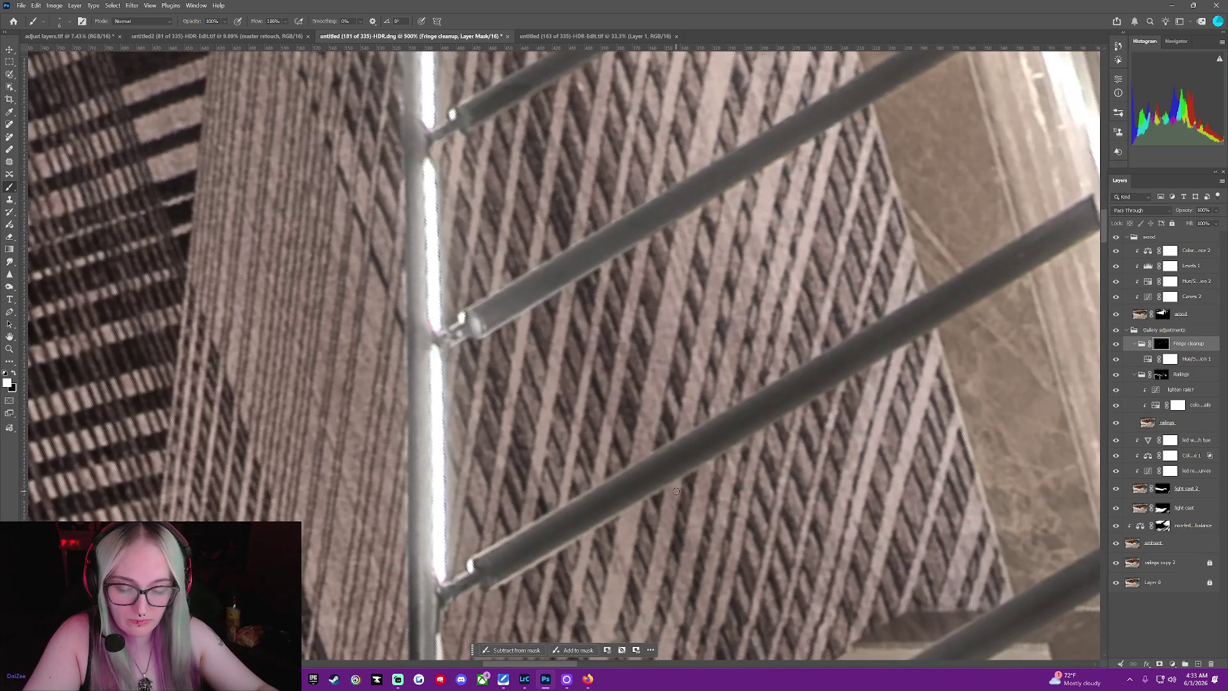
{"action": "scroll", "coordinate": [425, 324], "scroll_direction": "down", "scroll_amount": 1}
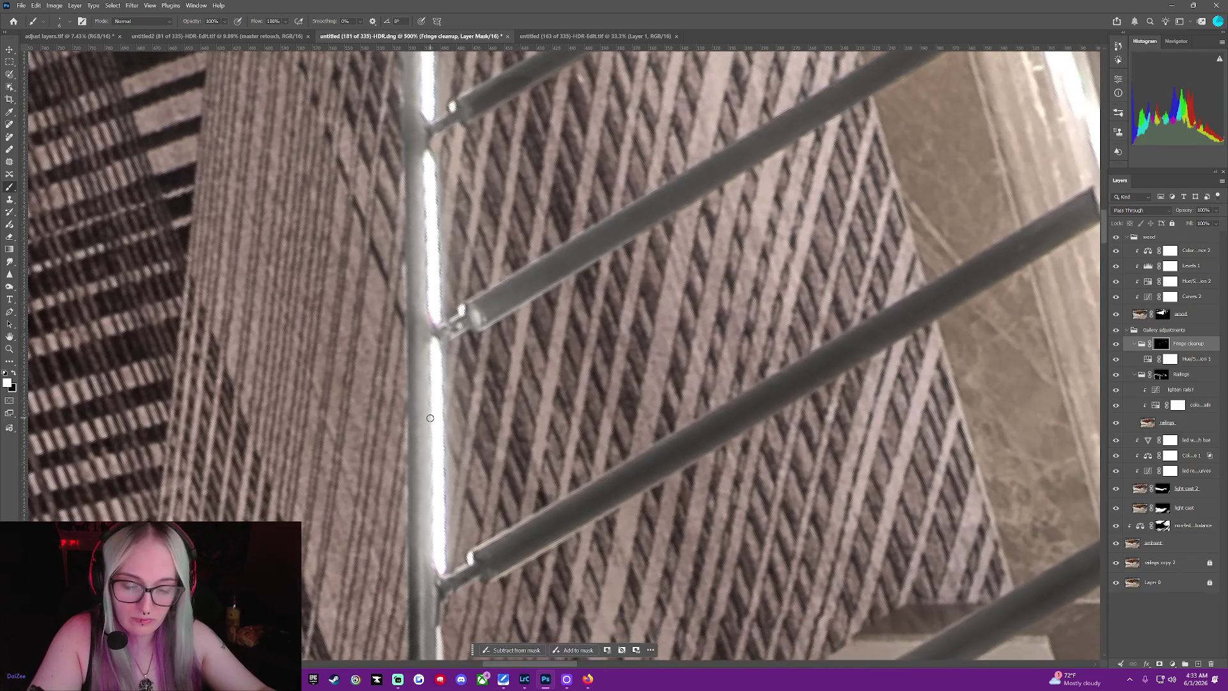
{"action": "scroll", "coordinate": [430, 417], "scroll_direction": "down", "scroll_amount": 3}
{"action": "scroll", "coordinate": [430, 418], "scroll_direction": "down", "scroll_amount": 3}
{"action": "scroll", "coordinate": [460, 369], "scroll_direction": "down", "scroll_amount": 1}
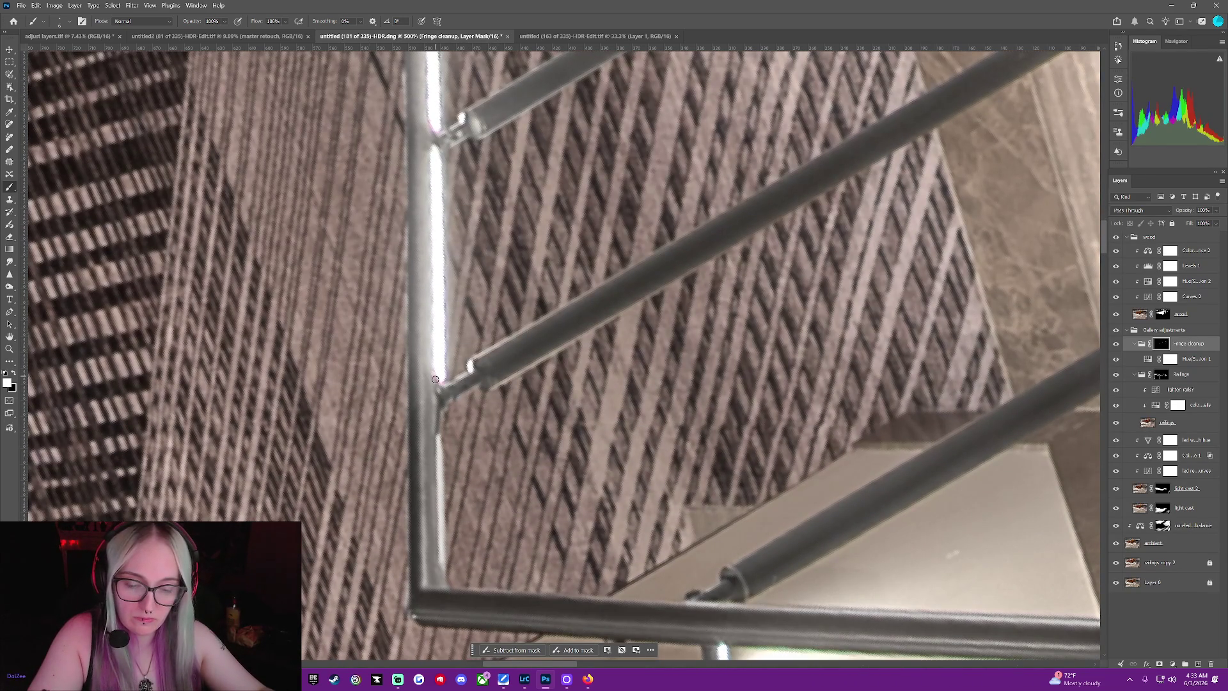
{"action": "scroll", "coordinate": [448, 412], "scroll_direction": "down", "scroll_amount": 1}
{"action": "scroll", "coordinate": [447, 422], "scroll_direction": "down", "scroll_amount": 2}
{"action": "scroll", "coordinate": [447, 437], "scroll_direction": "down", "scroll_amount": 2}
{"action": "scroll", "coordinate": [445, 449], "scroll_direction": "down", "scroll_amount": 2}
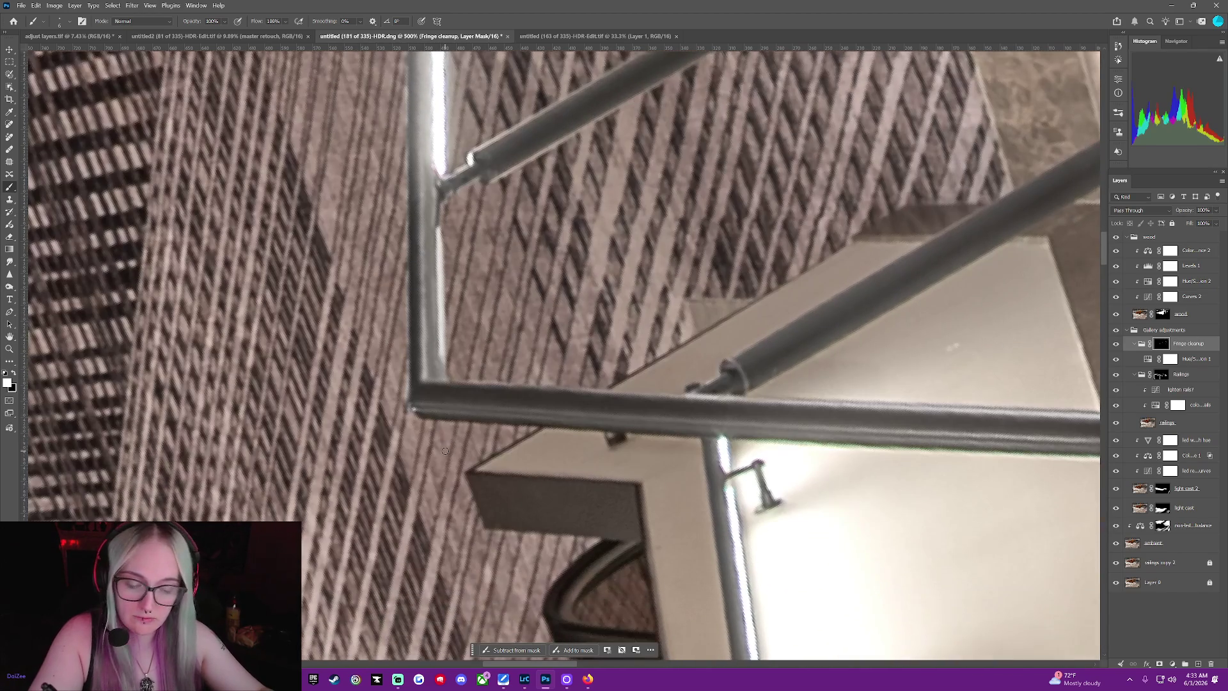
{"action": "scroll", "coordinate": [446, 450], "scroll_direction": "down", "scroll_amount": 2}
{"action": "scroll", "coordinate": [447, 444], "scroll_direction": "down", "scroll_amount": 1}
{"action": "scroll", "coordinate": [450, 439], "scroll_direction": "down", "scroll_amount": 1}
{"action": "scroll", "coordinate": [453, 432], "scroll_direction": "down", "scroll_amount": 1}
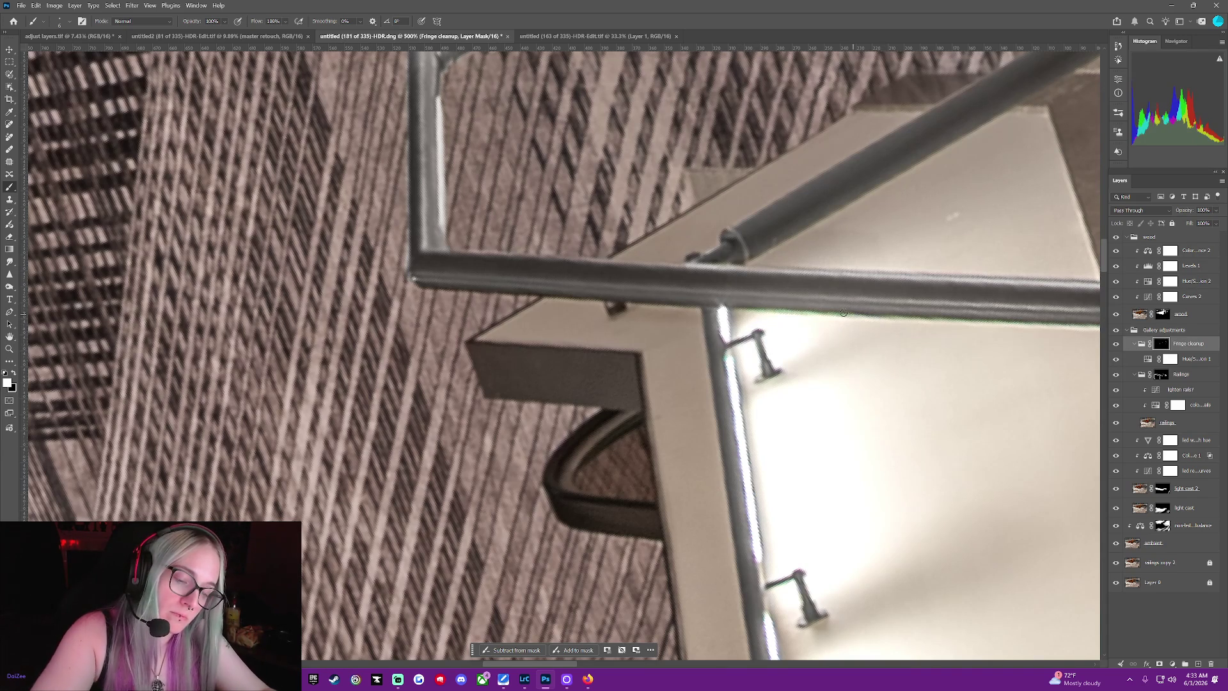
Paint away the purple fringe along the horizontal rail's edge
{"action": "left_click_drag", "start_coordinate": [732, 299], "coordinate": [725, 353]}
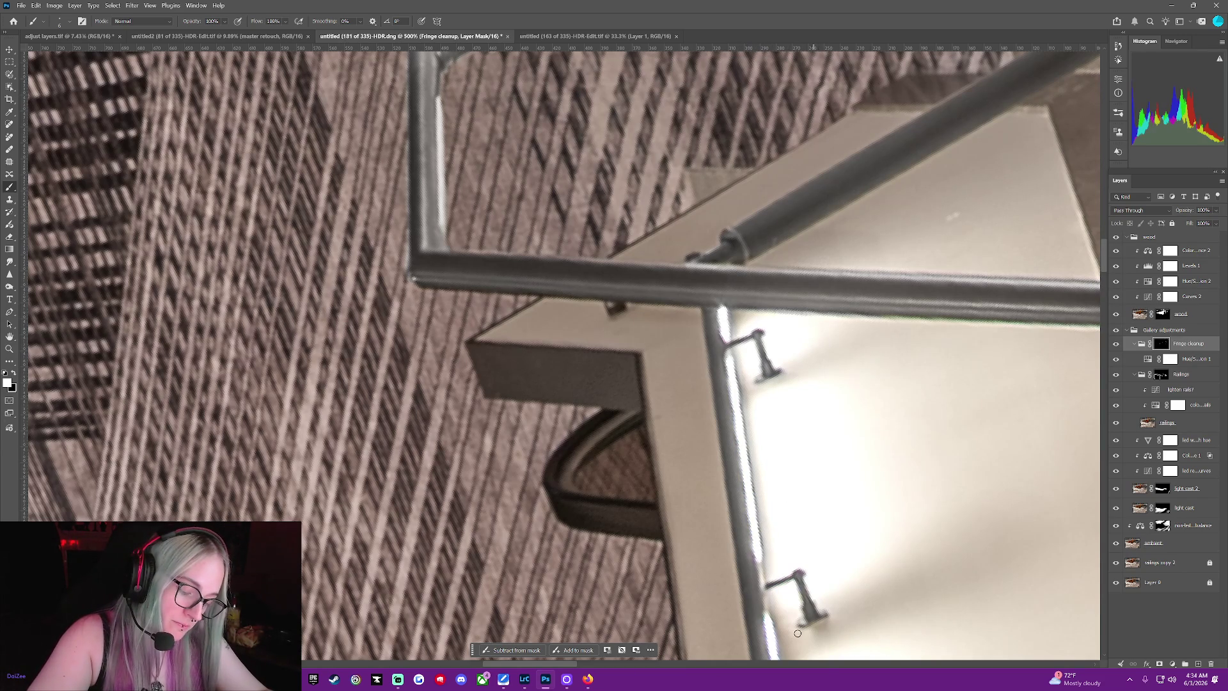
{"action": "scroll", "coordinate": [738, 609], "scroll_direction": "down", "scroll_amount": 2}
{"action": "scroll", "coordinate": [748, 499], "scroll_direction": "down", "scroll_amount": 2}
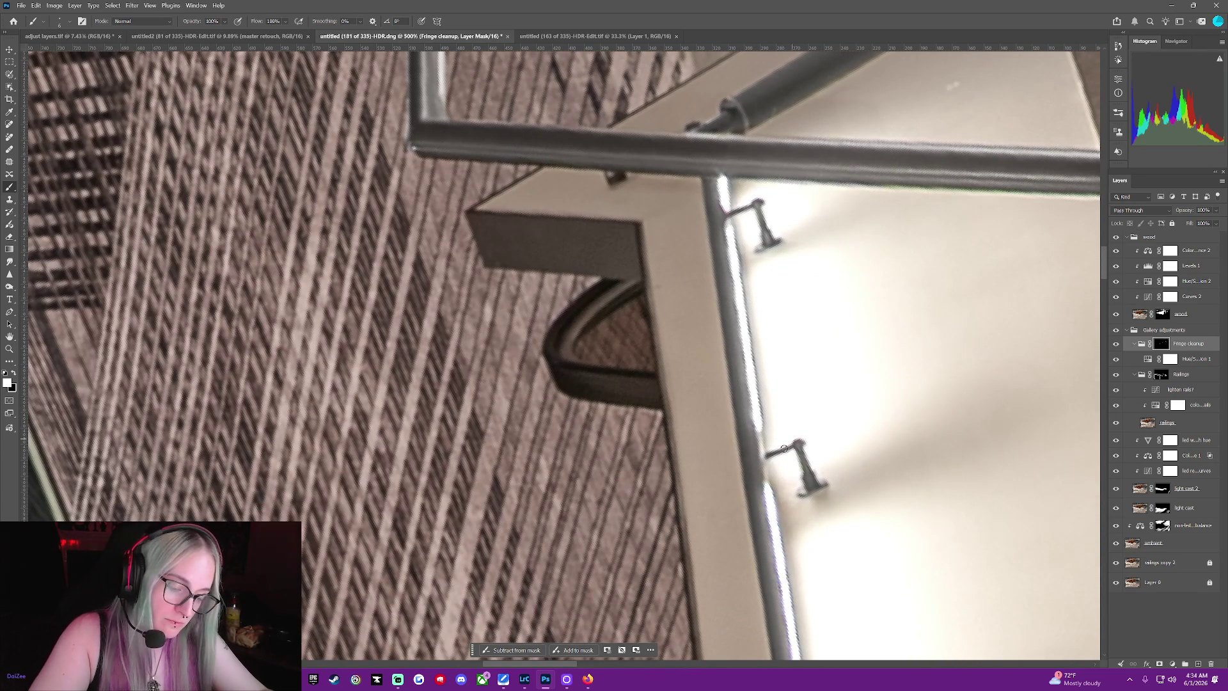
{"action": "scroll", "coordinate": [777, 448], "scroll_direction": "down", "scroll_amount": 1}
{"action": "scroll", "coordinate": [767, 384], "scroll_direction": "down", "scroll_amount": 1}
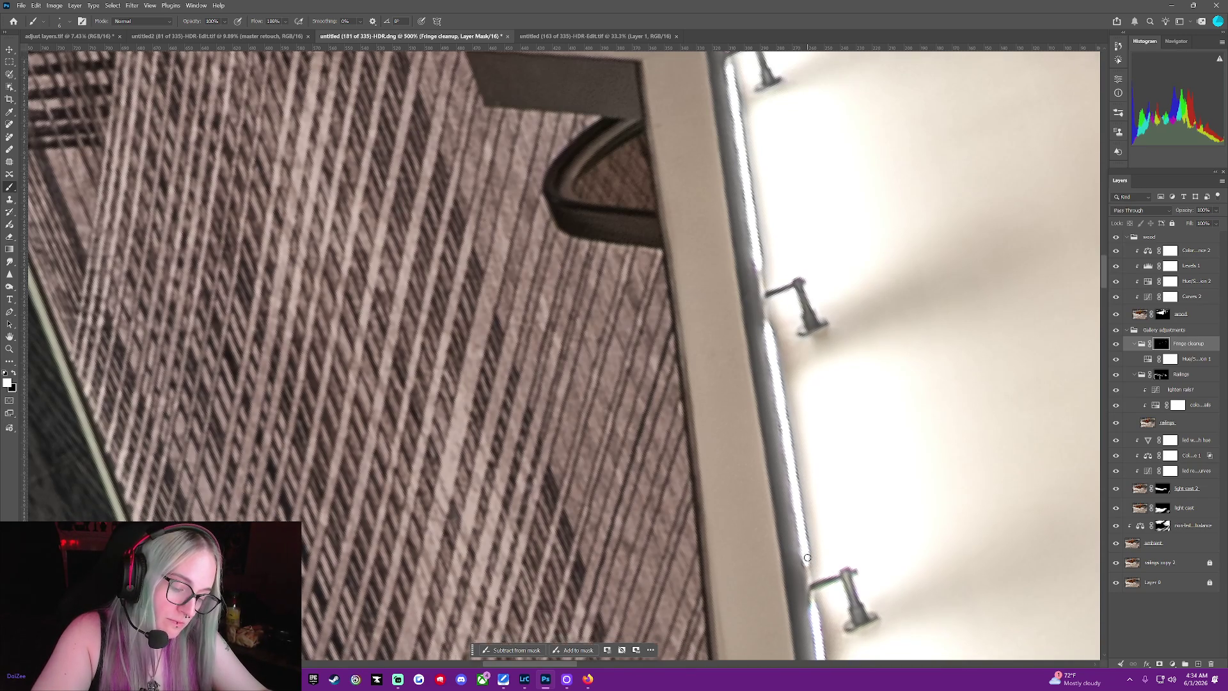
{"action": "left_click_drag", "start_coordinate": [804, 570], "coordinate": [812, 446]}
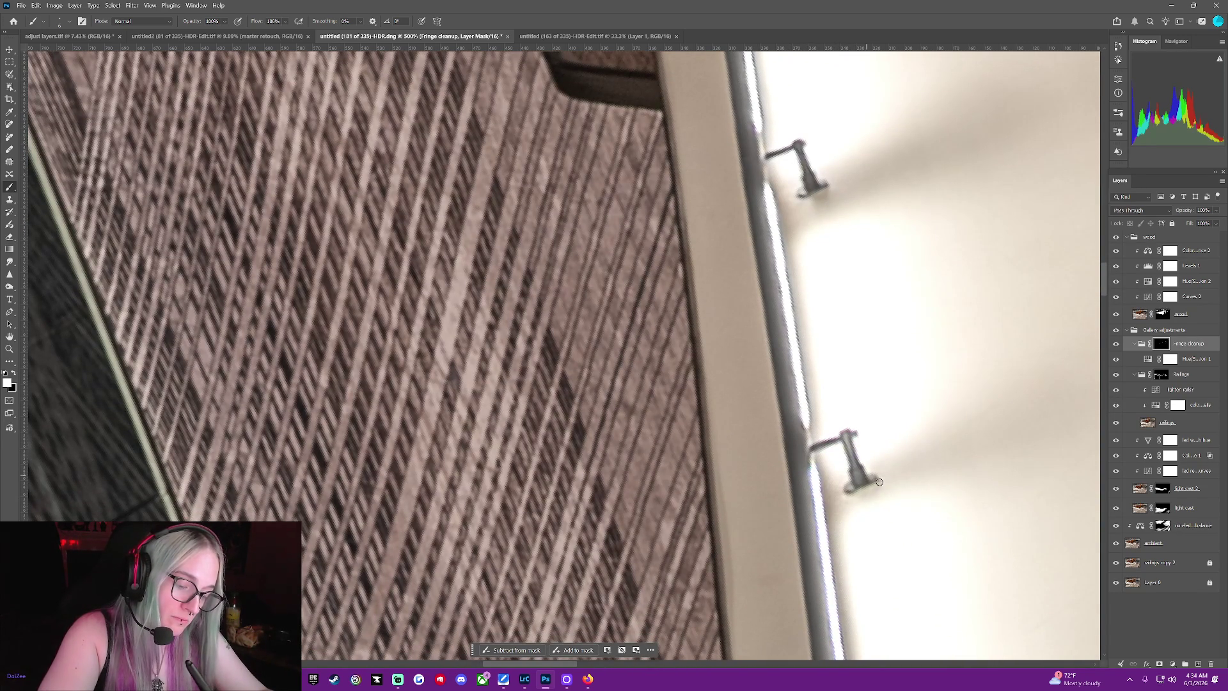
{"action": "scroll", "coordinate": [855, 484], "scroll_direction": "down", "scroll_amount": 3}
{"action": "scroll", "coordinate": [855, 485], "scroll_direction": "down", "scroll_amount": 3}
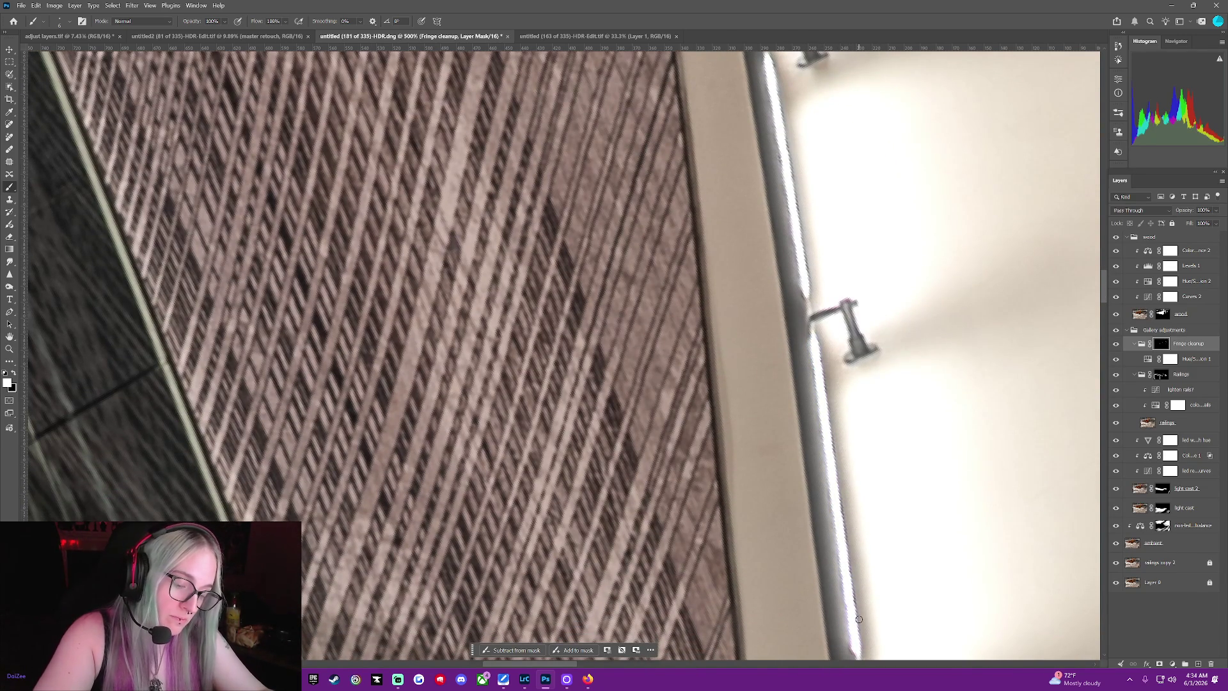
{"action": "scroll", "coordinate": [857, 595], "scroll_direction": "down", "scroll_amount": 2}
{"action": "scroll", "coordinate": [853, 538], "scroll_direction": "down", "scroll_amount": 2}
{"action": "scroll", "coordinate": [846, 470], "scroll_direction": "down", "scroll_amount": 2}
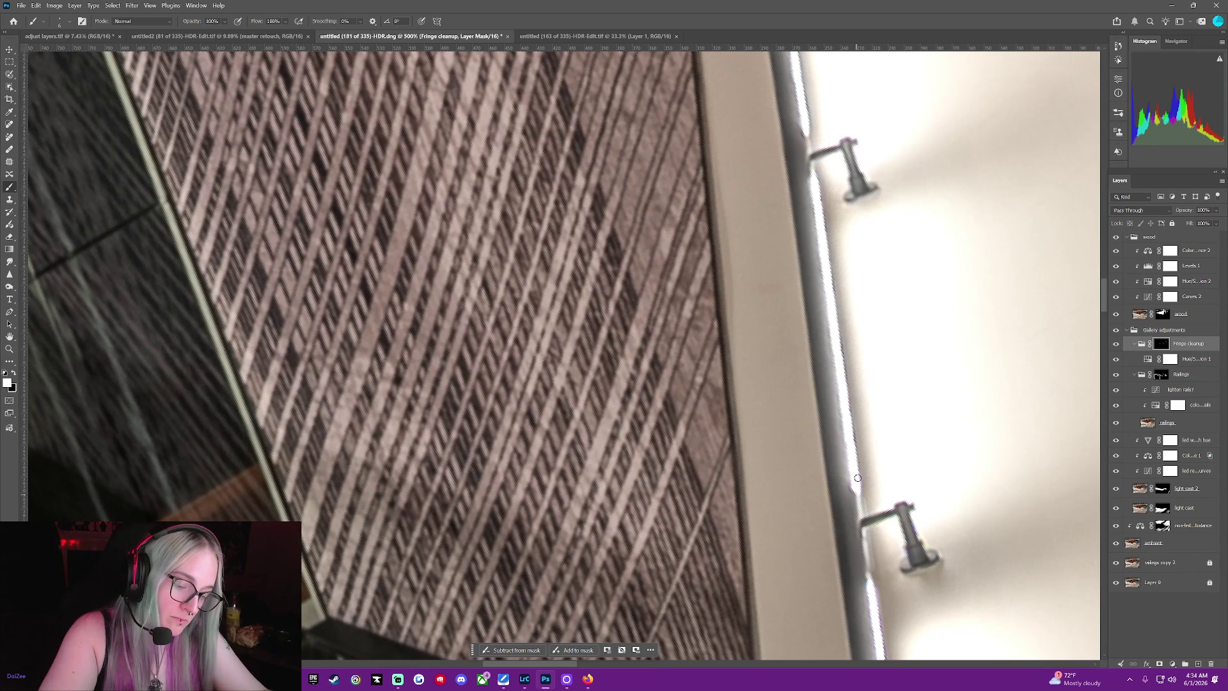
{"action": "scroll", "coordinate": [835, 307], "scroll_direction": "down", "scroll_amount": 1}
{"action": "scroll", "coordinate": [849, 355], "scroll_direction": "down", "scroll_amount": 2}
{"action": "scroll", "coordinate": [860, 394], "scroll_direction": "down", "scroll_amount": 1}
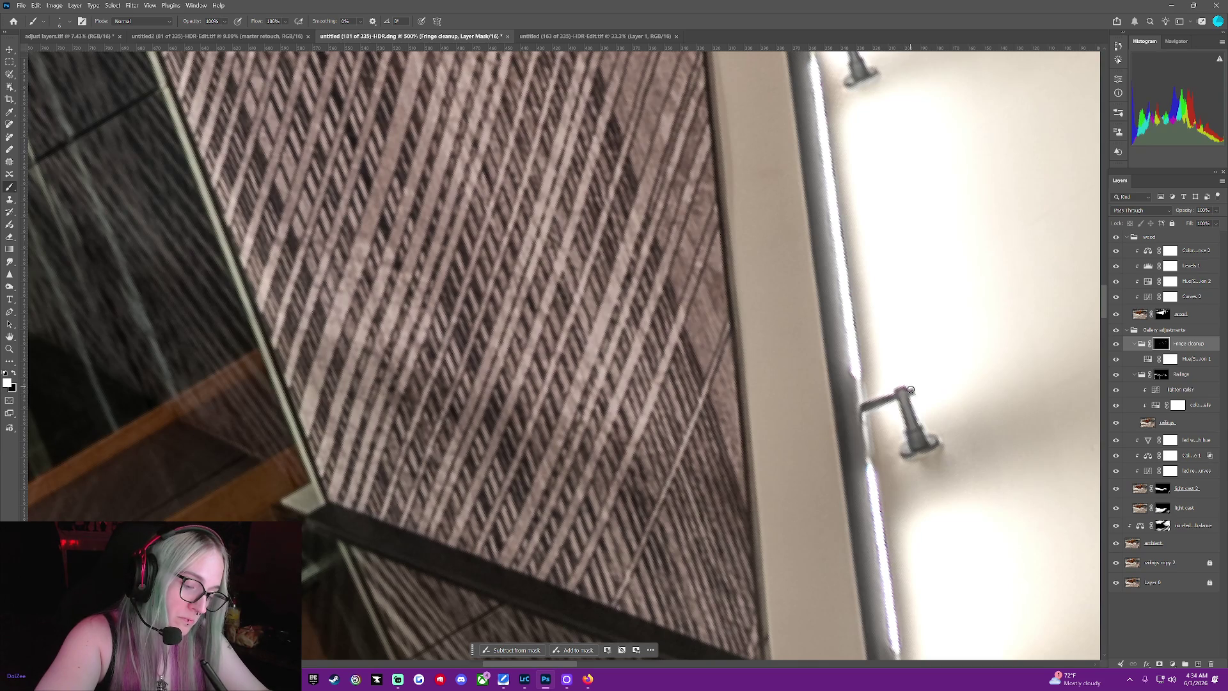
{"action": "scroll", "coordinate": [909, 391], "scroll_direction": "down", "scroll_amount": 3}
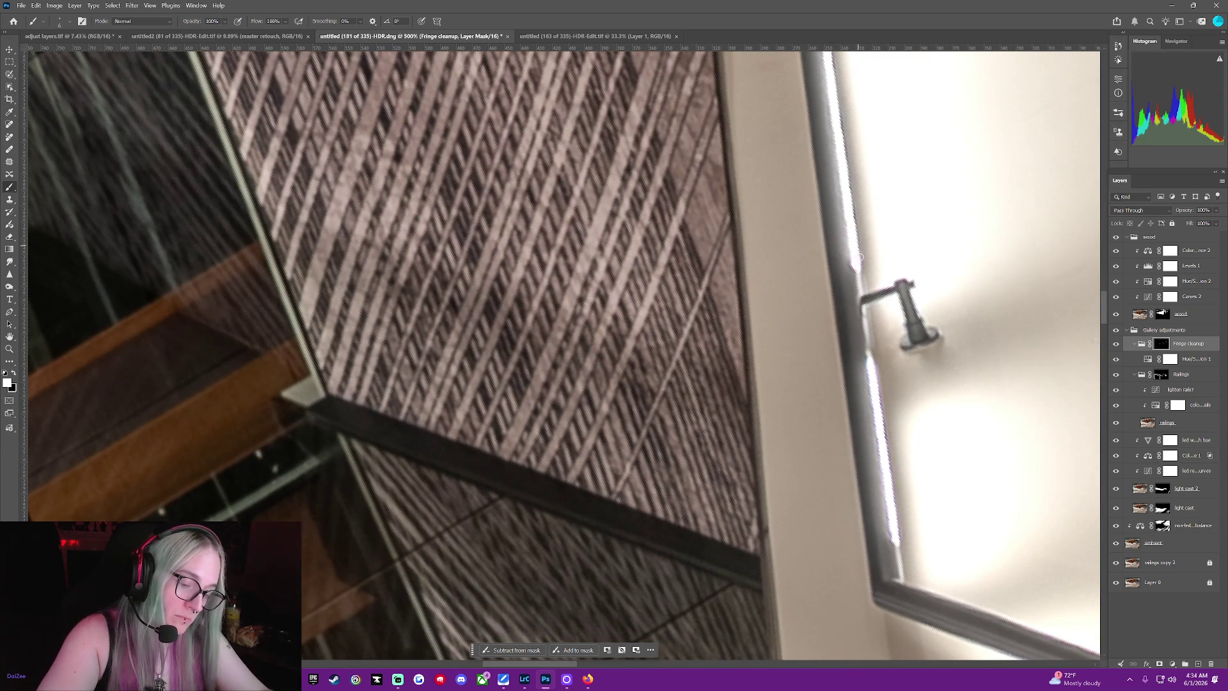
{"action": "scroll", "coordinate": [842, 313], "scroll_direction": "down", "scroll_amount": 2}
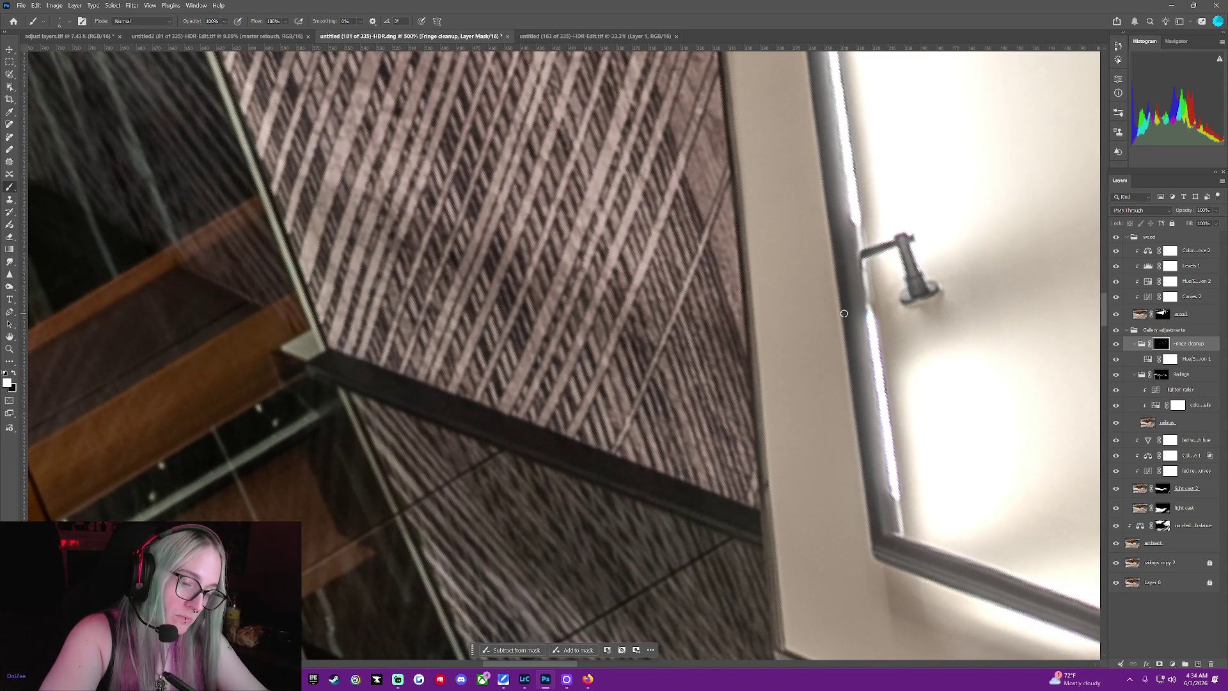
{"action": "scroll", "coordinate": [844, 317], "scroll_direction": "down", "scroll_amount": 2}
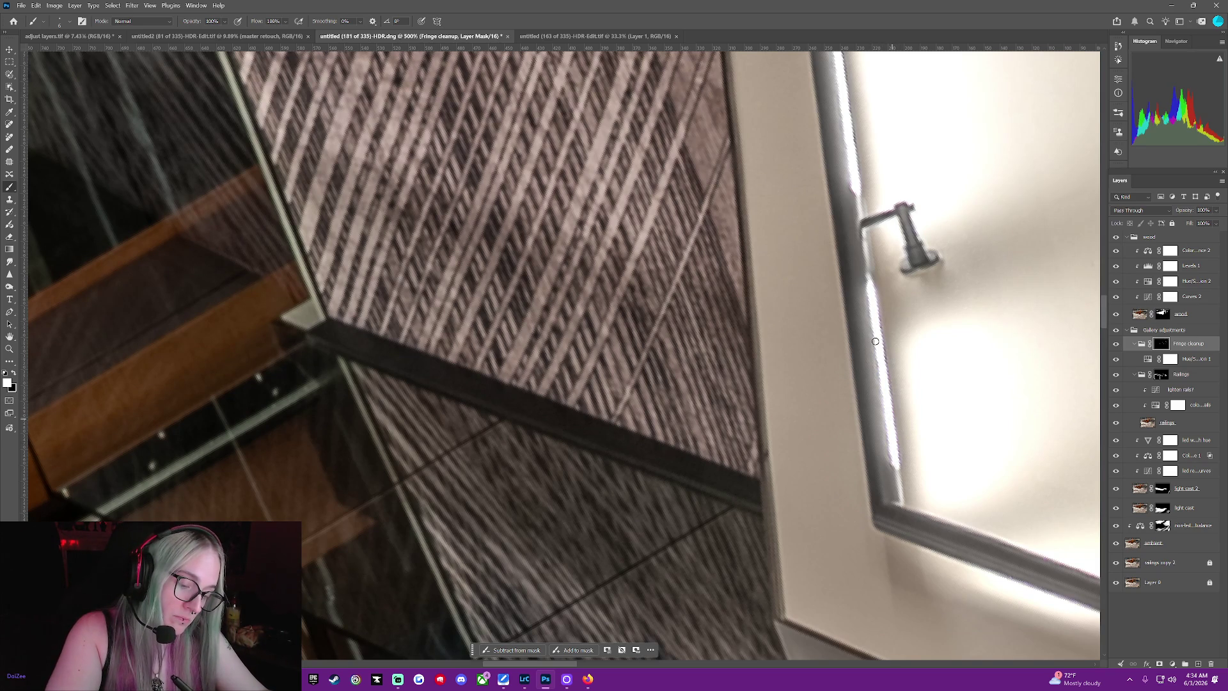
{"action": "scroll", "coordinate": [888, 576], "scroll_direction": "down", "scroll_amount": 3}
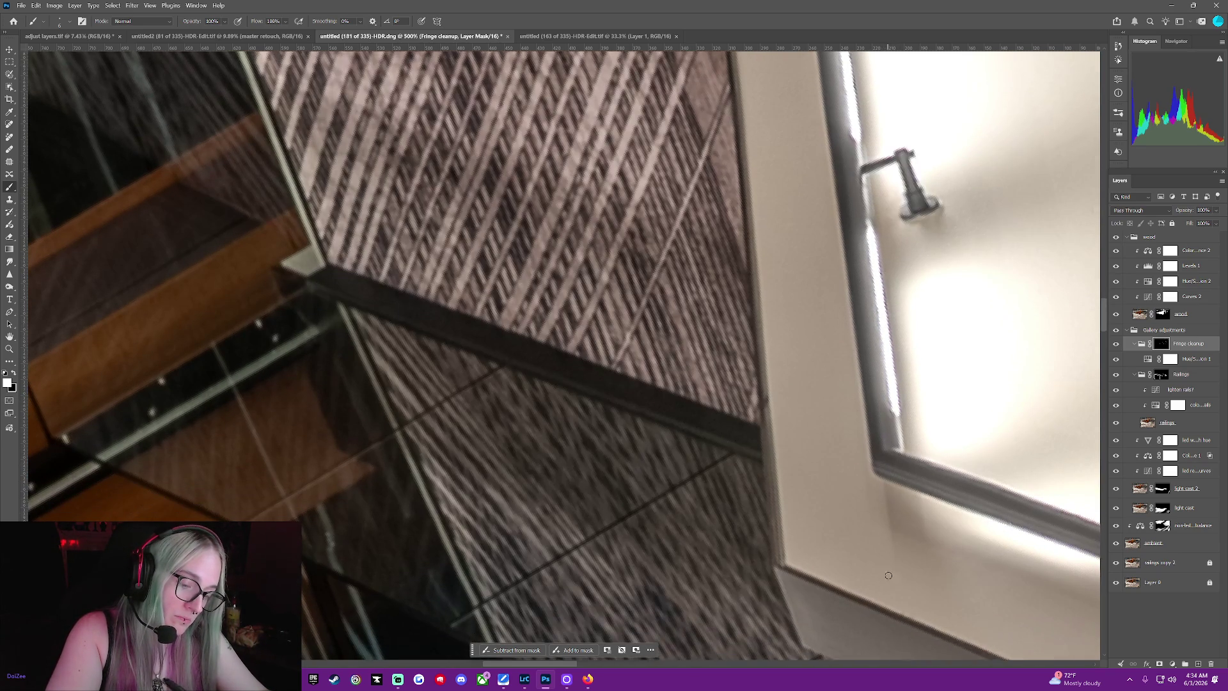
{"action": "scroll", "coordinate": [893, 556], "scroll_direction": "down", "scroll_amount": 1}
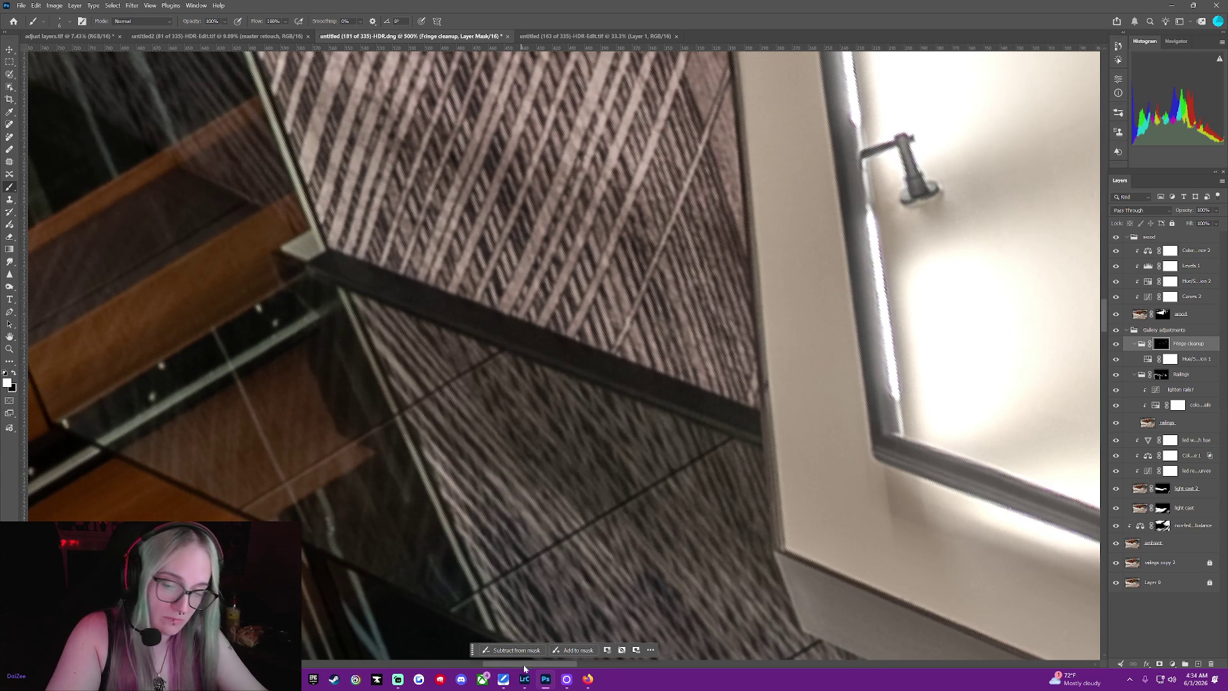
{"action": "scroll", "coordinate": [624, 667], "scroll_direction": "right", "scroll_amount": 3}
{"action": "scroll", "coordinate": [605, 665], "scroll_direction": "right", "scroll_amount": 8}
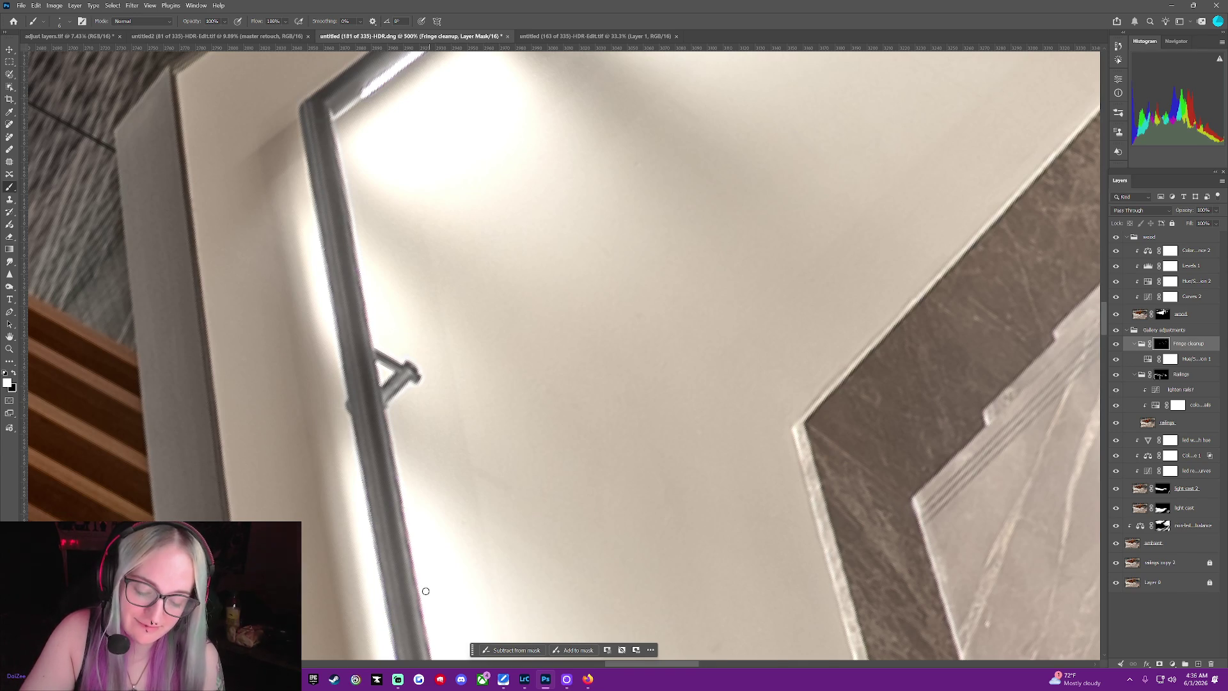
{"action": "scroll", "coordinate": [1103, 341], "scroll_direction": "down", "scroll_amount": 3}
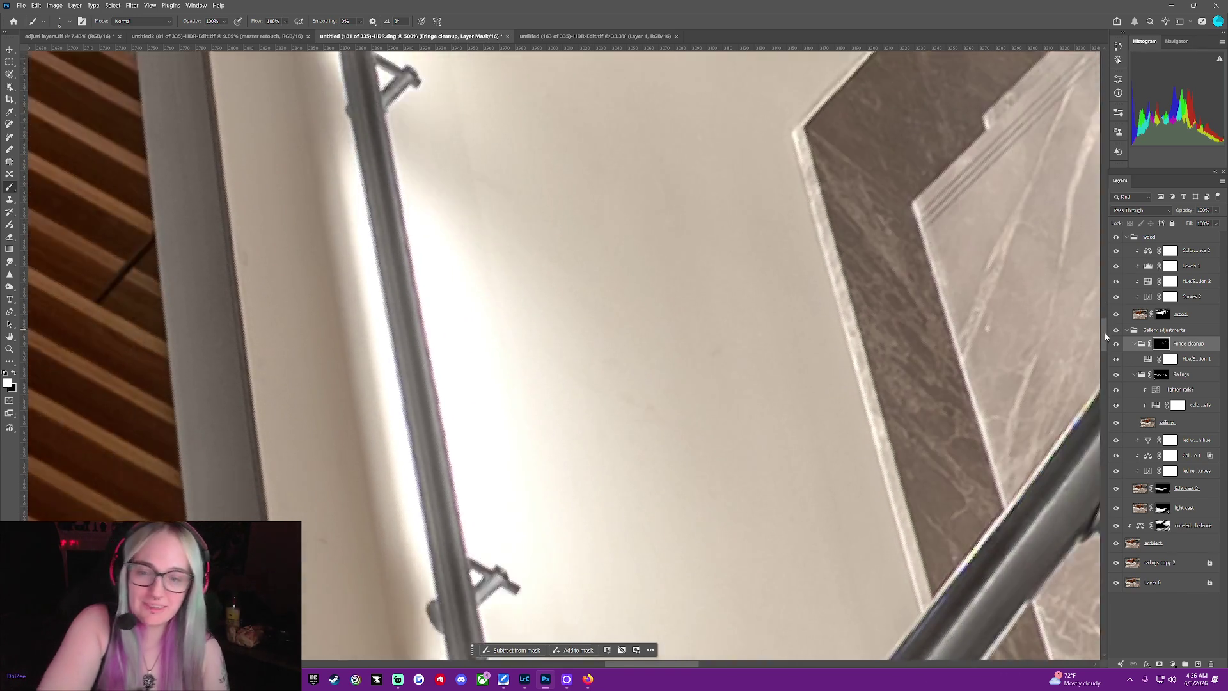
{"action": "scroll", "coordinate": [1103, 341], "scroll_direction": "down", "scroll_amount": 3}
{"action": "scroll", "coordinate": [1104, 340], "scroll_direction": "down", "scroll_amount": 2}
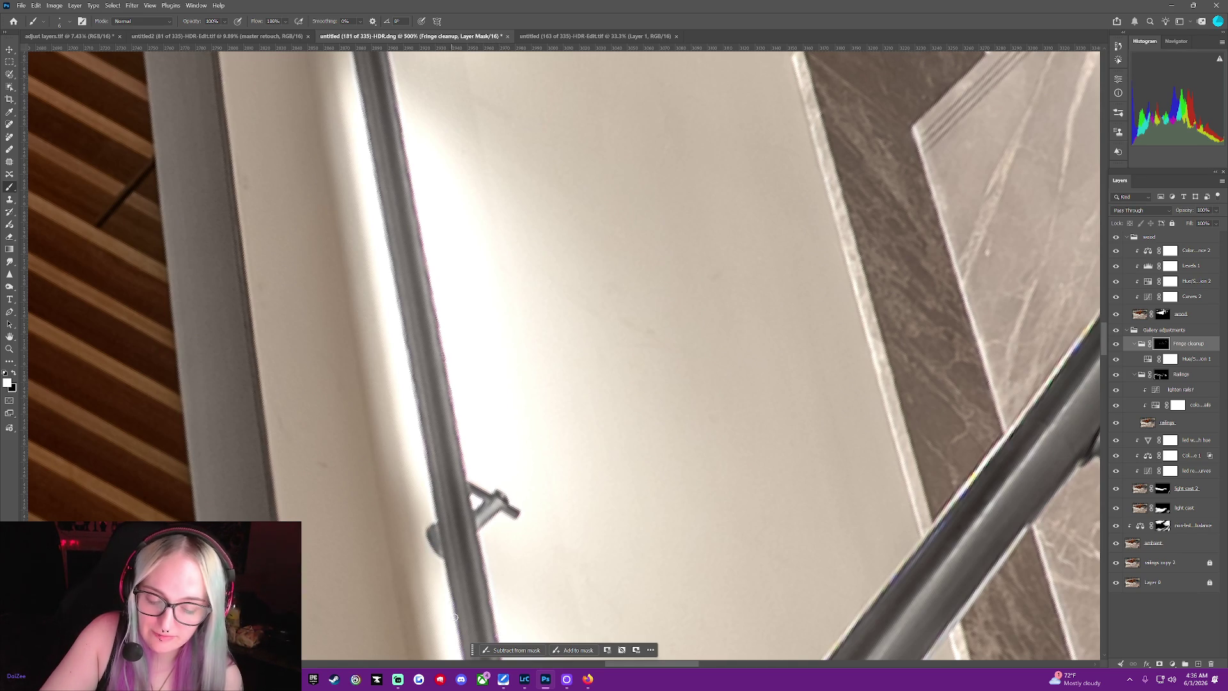
{"action": "scroll", "coordinate": [806, 194], "scroll_direction": "down", "scroll_amount": 2}
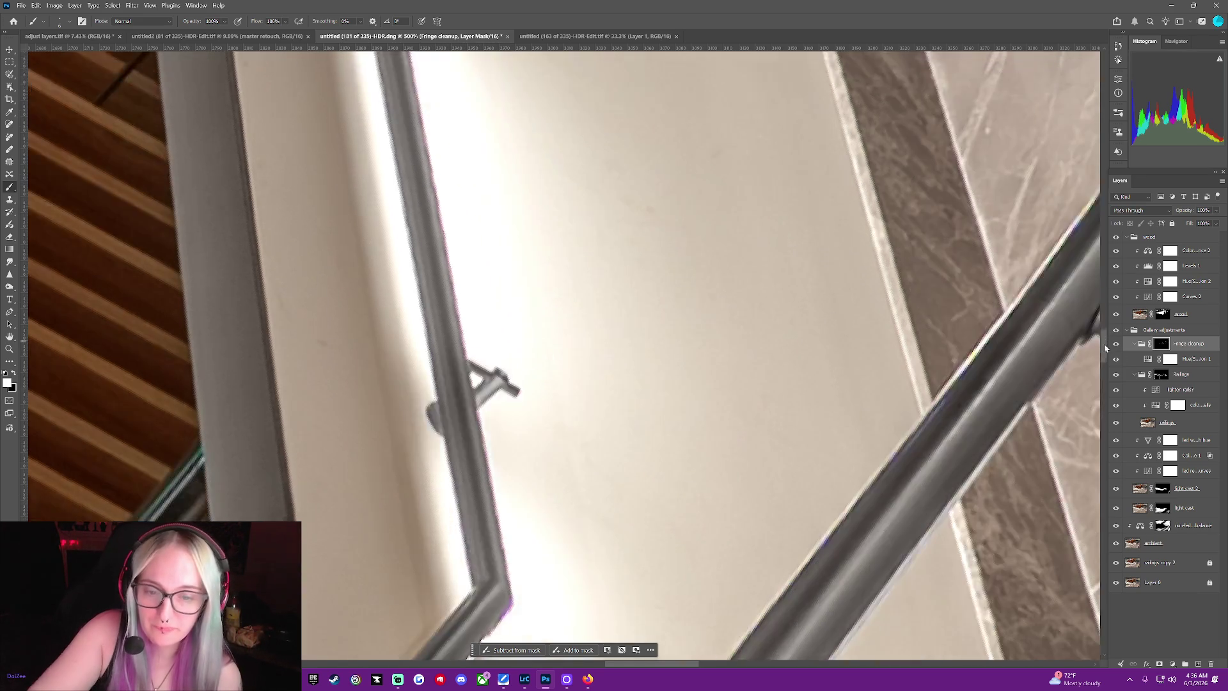
{"action": "scroll", "coordinate": [767, 230], "scroll_direction": "down", "scroll_amount": 4}
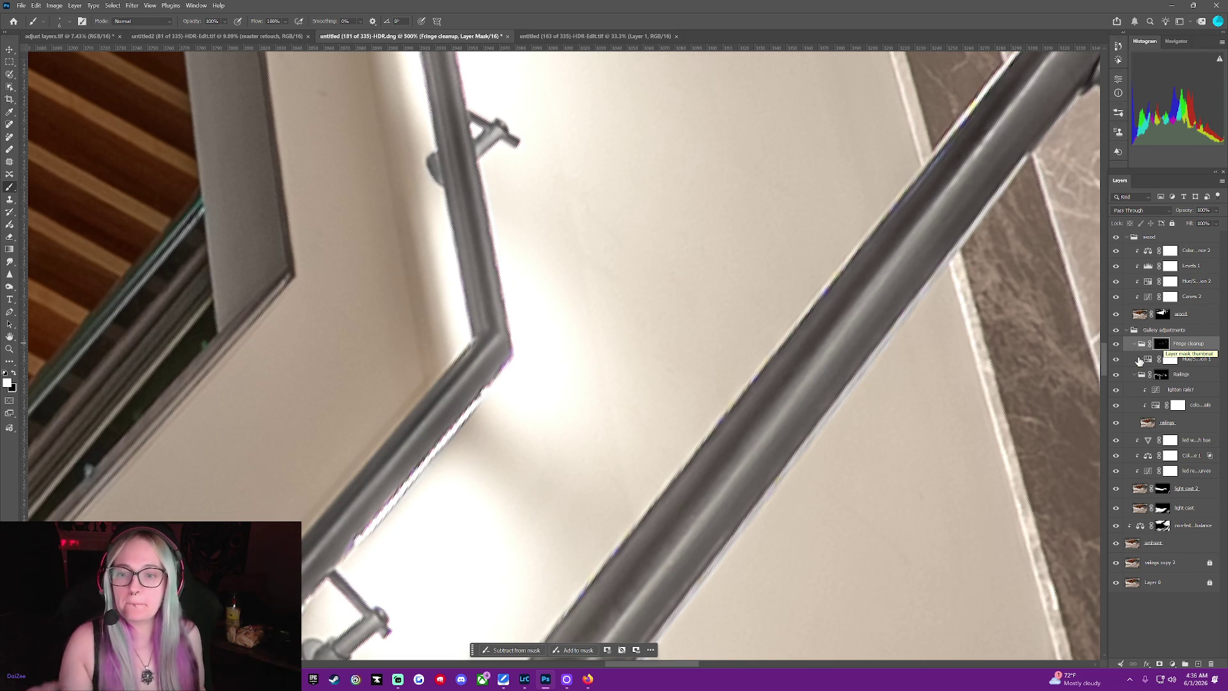
{"action": "left_click", "coordinate": [1144, 358]}
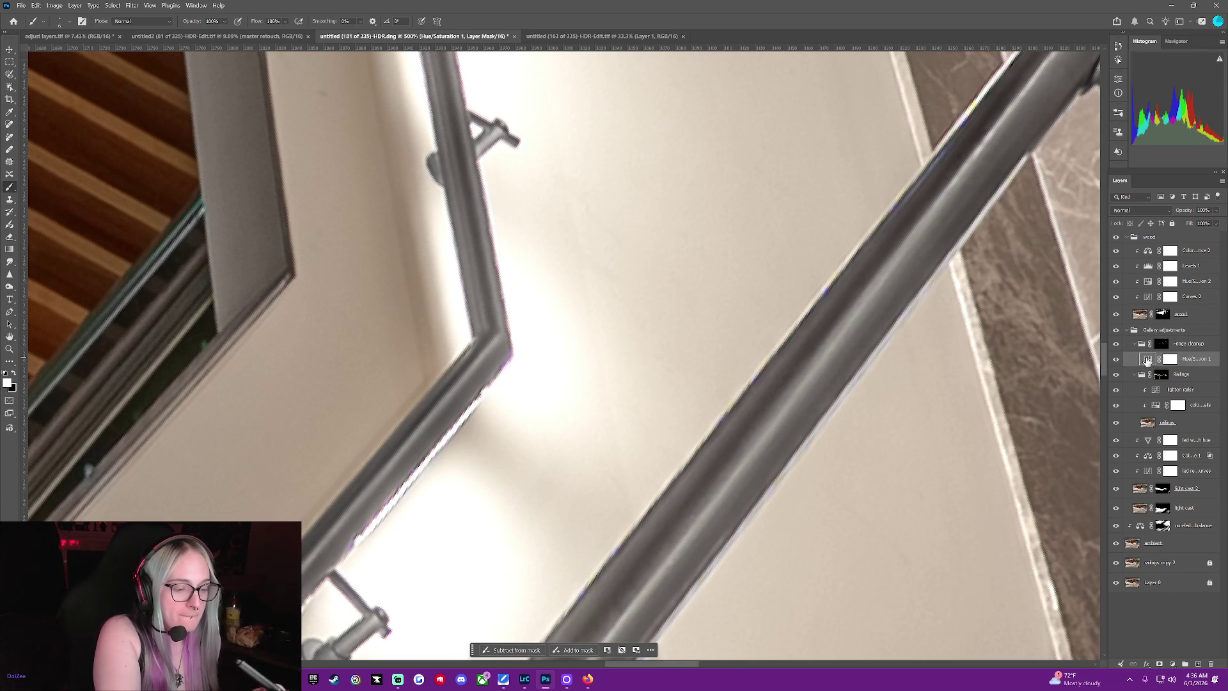
Set the fringe Hue/Saturation to Saturation -100 and Lightness about -26, then reselect the cleanup mask
{"action": "left_click", "coordinate": [1147, 358]}
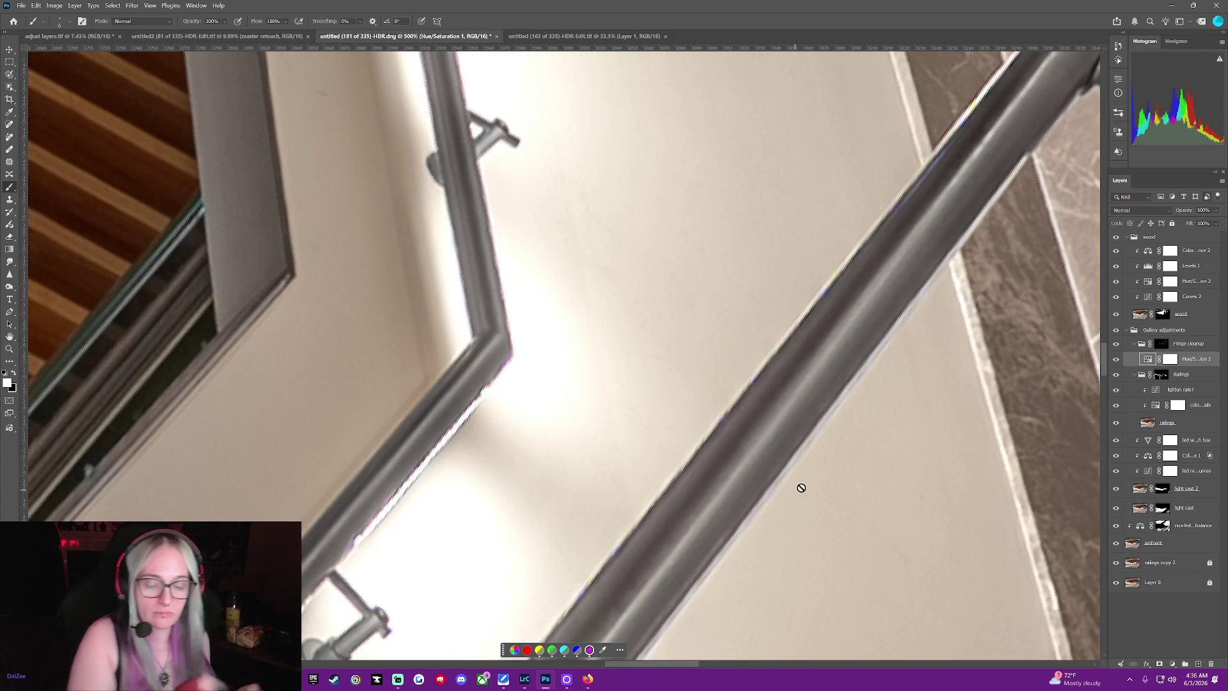
{"action": "left_click", "coordinate": [589, 652]}
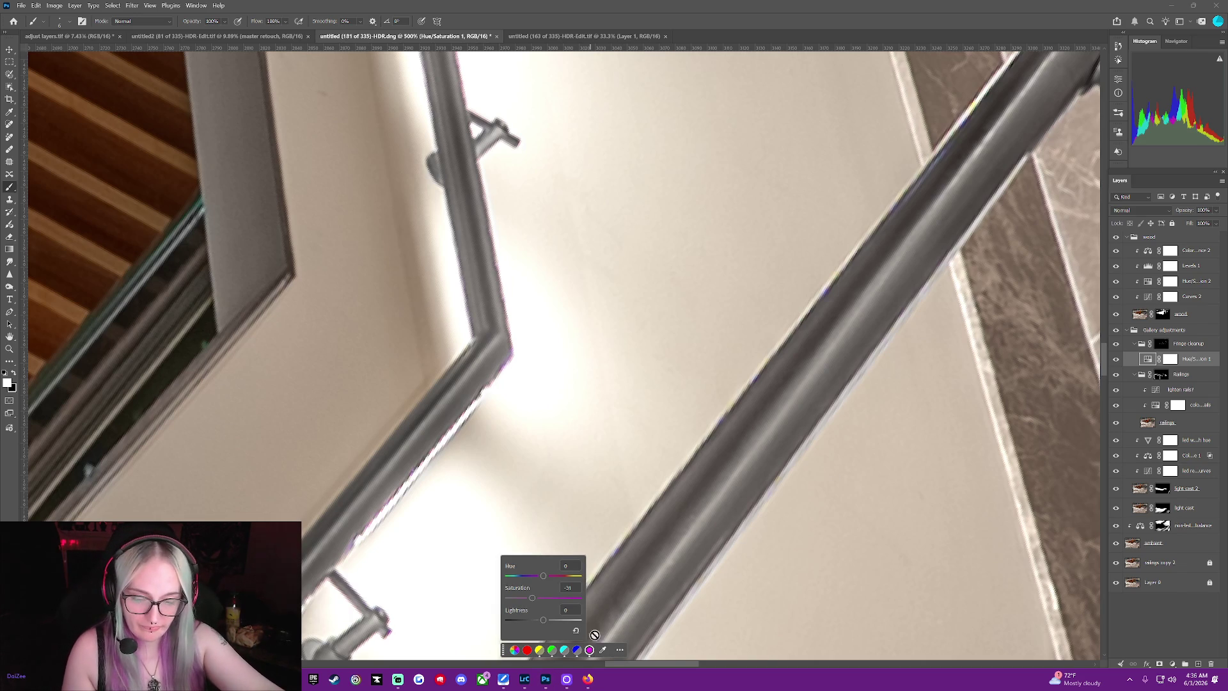
{"action": "left_click_drag", "start_coordinate": [542, 598], "coordinate": [485, 608]}
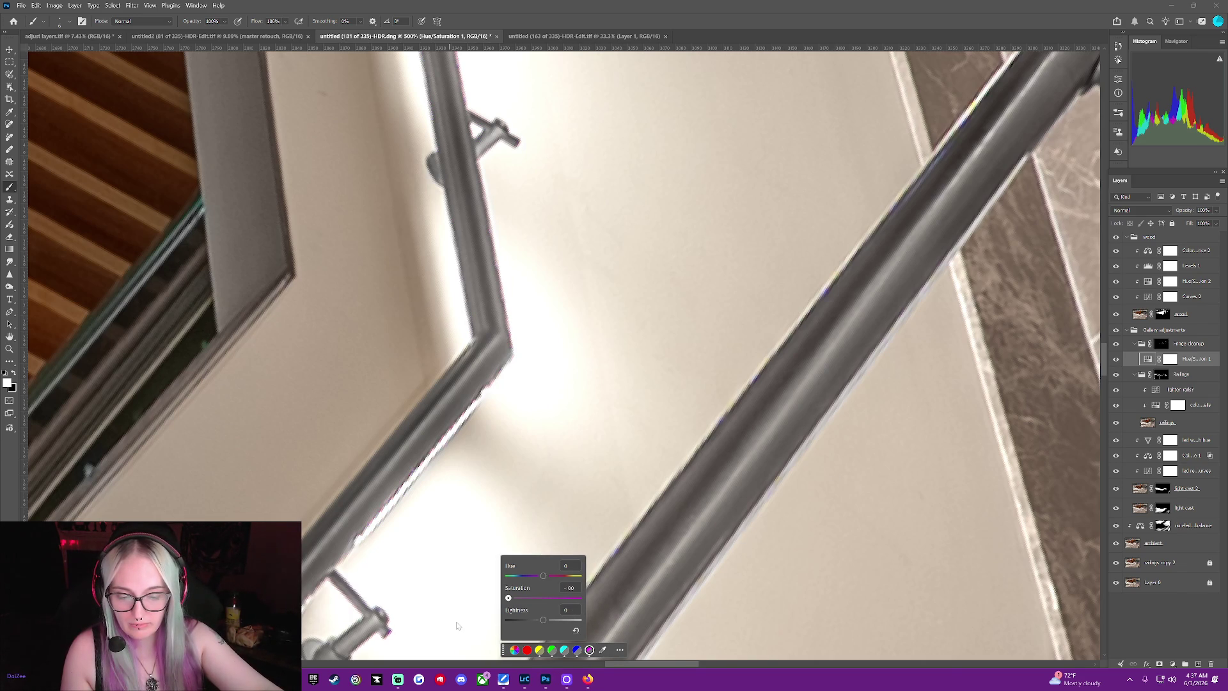
{"action": "left_click", "coordinate": [499, 605]}
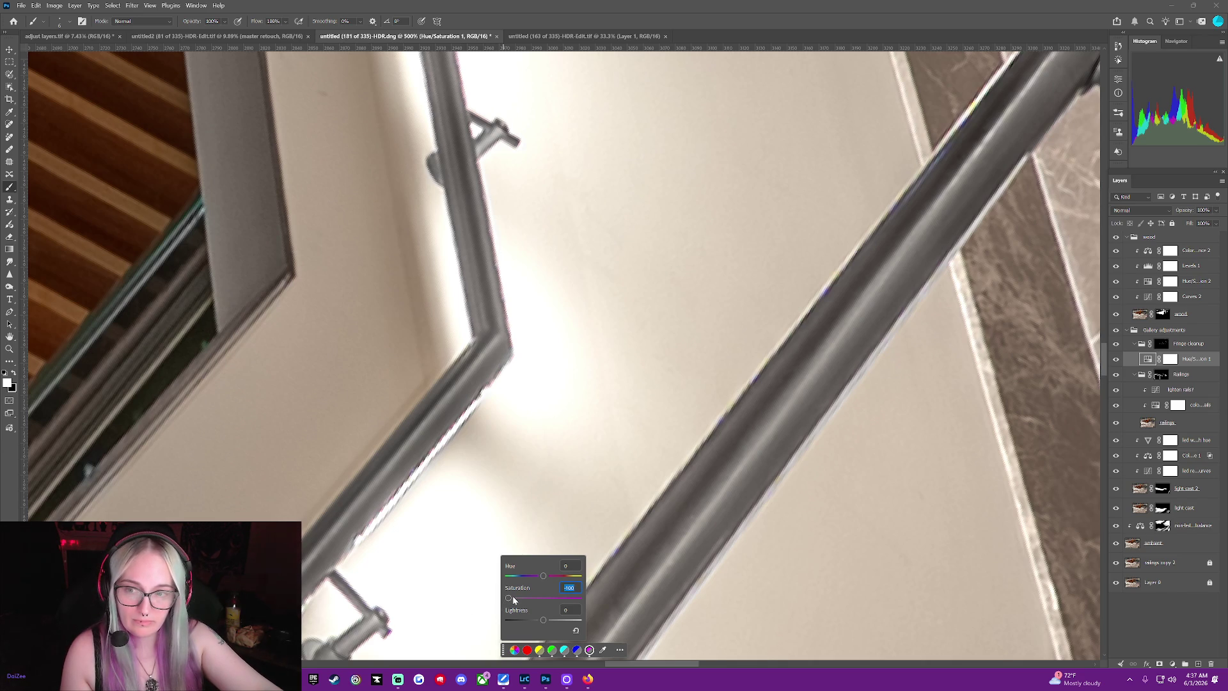
{"action": "left_click_drag", "start_coordinate": [543, 622], "coordinate": [527, 623]}
{"action": "left_click", "coordinate": [563, 620]}
{"action": "left_click", "coordinate": [534, 624]}
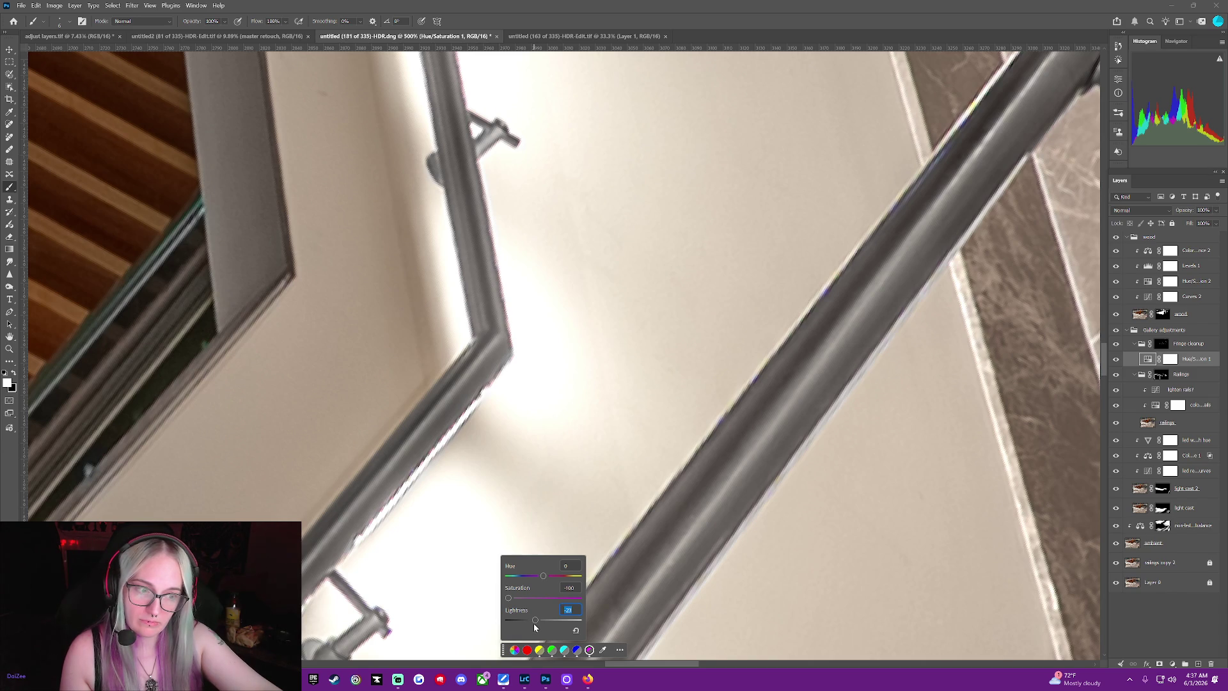
{"action": "left_click", "coordinate": [973, 95]}
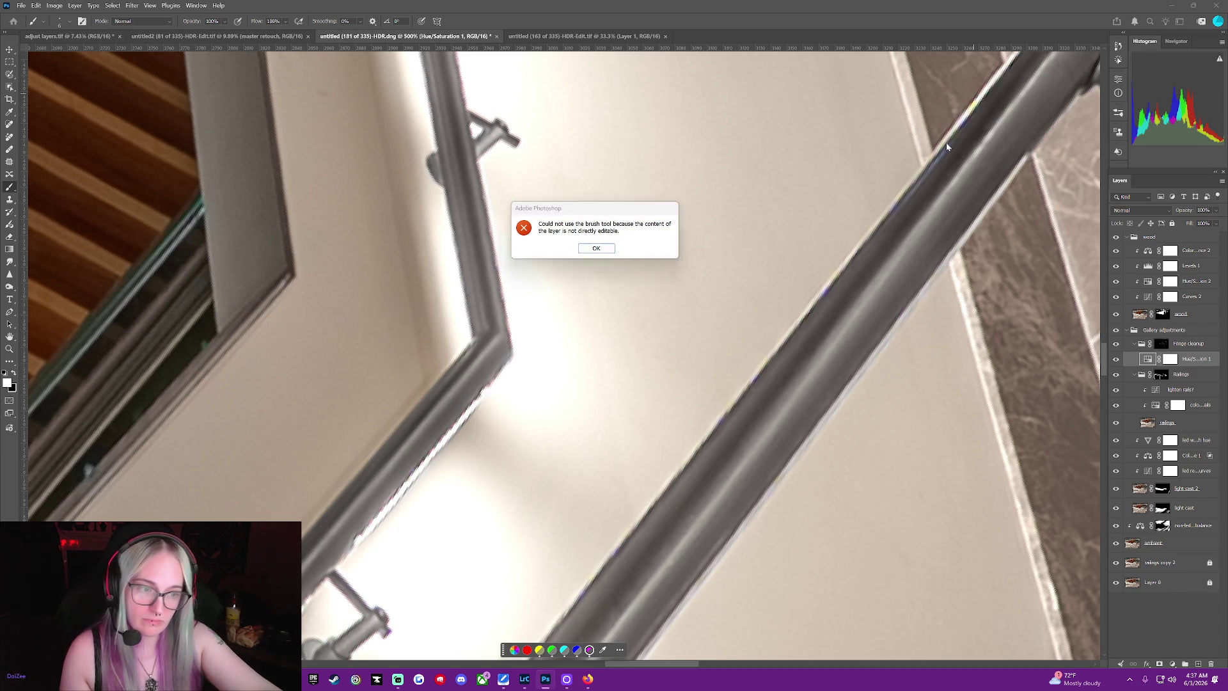
{"action": "left_click", "coordinate": [596, 248]}
{"action": "left_click", "coordinate": [1162, 343]}
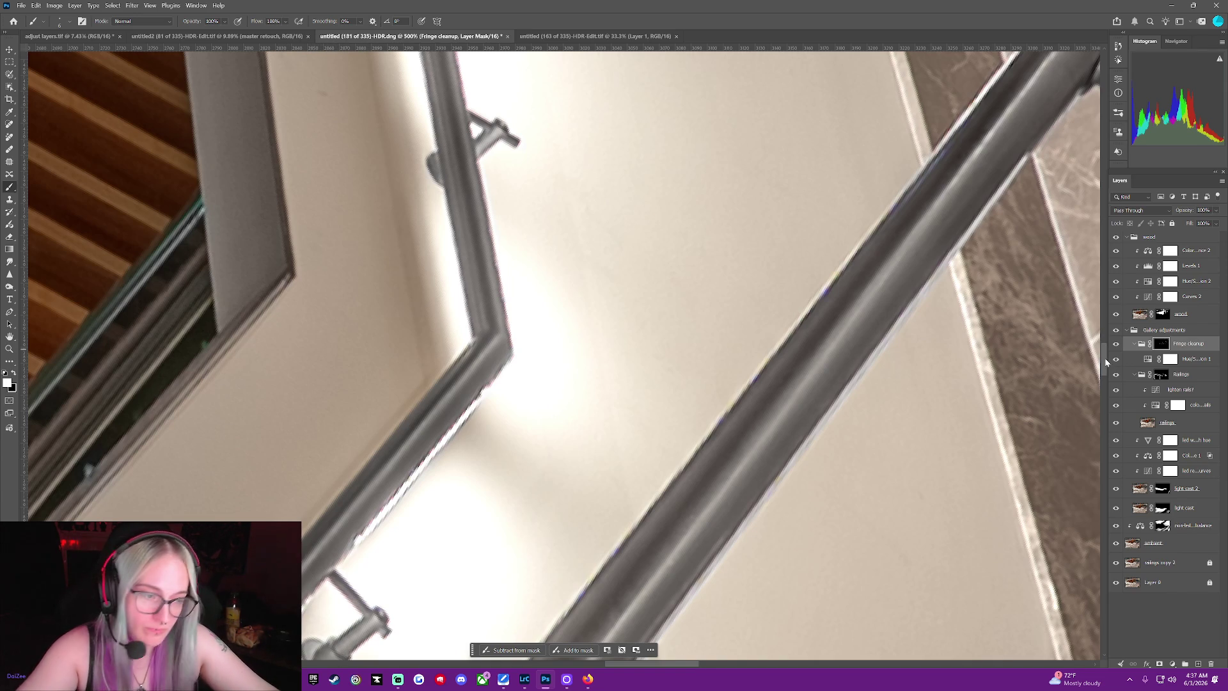
{"action": "scroll", "coordinate": [1104, 379], "scroll_direction": "down", "scroll_amount": 5}
{"action": "scroll", "coordinate": [1100, 378], "scroll_direction": "down", "scroll_amount": 1}
{"action": "left_click_drag", "start_coordinate": [652, 665], "coordinate": [611, 678]}
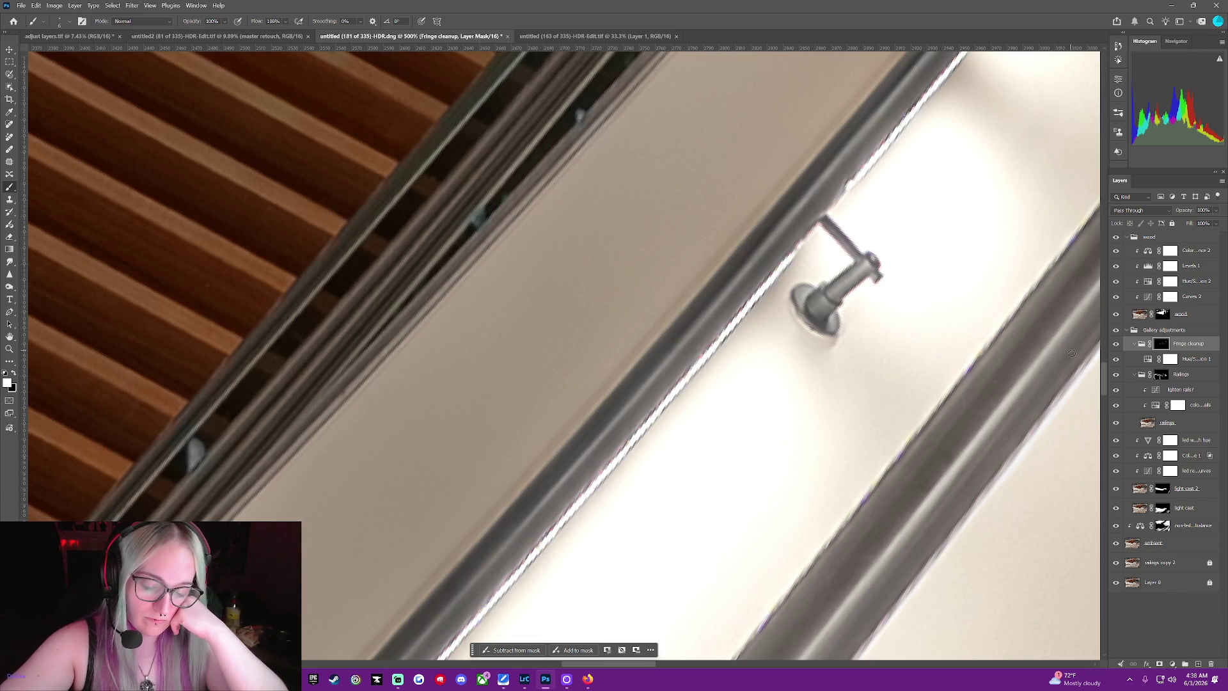
{"action": "scroll", "coordinate": [1100, 407], "scroll_direction": "up", "scroll_amount": 3}
{"action": "scroll", "coordinate": [1099, 408], "scroll_direction": "down", "scroll_amount": 3}
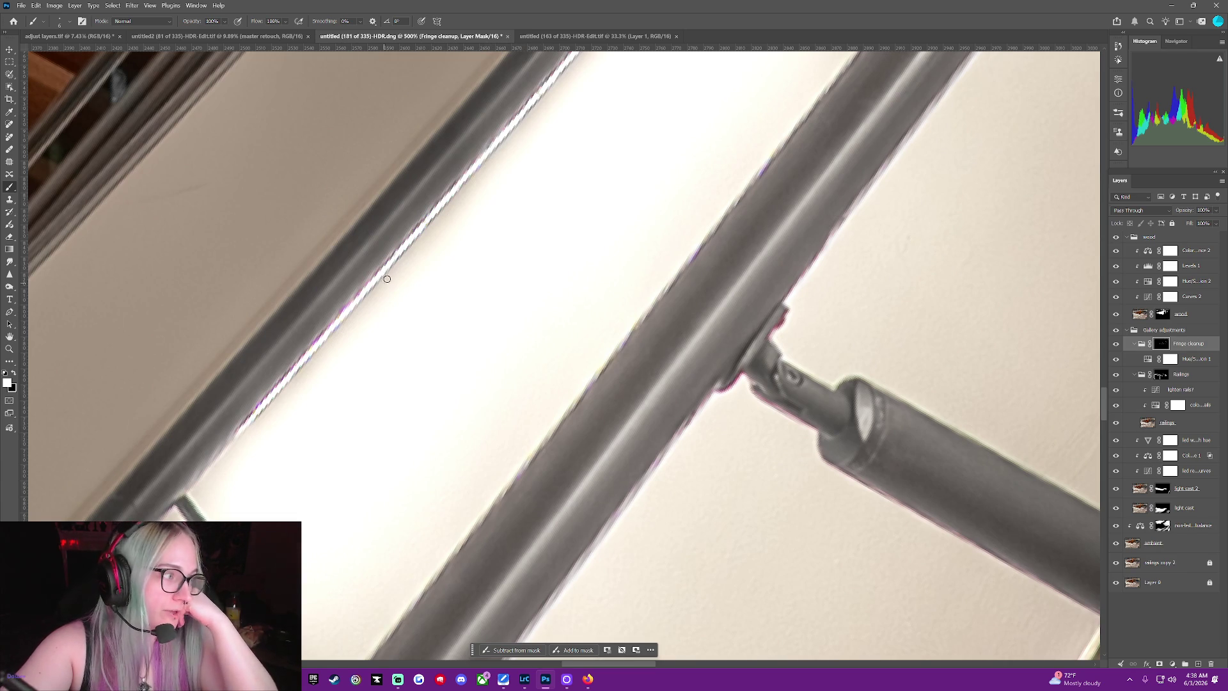
Paint out the magenta fringe along the lower railing edge
{"action": "left_click_drag", "start_coordinate": [311, 347], "coordinate": [273, 389]}
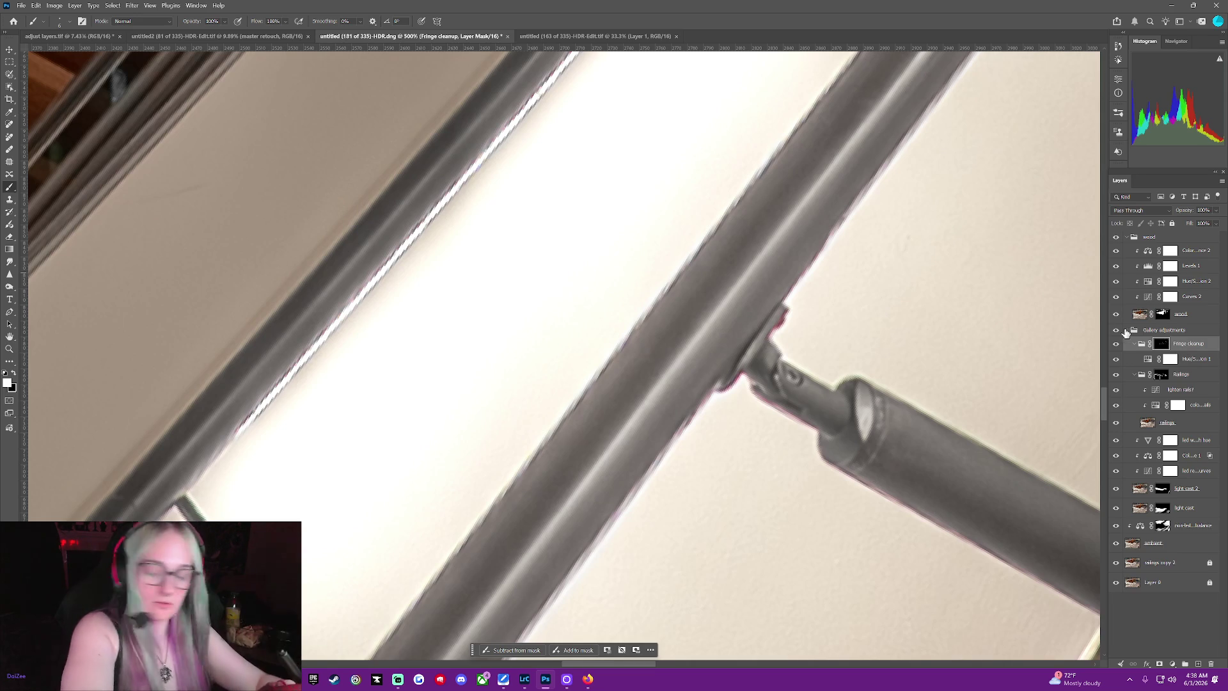
{"action": "key", "text": "z"}
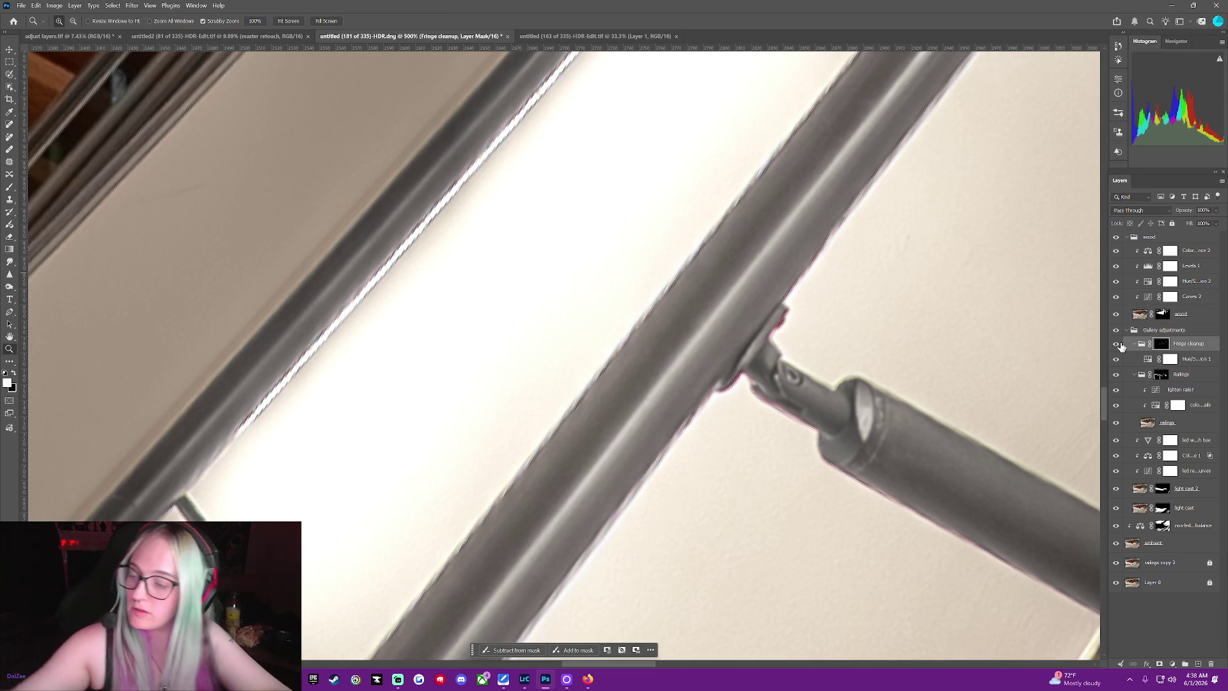
Move the Fringe cleanup group to the top of the stack and fine-tune its saturation
{"action": "left_click", "coordinate": [1197, 359]}
{"action": "key", "text": "b"}
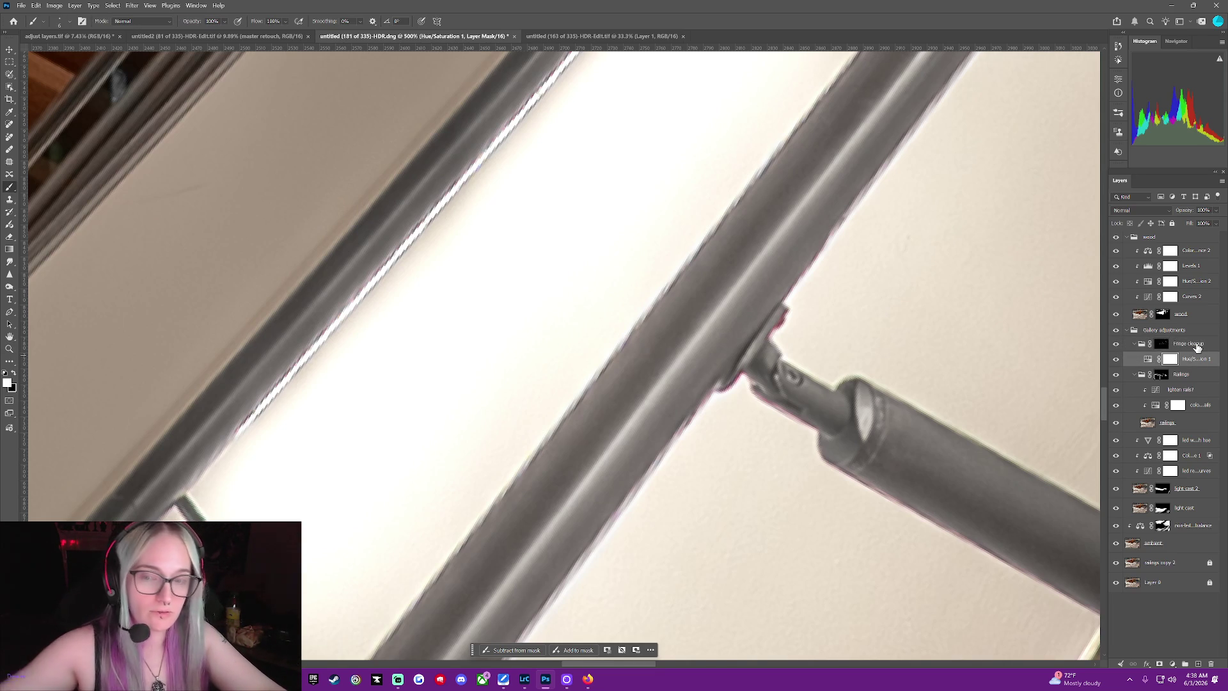
{"action": "left_click_drag", "start_coordinate": [1190, 344], "coordinate": [1193, 229]}
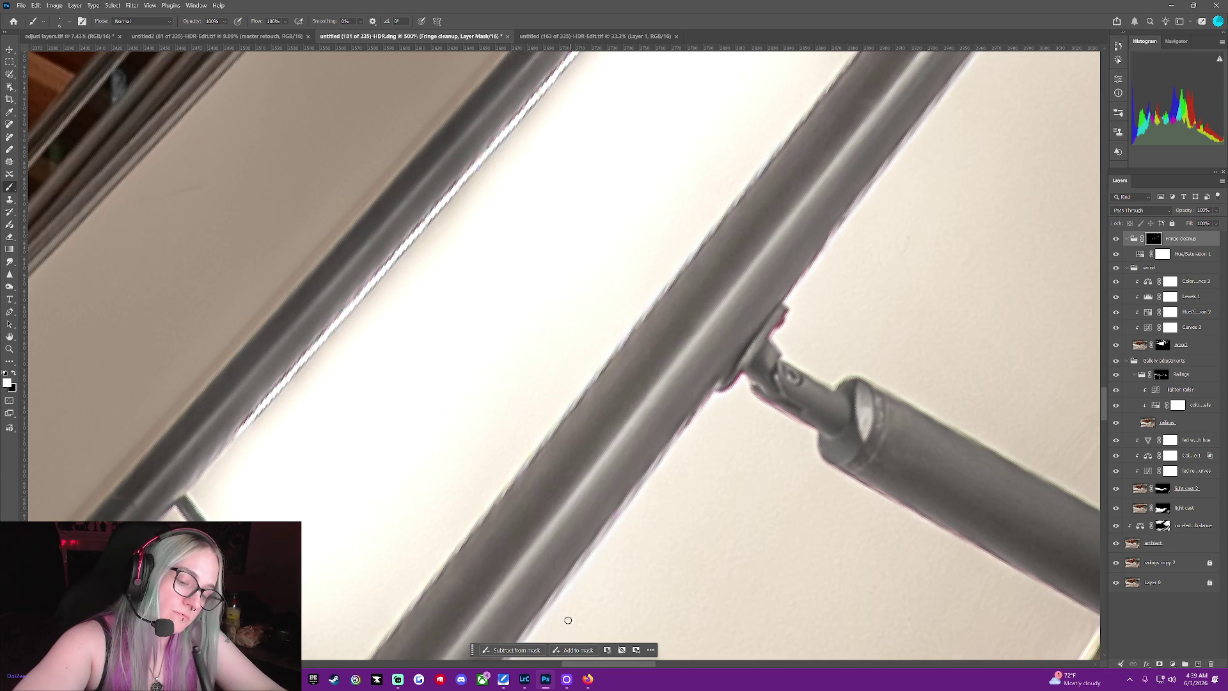
{"action": "left_click", "coordinate": [1141, 256]}
{"action": "left_click", "coordinate": [1141, 255]}
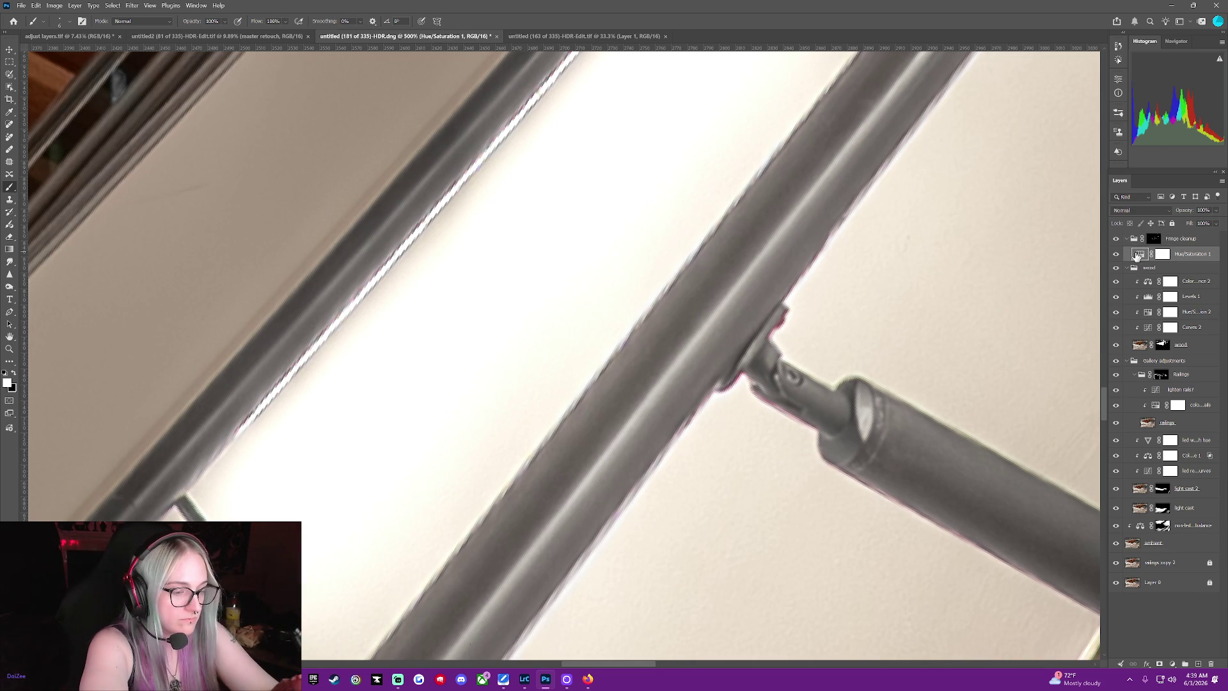
{"action": "left_click", "coordinate": [516, 651]}
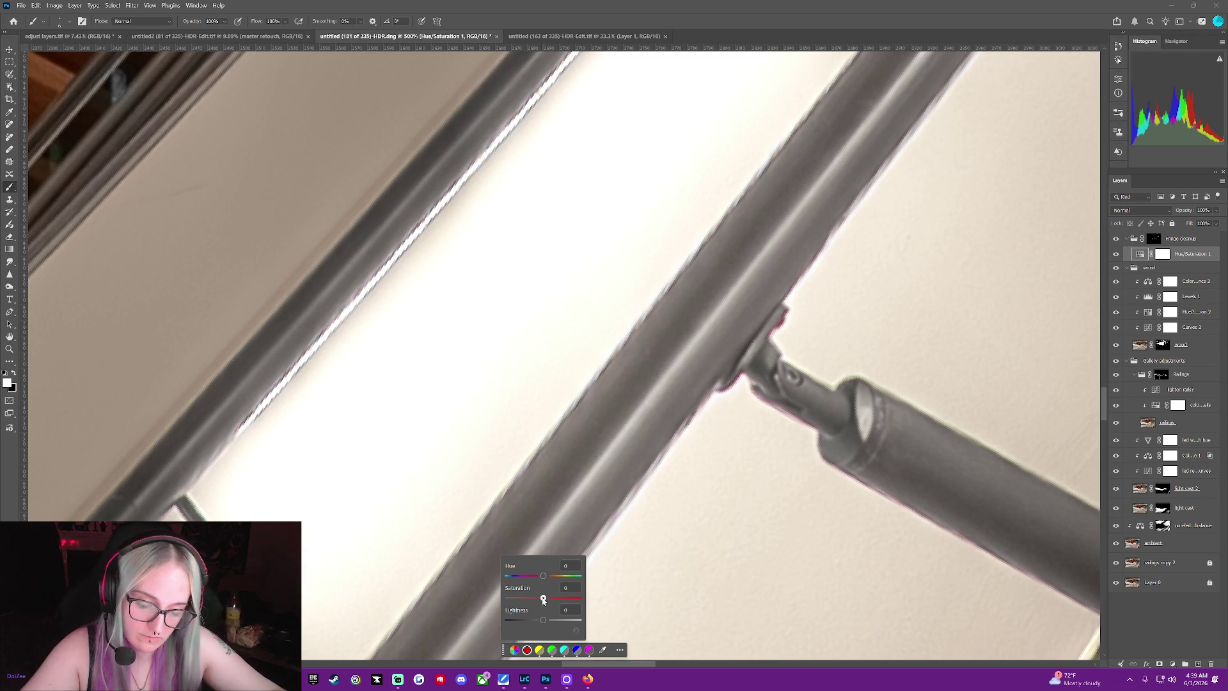
{"action": "left_click_drag", "start_coordinate": [534, 602], "coordinate": [534, 600]}
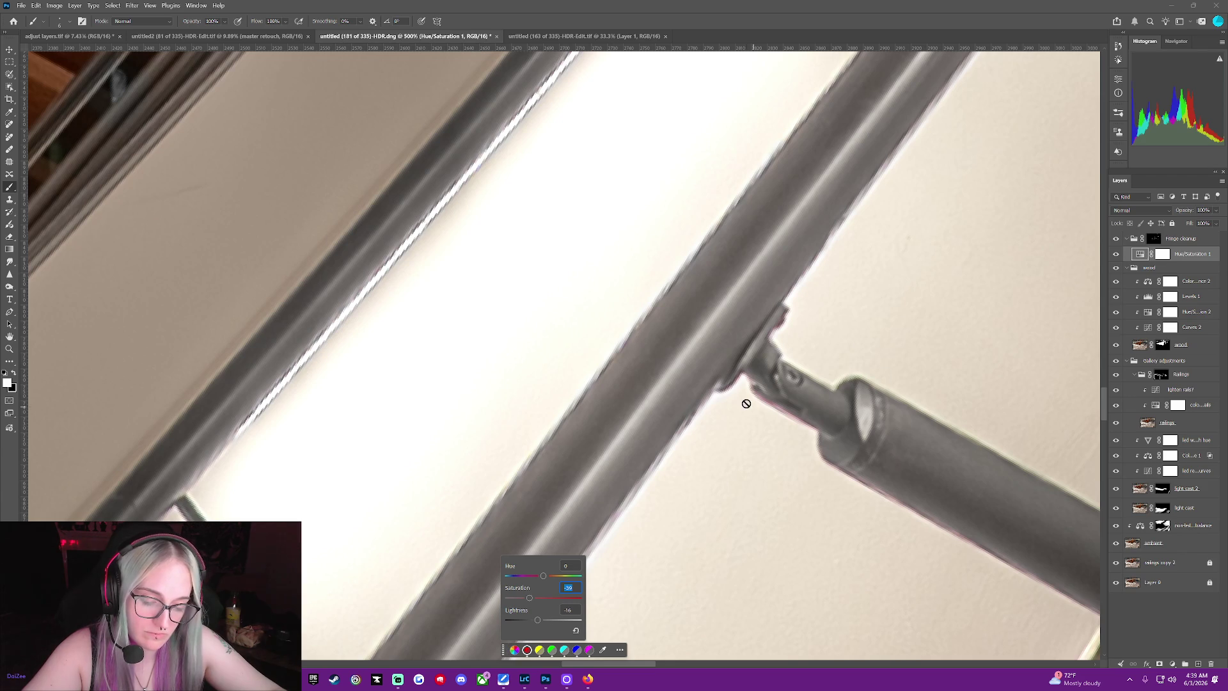
Dismiss the cannot-edit error and target the Fringe cleanup group's mask for painting
{"action": "left_click", "coordinate": [746, 399]}
{"action": "key", "text": "Return"}
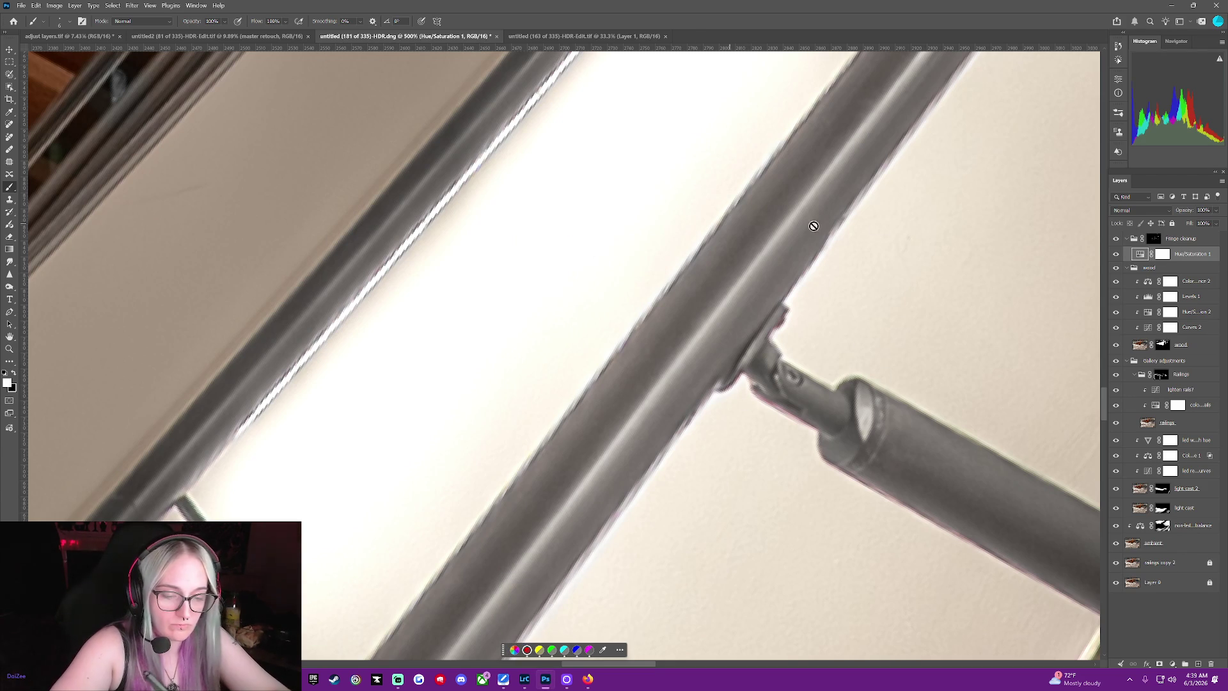
{"action": "left_click", "coordinate": [1150, 238]}
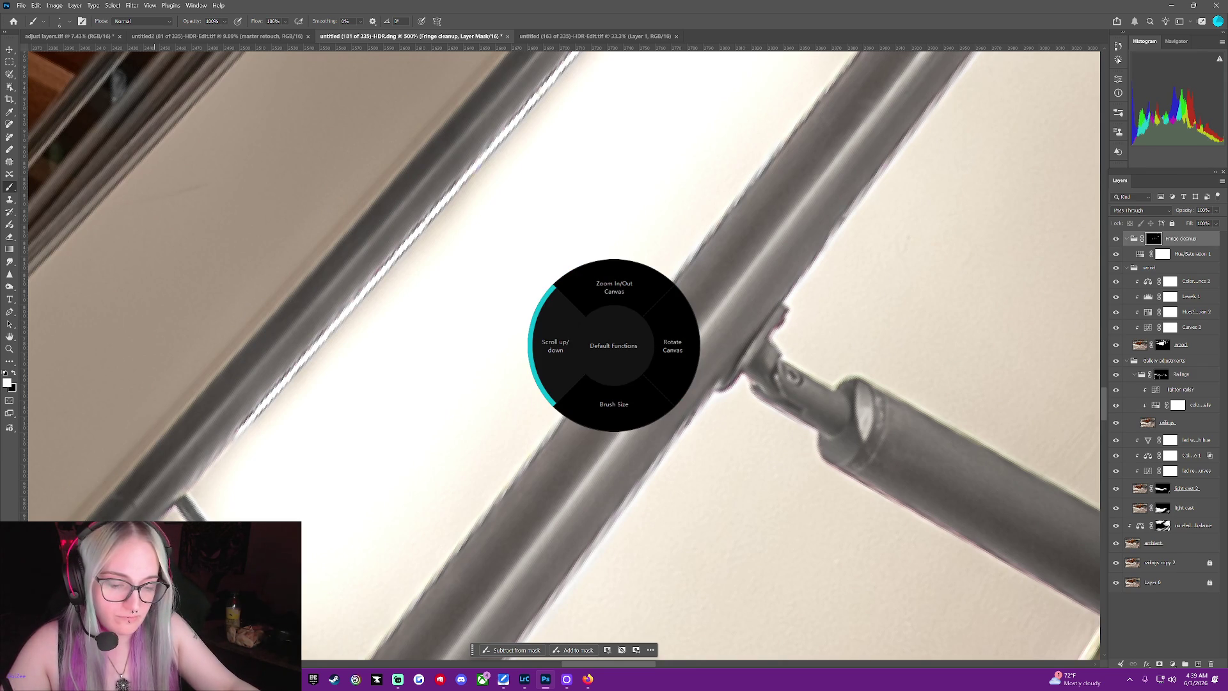
{"action": "scroll", "coordinate": [614, 356], "scroll_direction": "up", "scroll_amount": 2}
{"action": "scroll", "coordinate": [614, 356], "scroll_direction": "down", "scroll_amount": 2}
{"action": "scroll", "coordinate": [614, 355], "scroll_direction": "down", "scroll_amount": 2}
{"action": "scroll", "coordinate": [614, 355], "scroll_direction": "down", "scroll_amount": 2}
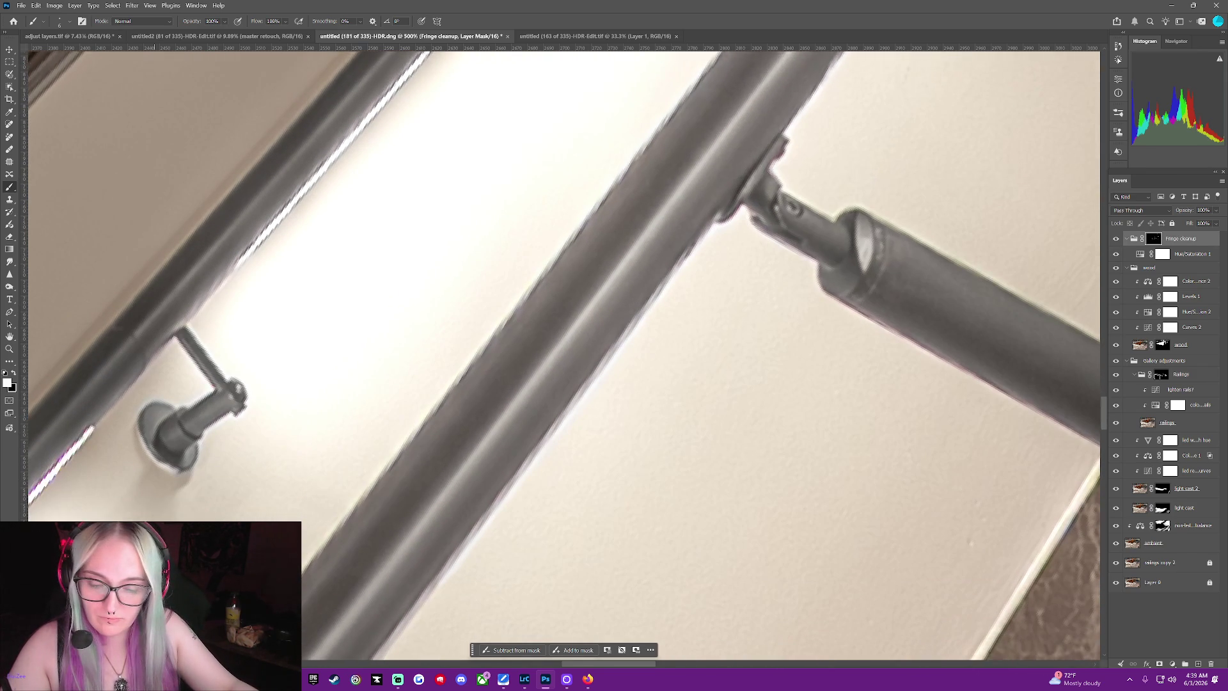
{"action": "scroll", "coordinate": [614, 356], "scroll_direction": "down", "scroll_amount": 1}
{"action": "scroll", "coordinate": [658, 605], "scroll_direction": "down", "scroll_amount": 1}
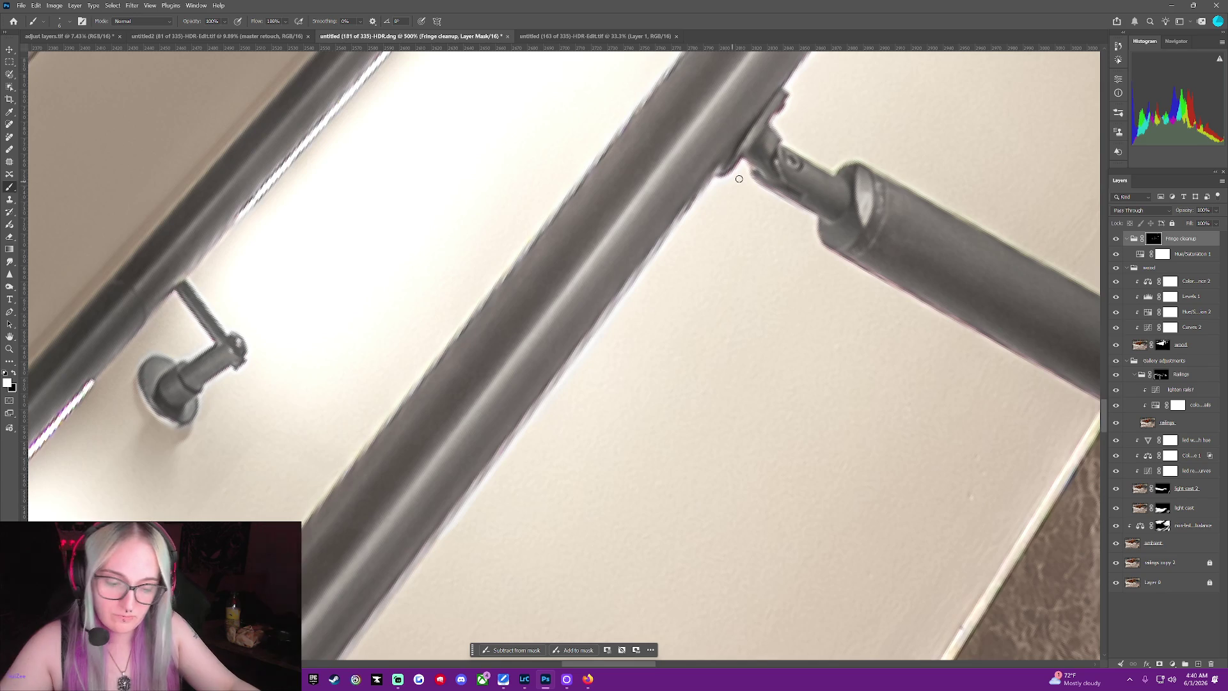
{"action": "scroll", "coordinate": [639, 661], "scroll_direction": "left", "scroll_amount": 3}
{"action": "scroll", "coordinate": [613, 668], "scroll_direction": "left", "scroll_amount": 5}
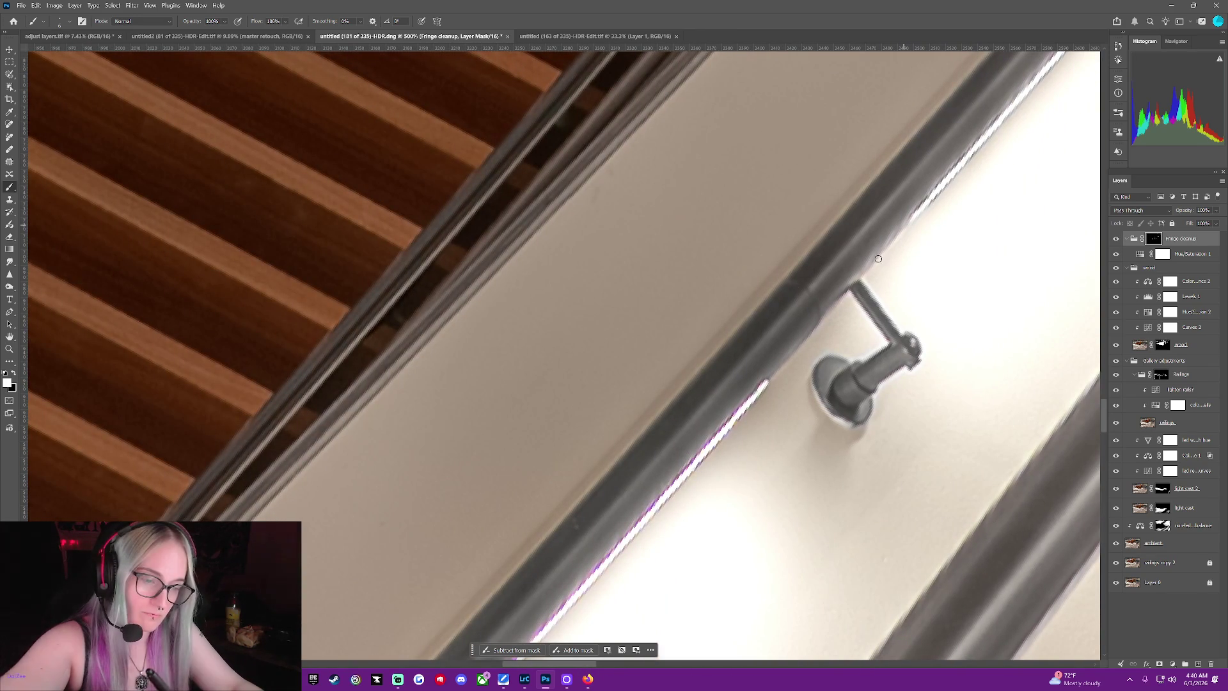
Paint out the magenta and pink fringe along the railing's bright edge near the bracket
{"action": "mouse_move", "coordinate": [774, 395]}
{"action": "left_mouse_down"}
{"action": "mouse_move", "coordinate": [749, 399]}
{"action": "mouse_move", "coordinate": [598, 569]}
{"action": "left_mouse_up"}
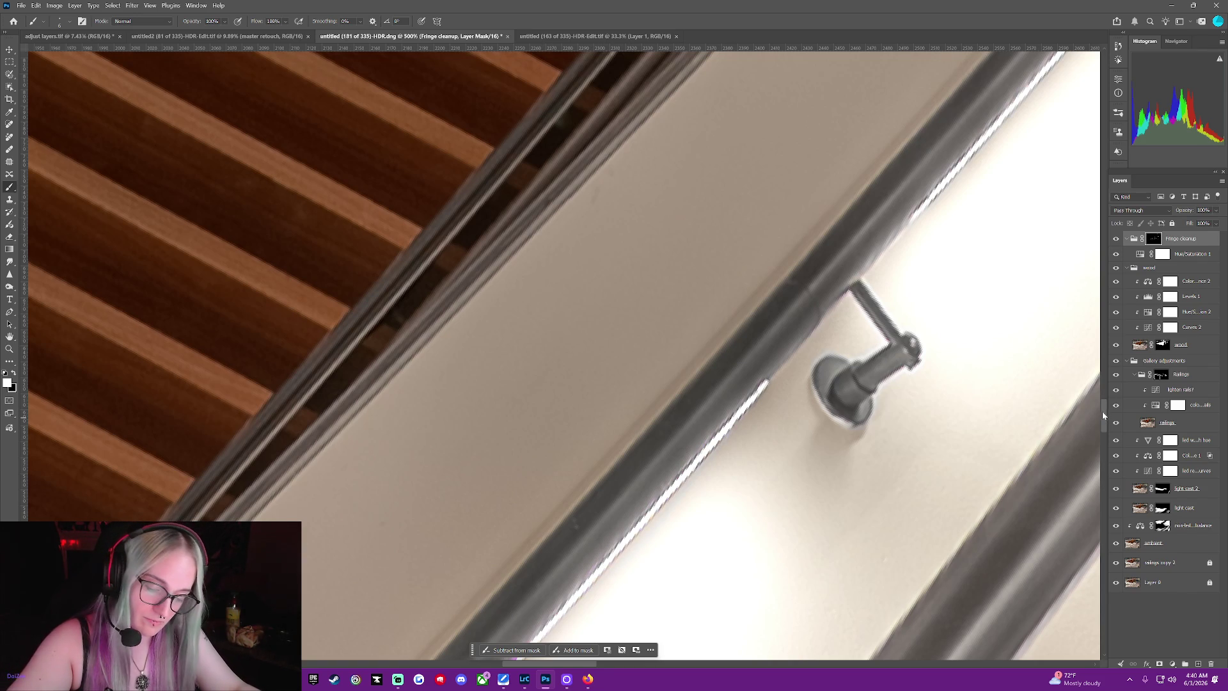
{"action": "left_click_drag", "start_coordinate": [1102, 411], "coordinate": [1103, 437]}
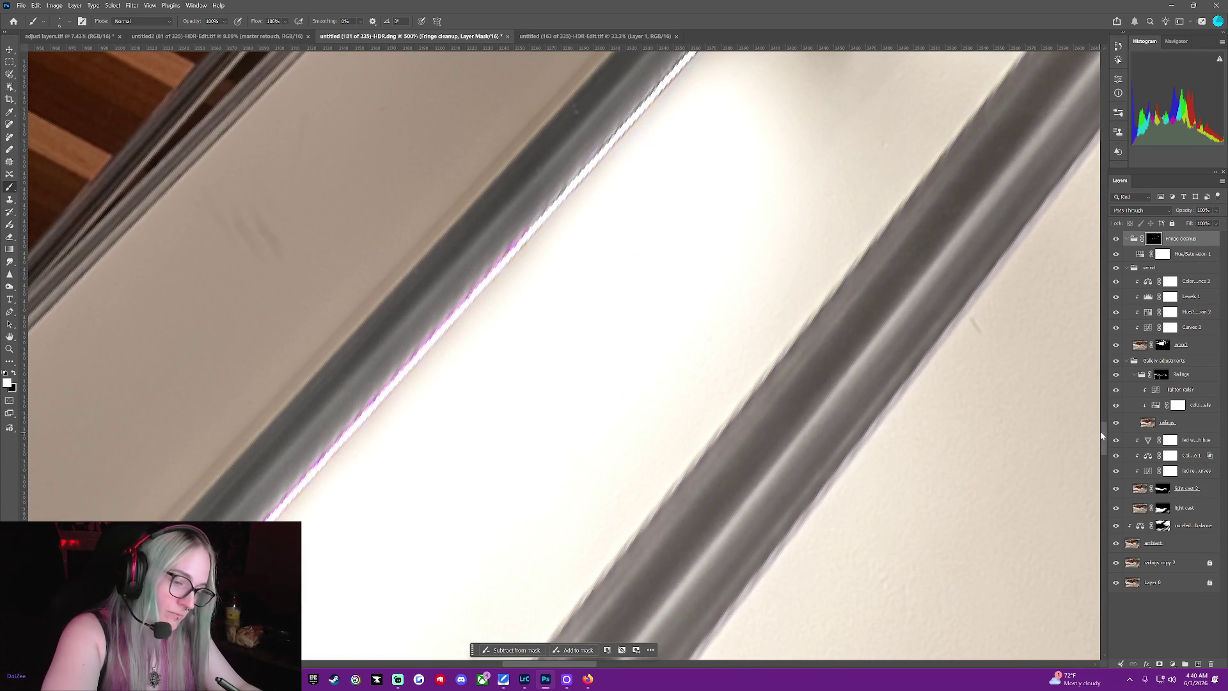
{"action": "left_click_drag", "start_coordinate": [490, 272], "coordinate": [487, 266]}
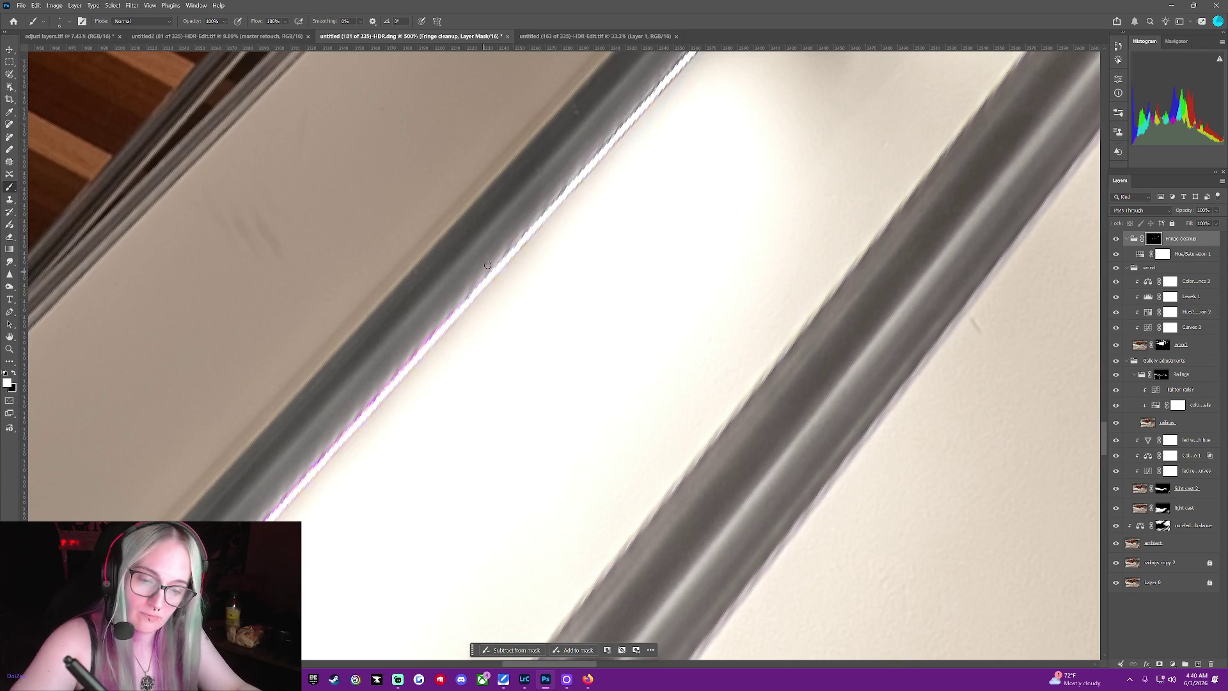
{"action": "left_click_drag", "start_coordinate": [439, 320], "coordinate": [272, 511]}
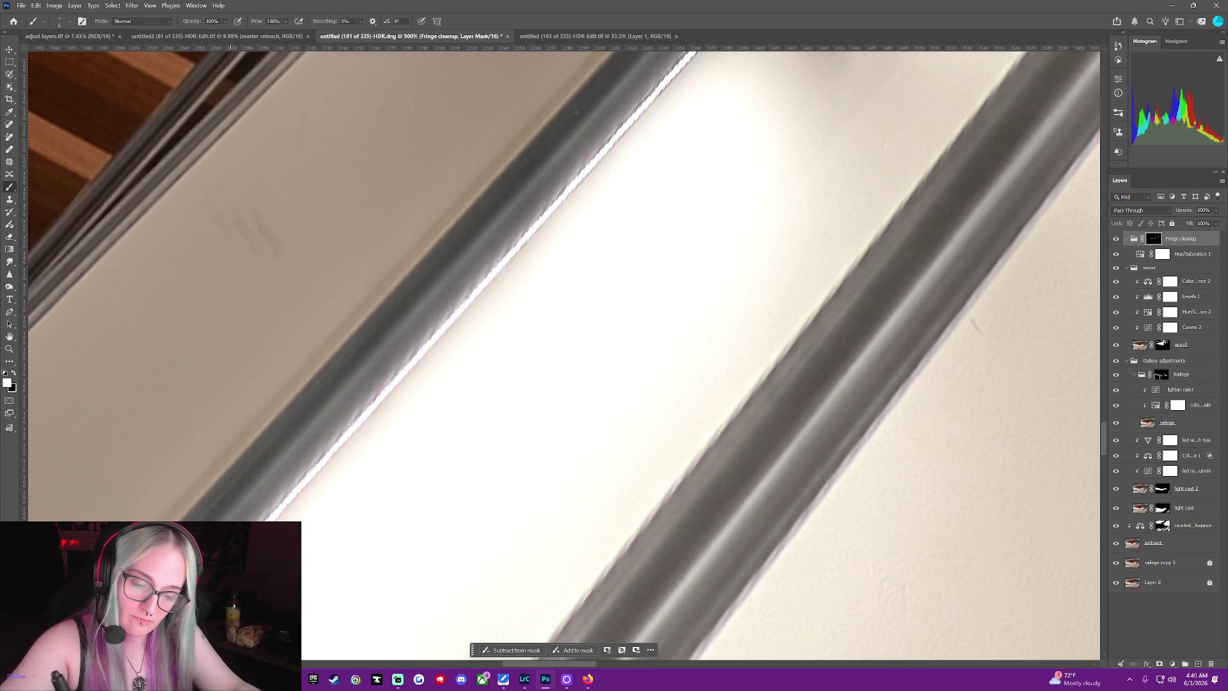
{"action": "left_click_drag", "start_coordinate": [568, 193], "coordinate": [454, 326]}
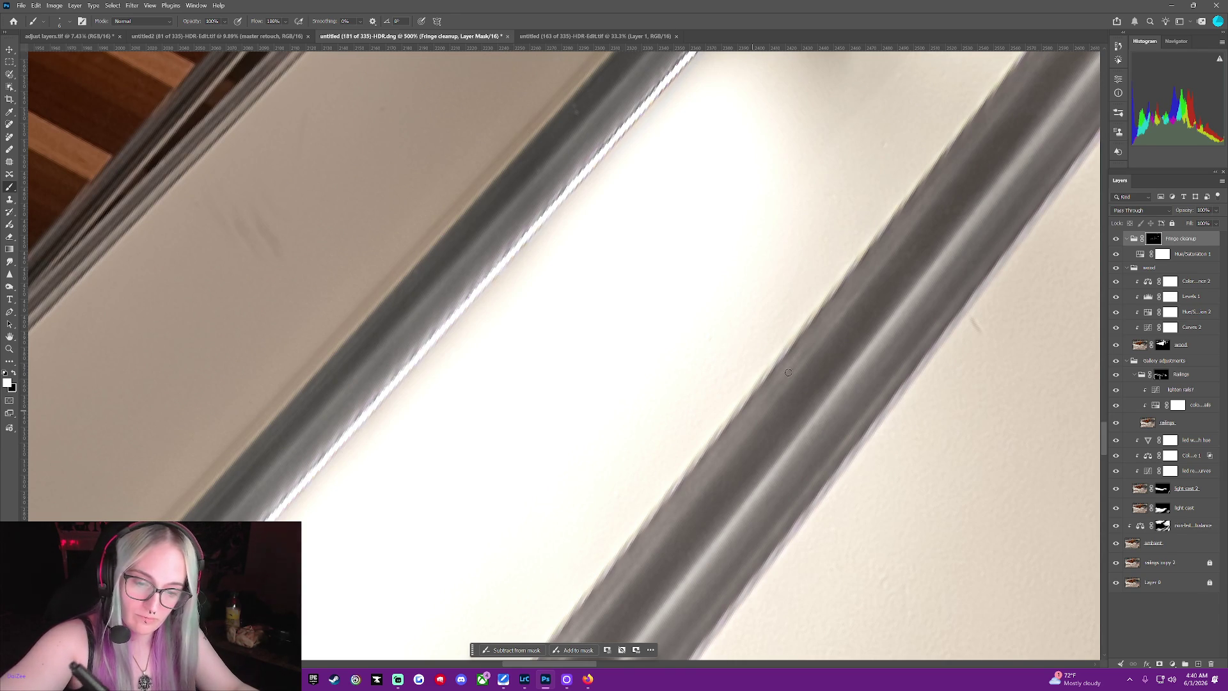
{"action": "scroll", "coordinate": [1103, 439], "scroll_direction": "right", "scroll_amount": 5}
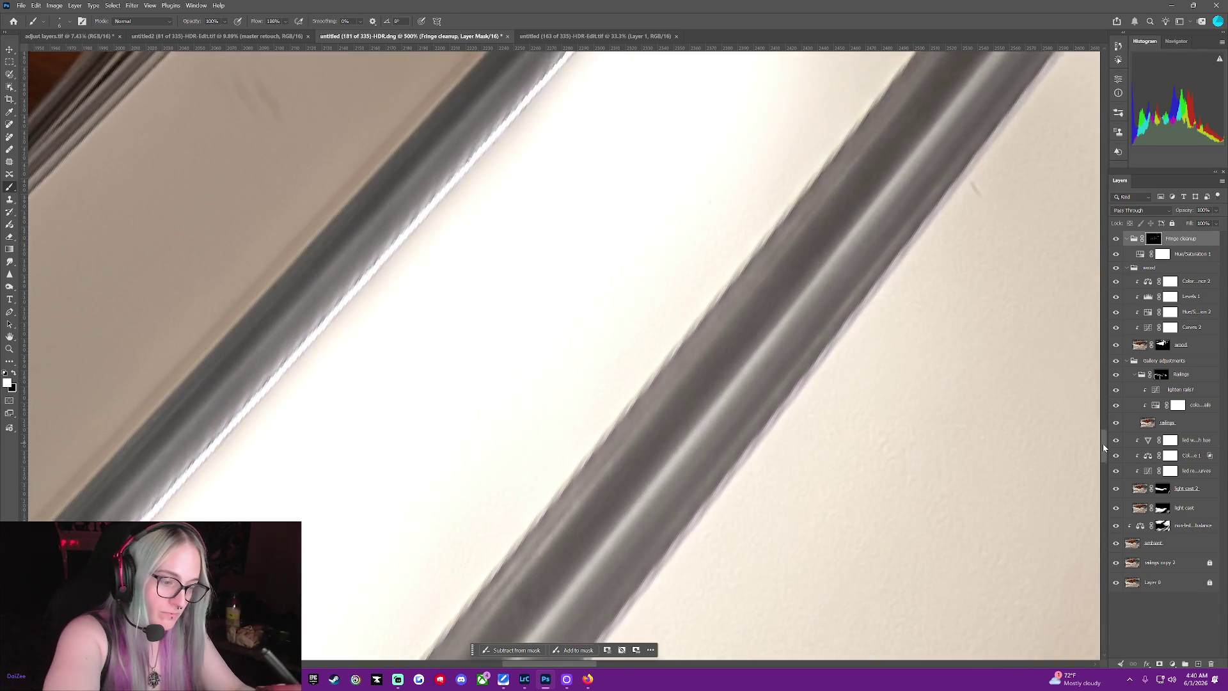
{"action": "scroll", "coordinate": [596, 653], "scroll_direction": "down", "scroll_amount": 1}
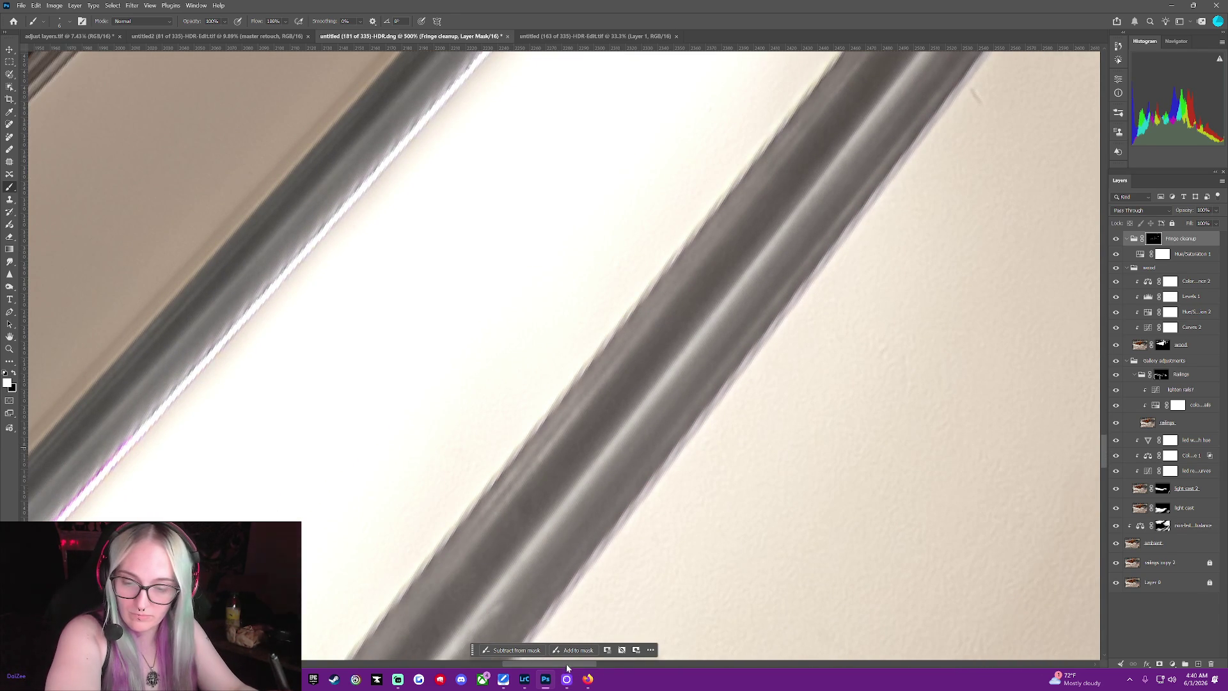
{"action": "scroll", "coordinate": [944, 420], "scroll_direction": "left", "scroll_amount": 2}
{"action": "scroll", "coordinate": [944, 420], "scroll_direction": "left", "scroll_amount": 2}
{"action": "scroll", "coordinate": [944, 419], "scroll_direction": "left", "scroll_amount": 2}
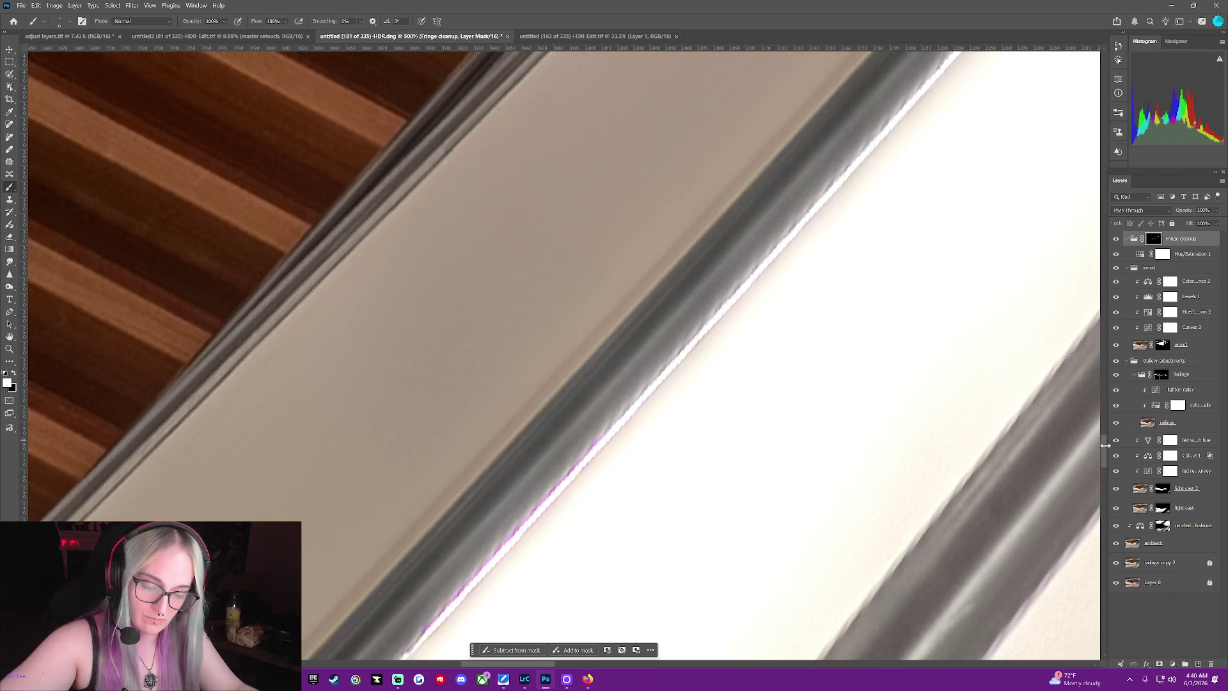
{"action": "left_click_drag", "start_coordinate": [1100, 448], "coordinate": [1103, 469]}
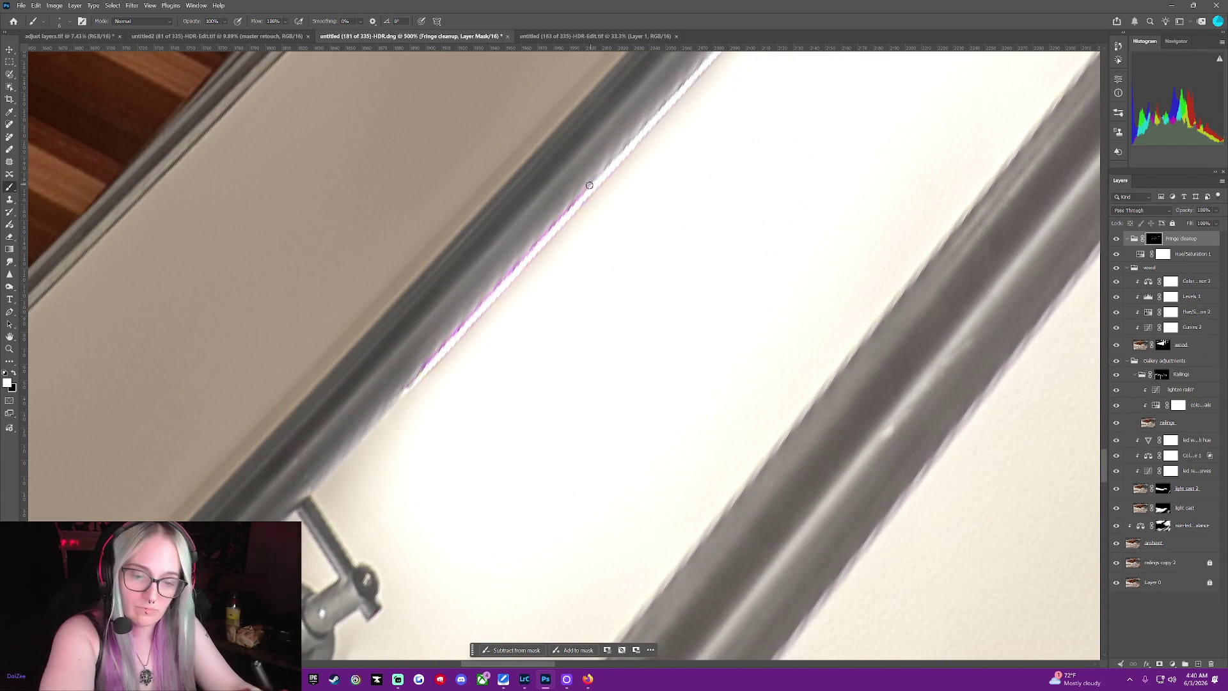
Paint out the purple fringe along the railings' highlight edges and near the bracket
{"action": "left_click_drag", "start_coordinate": [603, 168], "coordinate": [483, 305]}
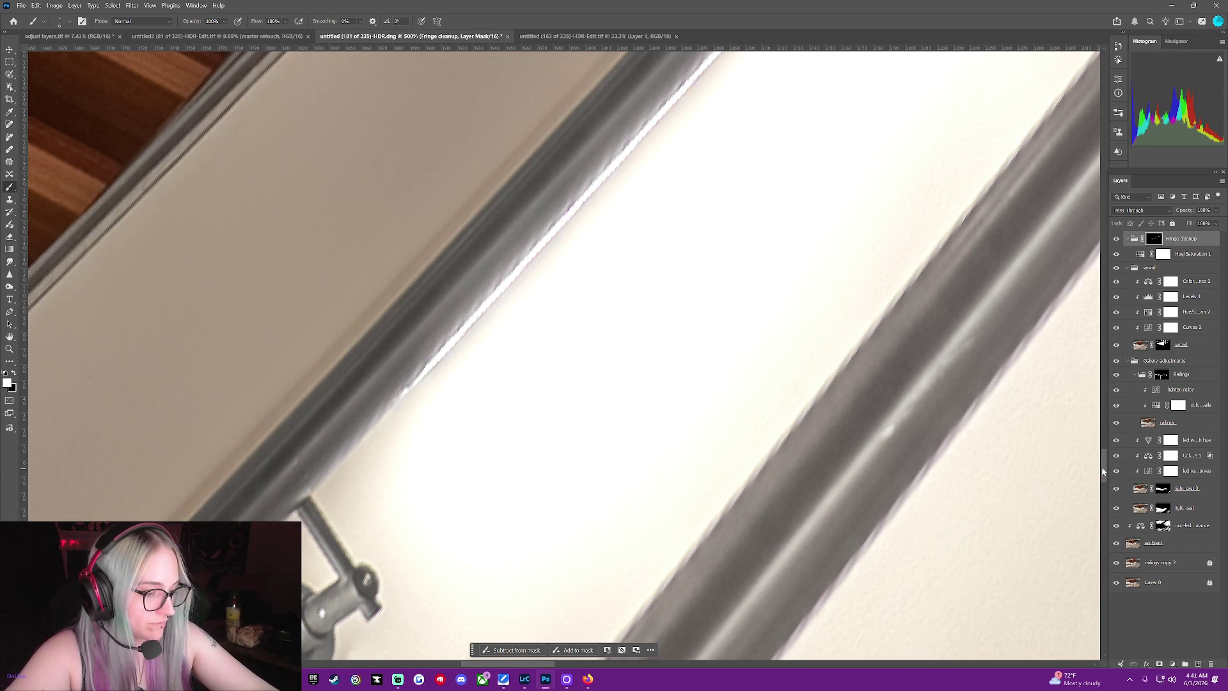
{"action": "scroll", "coordinate": [878, 554], "scroll_direction": "down", "scroll_amount": 3}
{"action": "scroll", "coordinate": [878, 555], "scroll_direction": "down", "scroll_amount": 2}
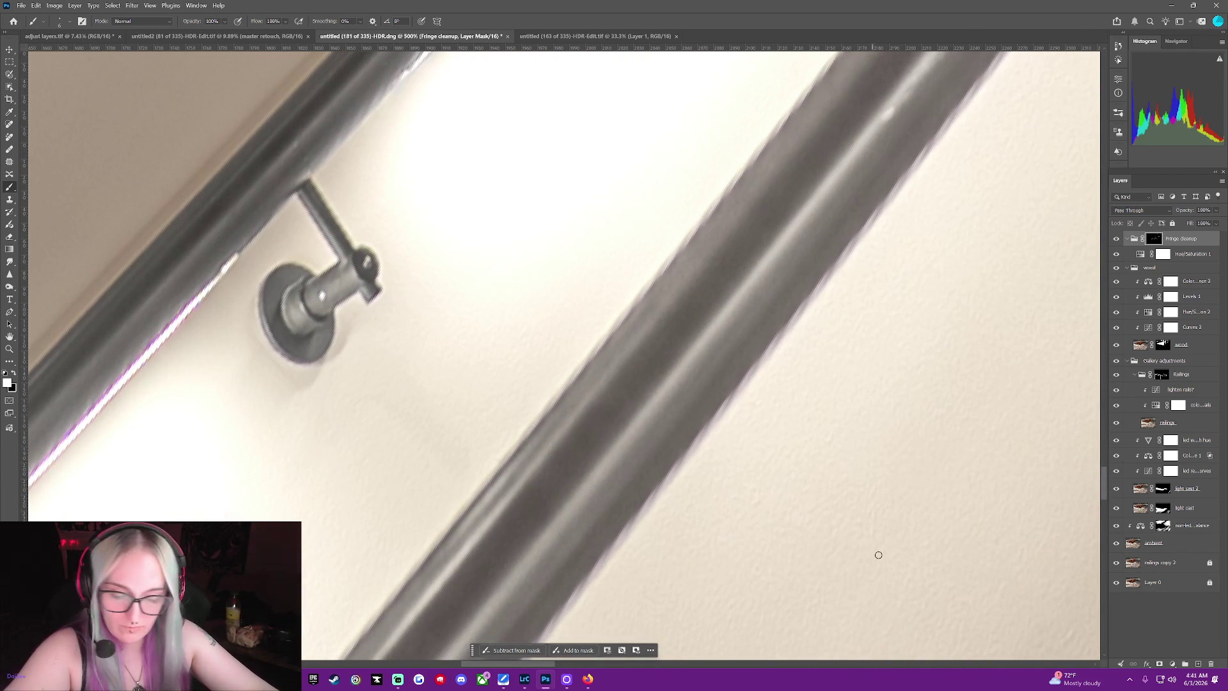
{"action": "left_click_drag", "start_coordinate": [550, 664], "coordinate": [509, 665]}
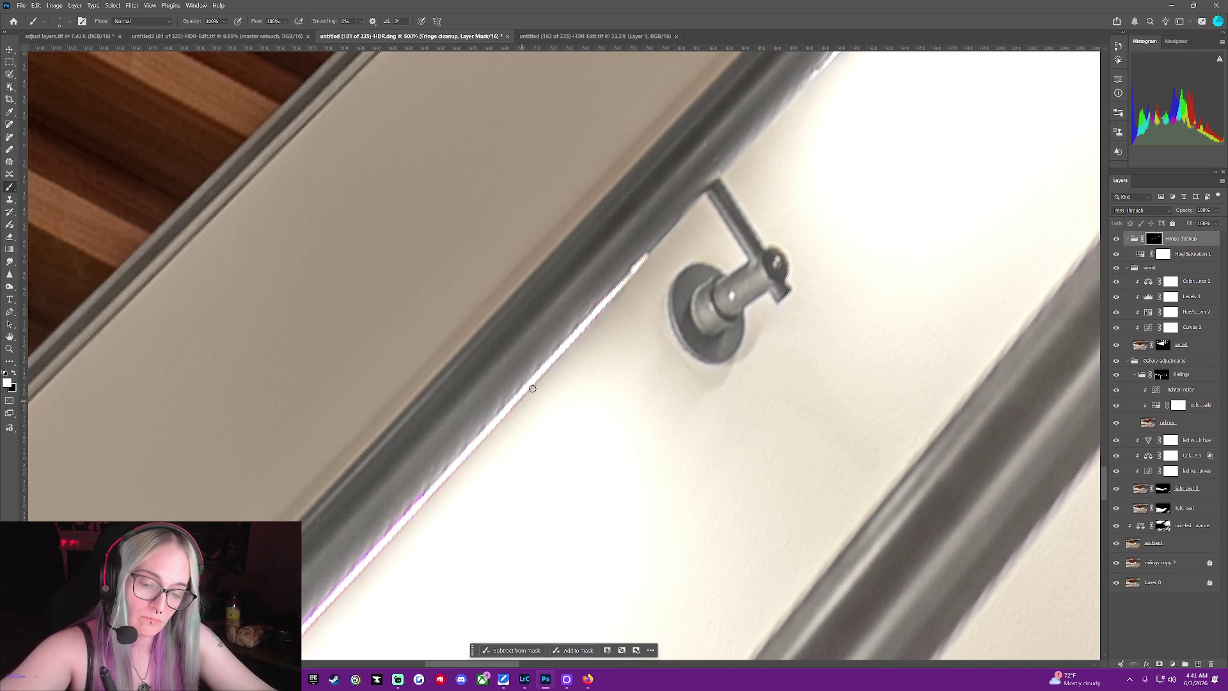
{"action": "left_click_drag", "start_coordinate": [442, 472], "coordinate": [332, 590]}
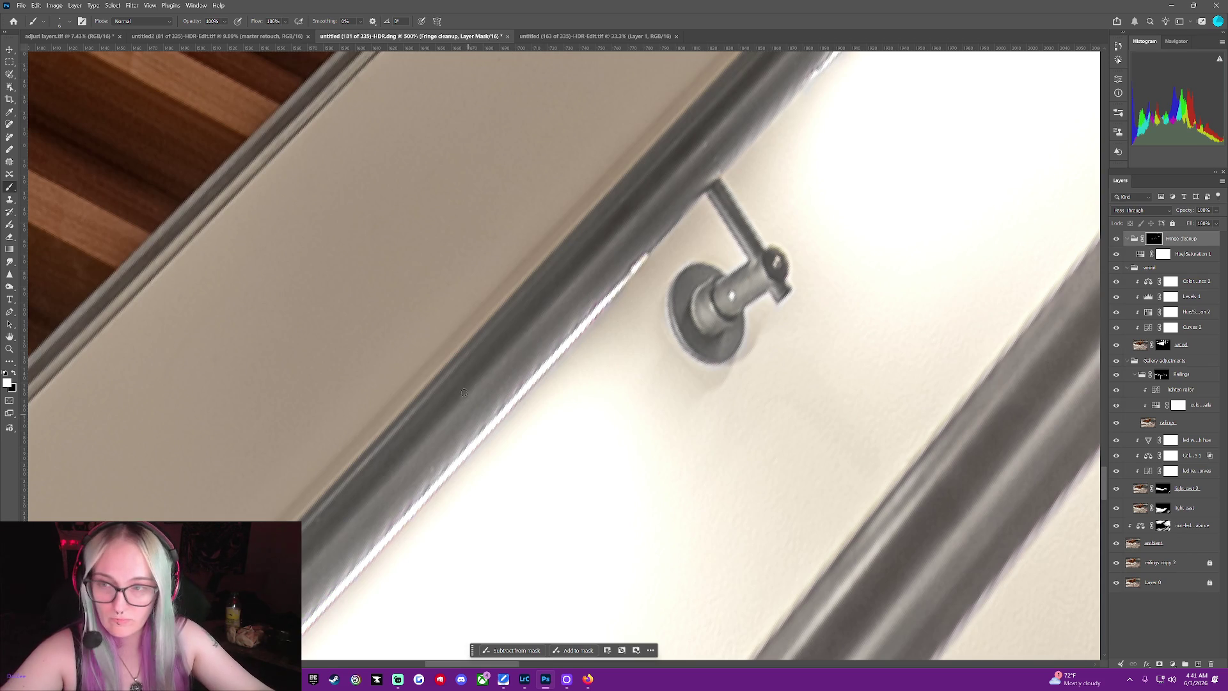
{"action": "scroll", "coordinate": [464, 392], "scroll_direction": "down", "scroll_amount": 1}
{"action": "scroll", "coordinate": [502, 447], "scroll_direction": "down", "scroll_amount": 1}
{"action": "scroll", "coordinate": [501, 467], "scroll_direction": "down", "scroll_amount": 3}
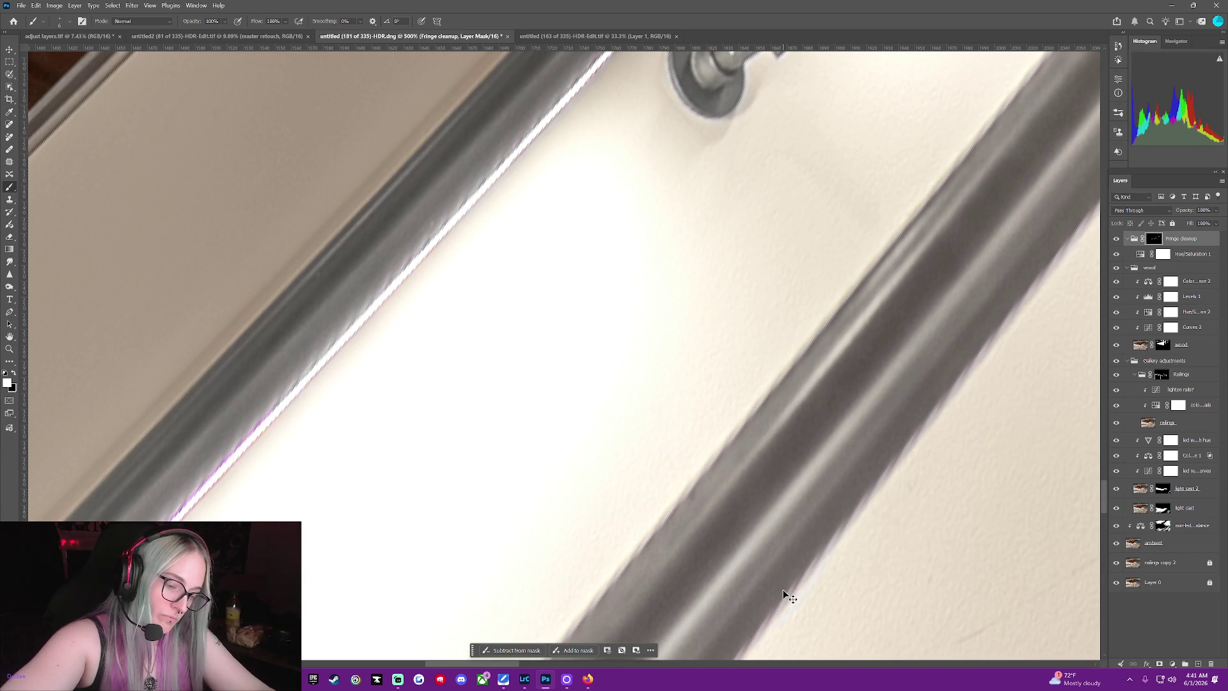
{"action": "scroll", "coordinate": [713, 607], "scroll_direction": "down", "scroll_amount": 1}
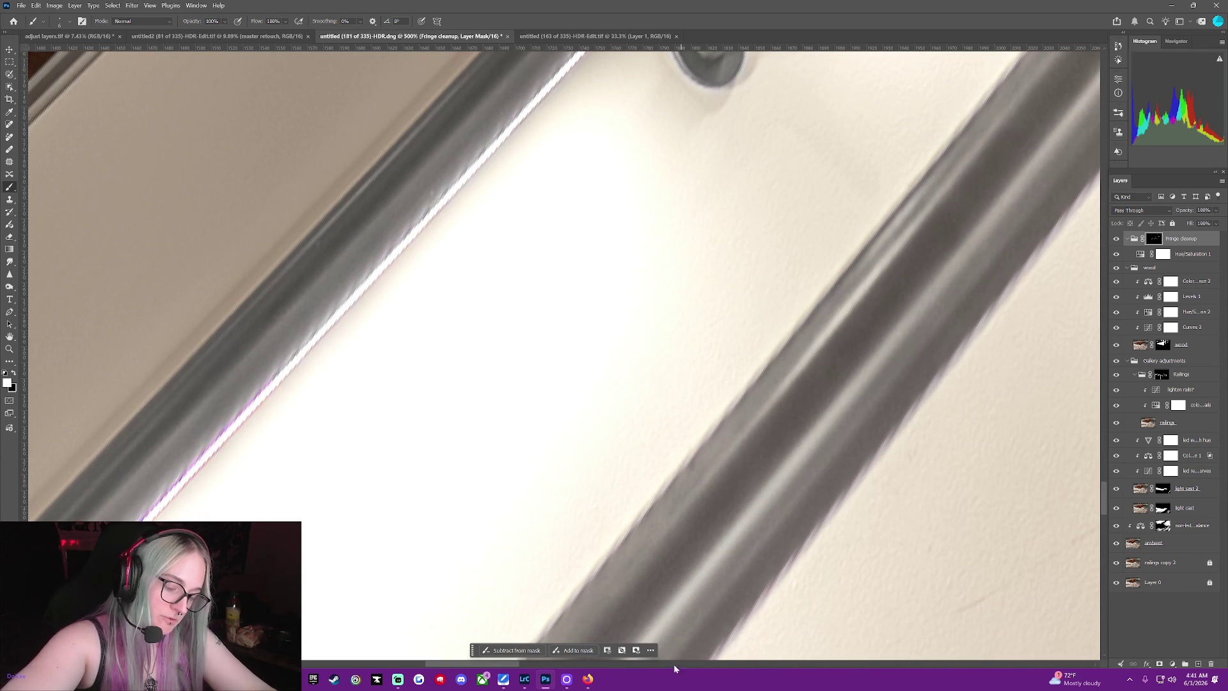
{"action": "left_click_drag", "start_coordinate": [504, 665], "coordinate": [463, 664]}
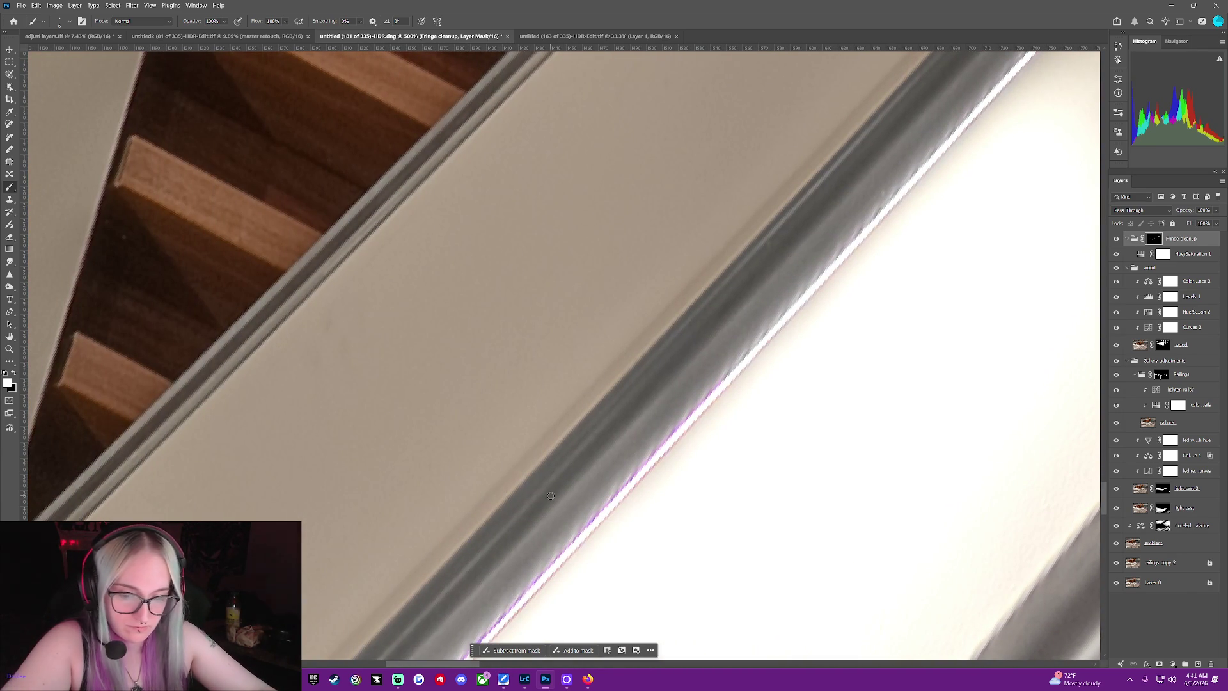
{"action": "scroll", "coordinate": [550, 495], "scroll_direction": "down", "scroll_amount": 3}
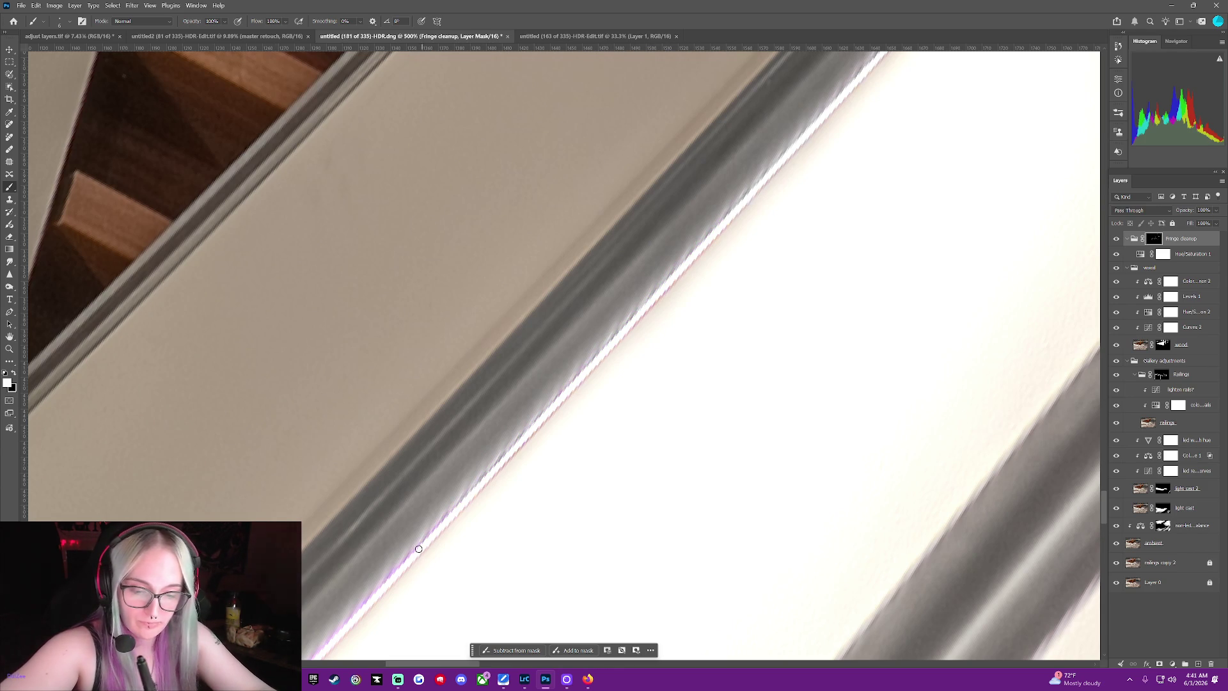
{"action": "left_click_drag", "start_coordinate": [419, 547], "coordinate": [360, 610]}
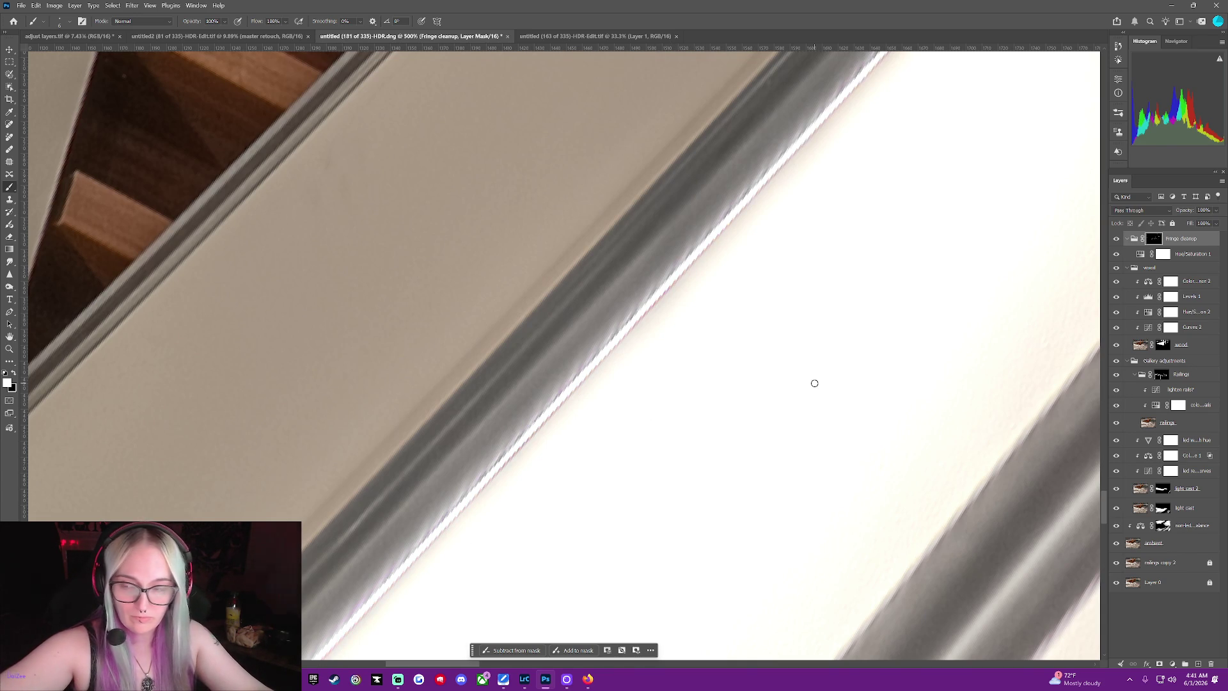
{"action": "scroll", "coordinate": [761, 380], "scroll_direction": "up", "scroll_amount": 2}
{"action": "scroll", "coordinate": [624, 499], "scroll_direction": "up", "scroll_amount": 2}
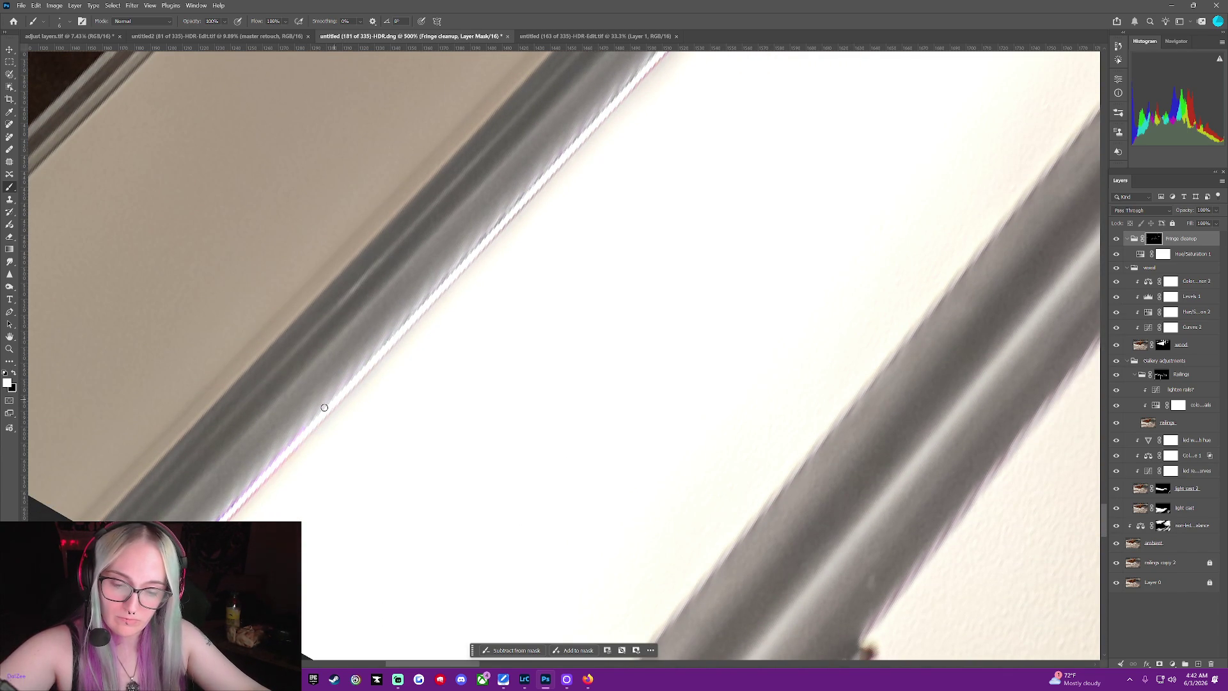
{"action": "left_click_drag", "start_coordinate": [246, 486], "coordinate": [213, 527]}
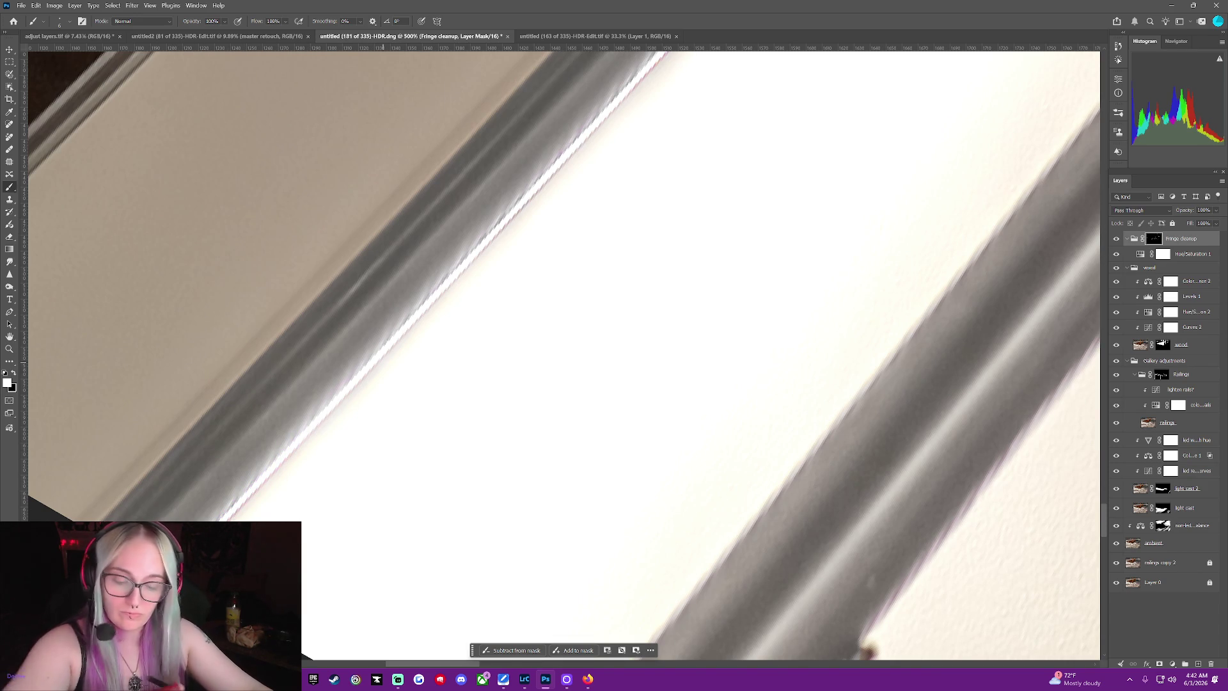
{"action": "scroll", "coordinate": [562, 370], "scroll_direction": "down", "scroll_amount": 1}
{"action": "scroll", "coordinate": [562, 355], "scroll_direction": "up", "scroll_amount": 1}
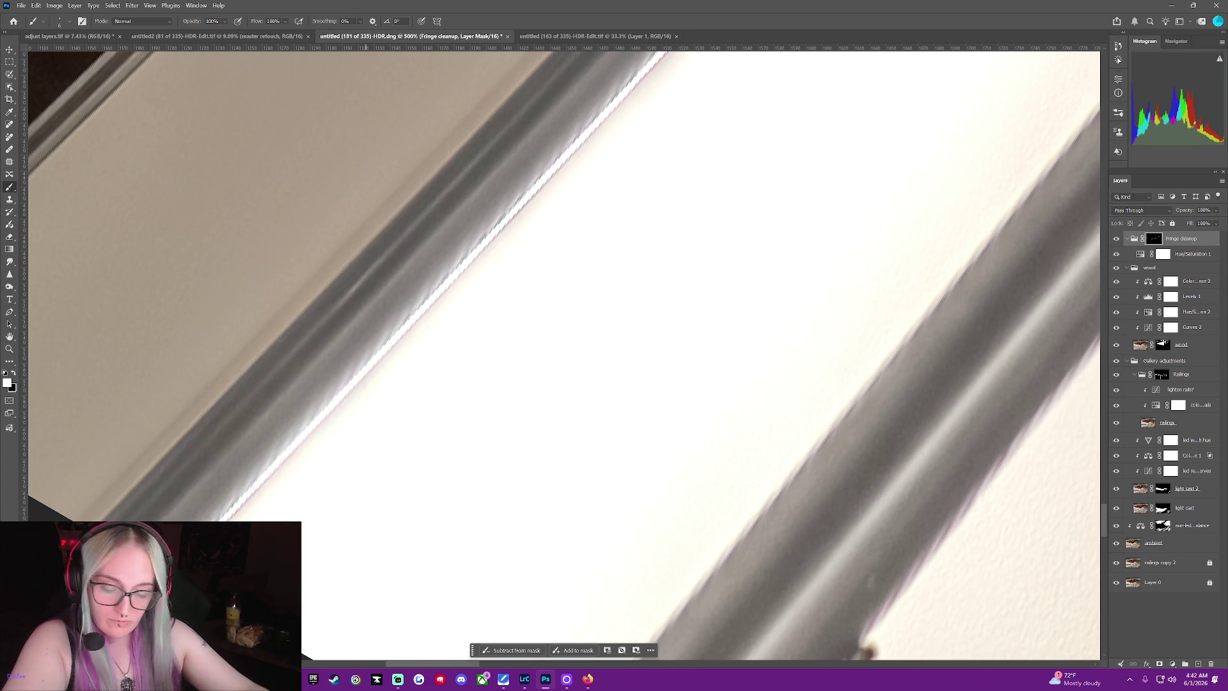
{"action": "mouse_move", "coordinate": [401, 665]}
{"action": "left_mouse_down"}
{"action": "mouse_move", "coordinate": [445, 665]}
{"action": "mouse_move", "coordinate": [453, 512]}
{"action": "left_mouse_up"}
Reduce the purple fringe along the pole's right edge
{"action": "left_click_drag", "start_coordinate": [714, 212], "coordinate": [564, 401]}
{"action": "left_click_drag", "start_coordinate": [522, 462], "coordinate": [502, 489]}
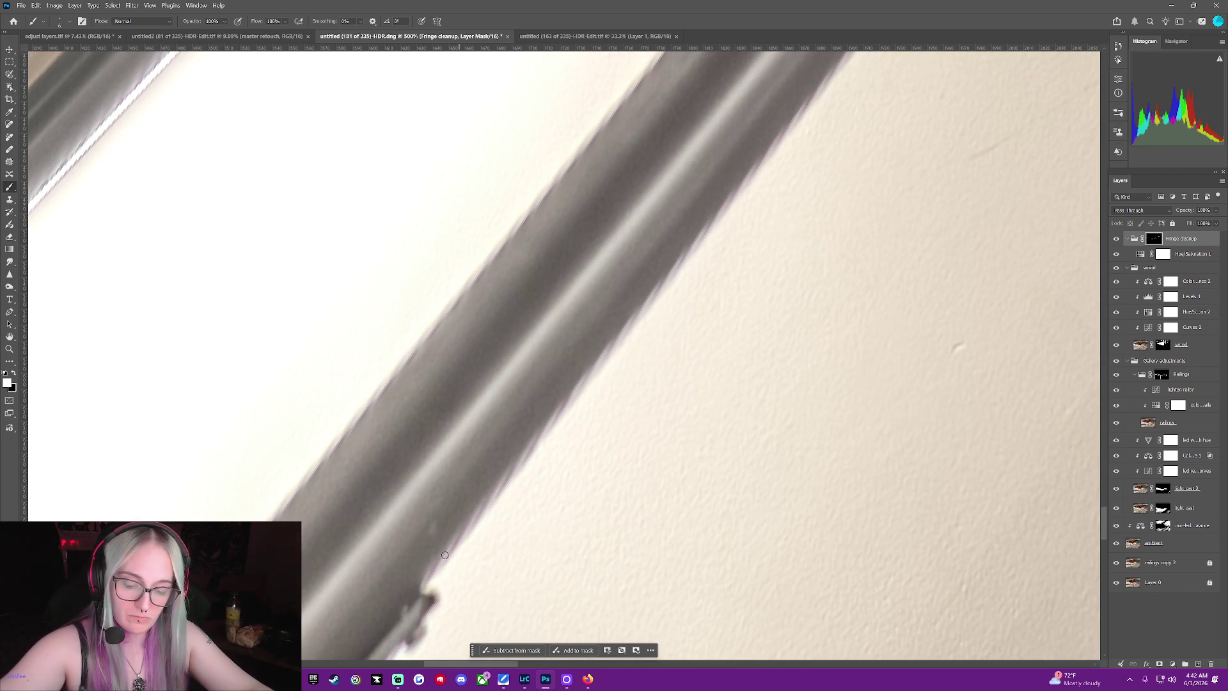
{"action": "scroll", "coordinate": [444, 555], "scroll_direction": "down", "scroll_amount": 2}
{"action": "scroll", "coordinate": [432, 527], "scroll_direction": "down", "scroll_amount": 2}
{"action": "scroll", "coordinate": [417, 498], "scroll_direction": "down", "scroll_amount": 2}
{"action": "scroll", "coordinate": [402, 462], "scroll_direction": "down", "scroll_amount": 2}
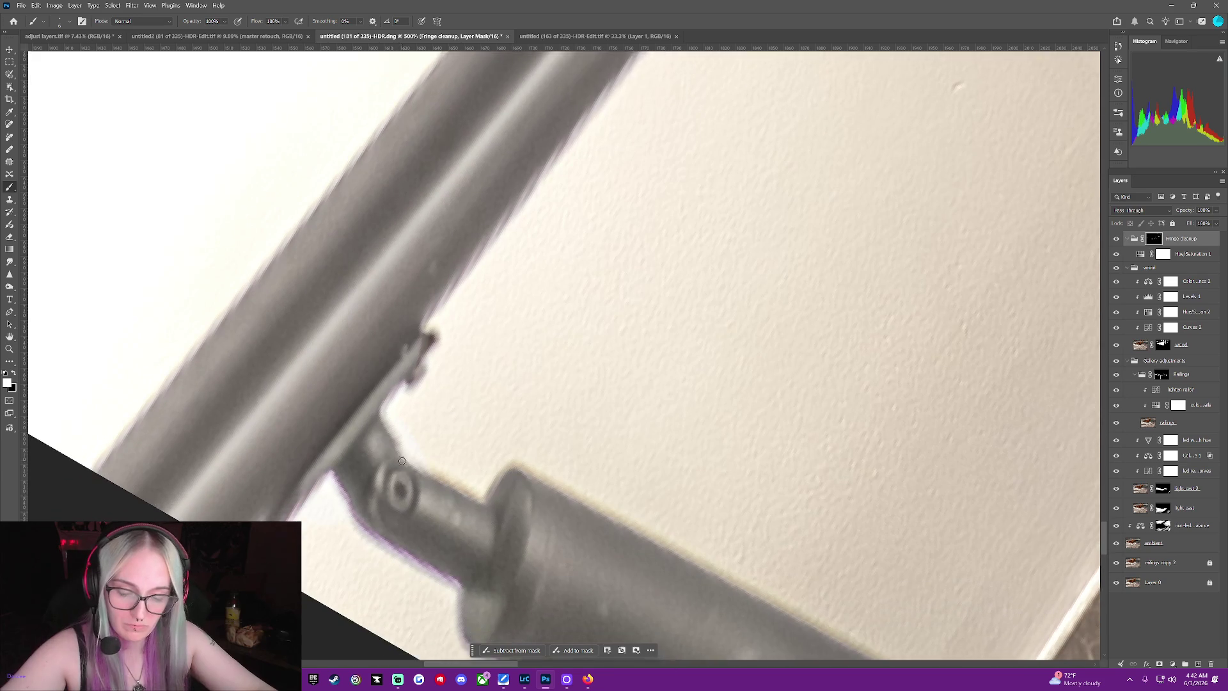
{"action": "scroll", "coordinate": [401, 461], "scroll_direction": "down", "scroll_amount": 2}
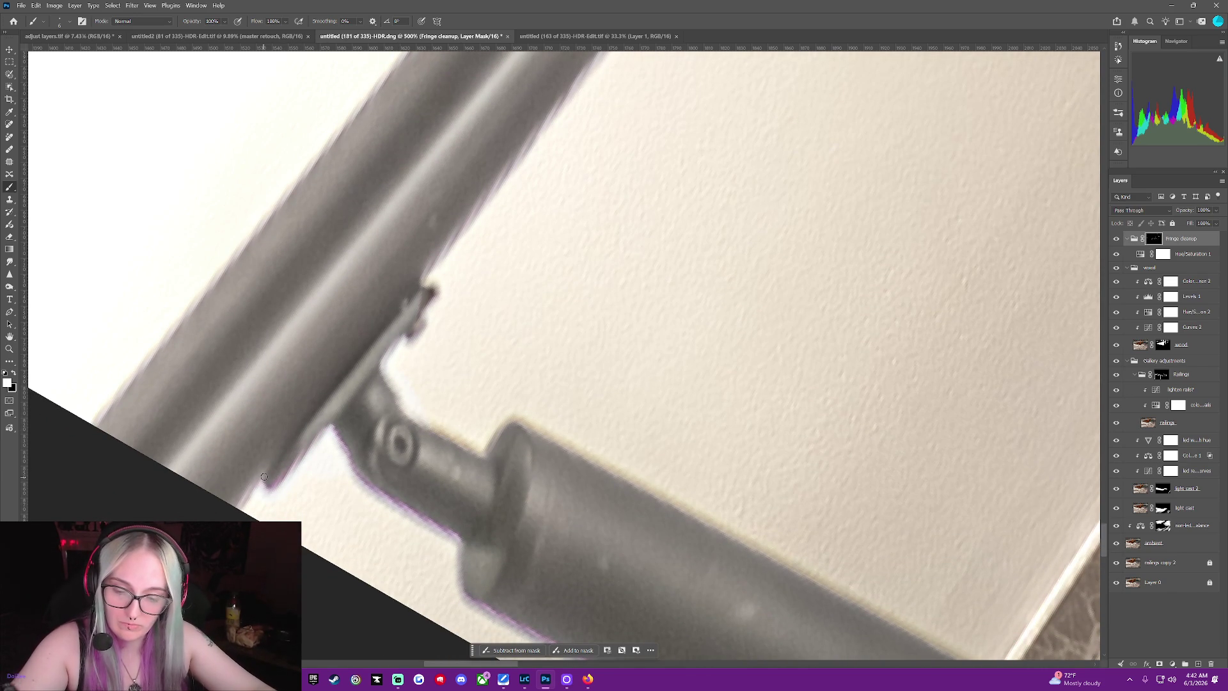
{"action": "scroll", "coordinate": [268, 480], "scroll_direction": "down", "scroll_amount": 2}
{"action": "scroll", "coordinate": [275, 444], "scroll_direction": "down", "scroll_amount": 1}
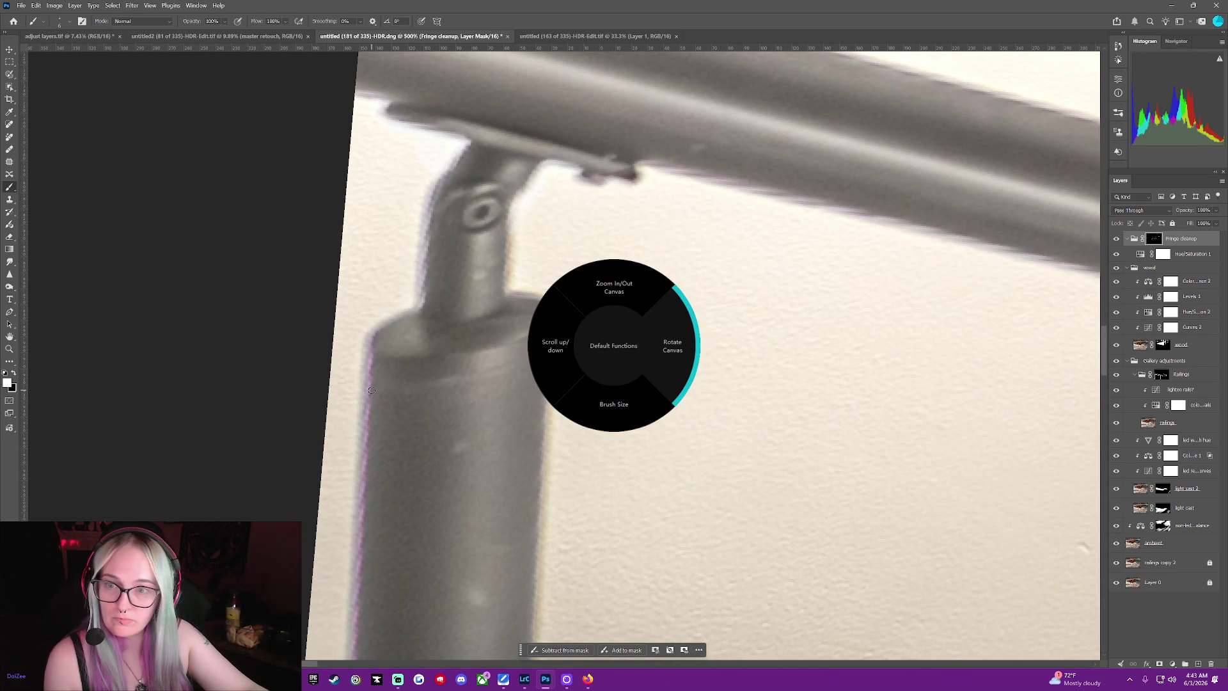
{"action": "scroll", "coordinate": [371, 390], "scroll_direction": "down", "scroll_amount": 5}
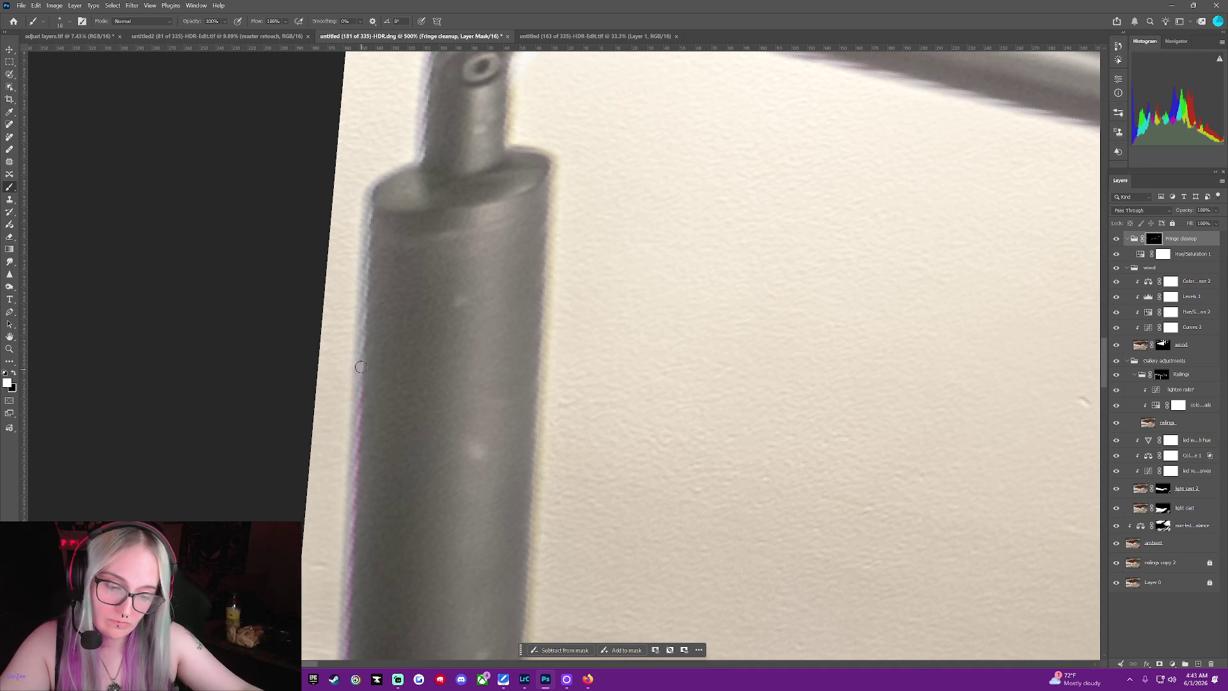
Paint out the purple fringe along the railing post's left and right edges
{"action": "left_click_drag", "start_coordinate": [360, 367], "coordinate": [355, 425]}
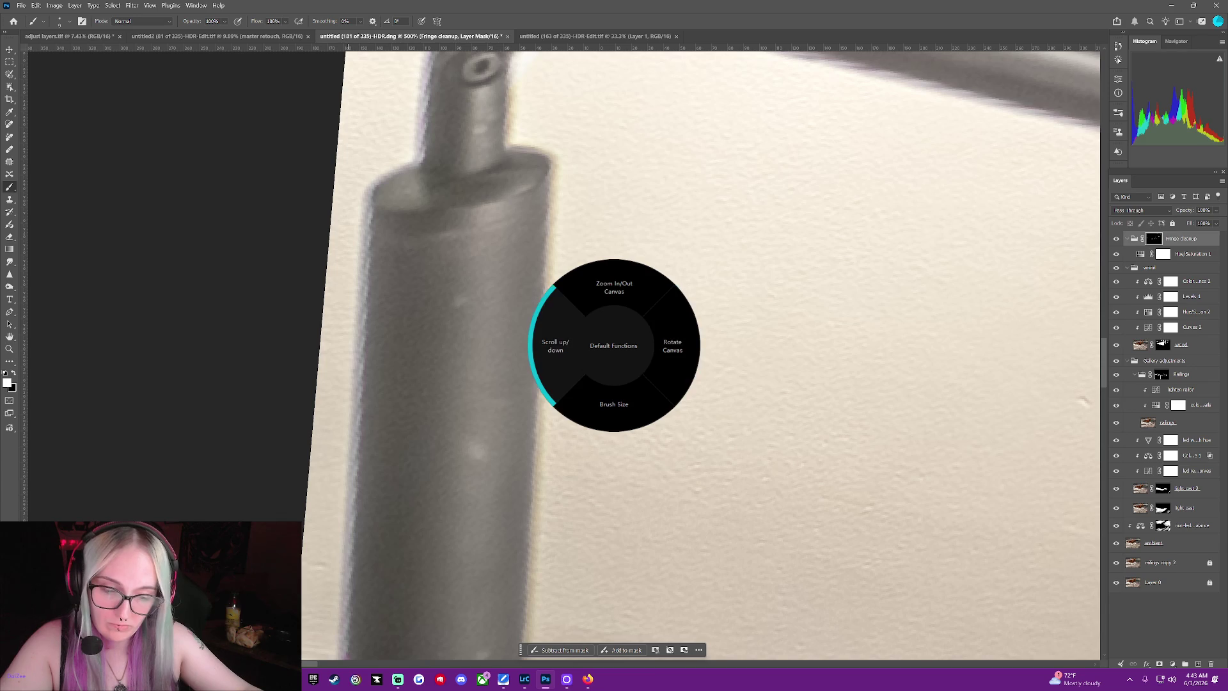
{"action": "left_click_drag", "start_coordinate": [533, 151], "coordinate": [550, 249]}
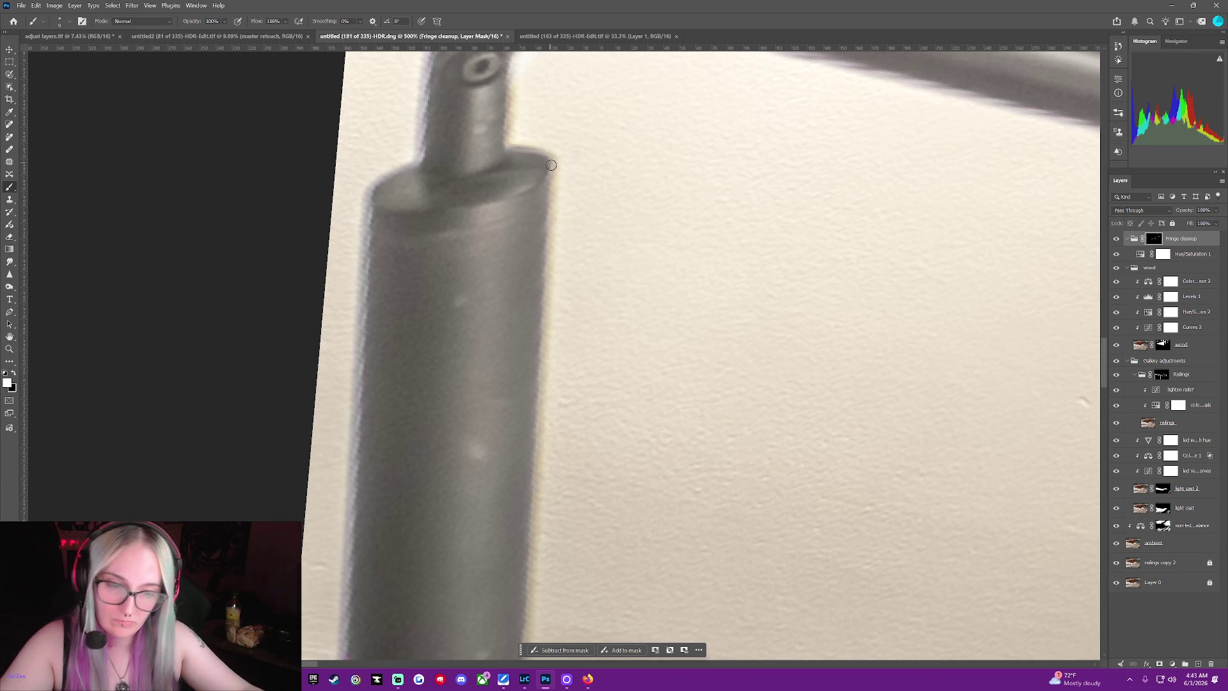
{"action": "left_click_drag", "start_coordinate": [549, 301], "coordinate": [539, 420]}
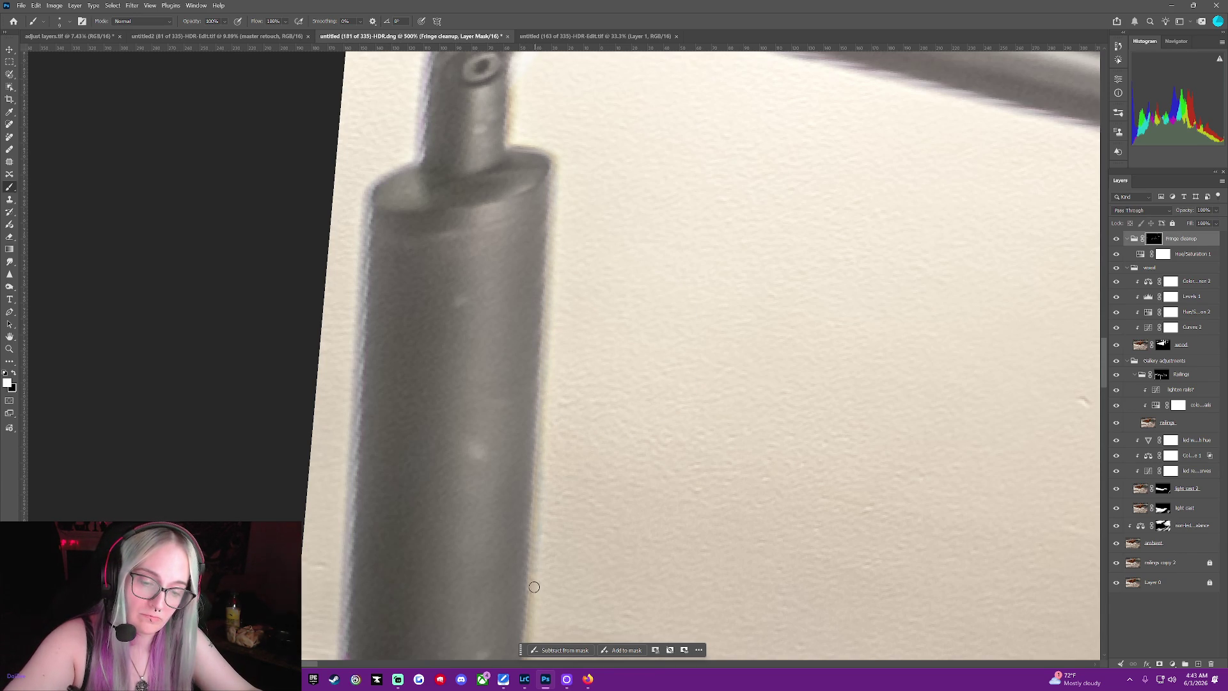
{"action": "left_click_drag", "start_coordinate": [541, 497], "coordinate": [534, 612]}
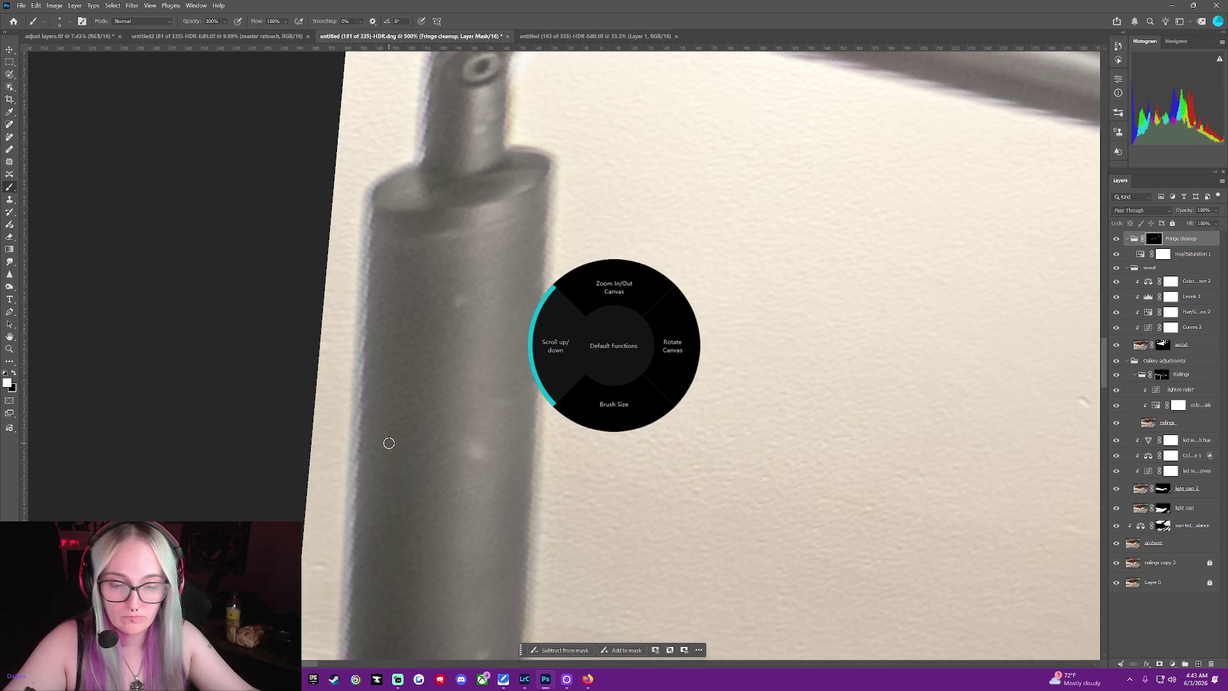
{"action": "scroll", "coordinate": [388, 443], "scroll_direction": "down", "scroll_amount": 2}
{"action": "scroll", "coordinate": [389, 442], "scroll_direction": "down", "scroll_amount": 2}
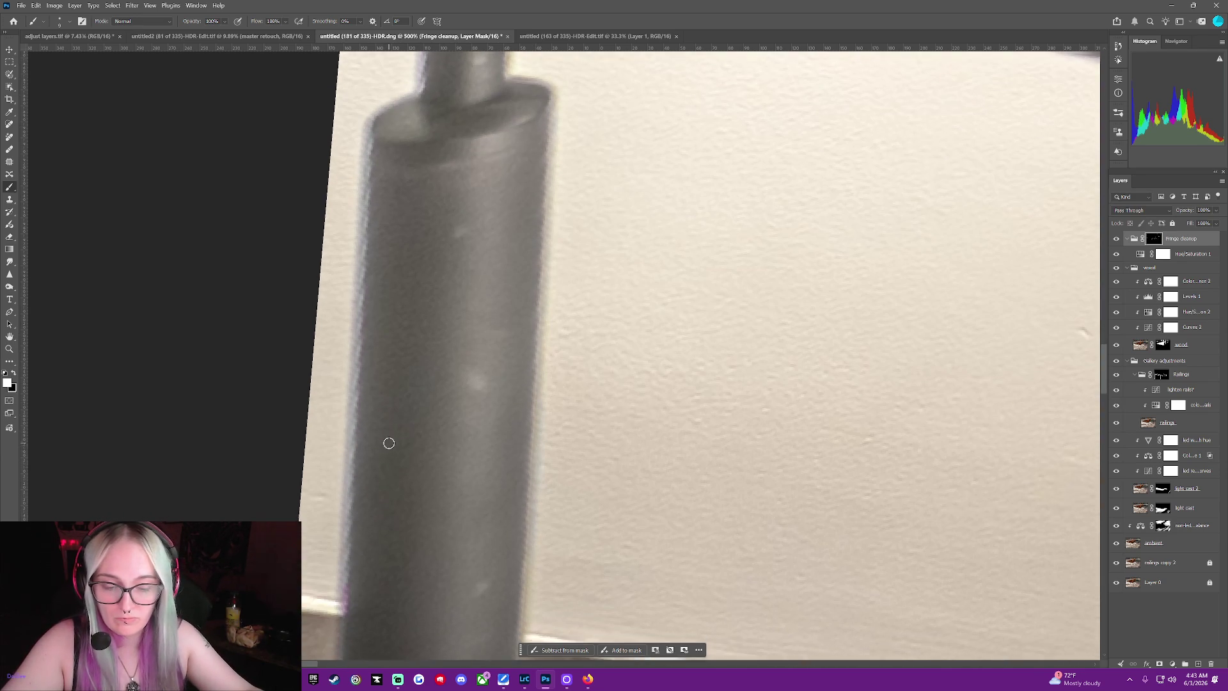
{"action": "scroll", "coordinate": [388, 443], "scroll_direction": "down", "scroll_amount": 5}
{"action": "scroll", "coordinate": [389, 442], "scroll_direction": "down", "scroll_amount": 3}
{"action": "scroll", "coordinate": [388, 442], "scroll_direction": "down", "scroll_amount": 1}
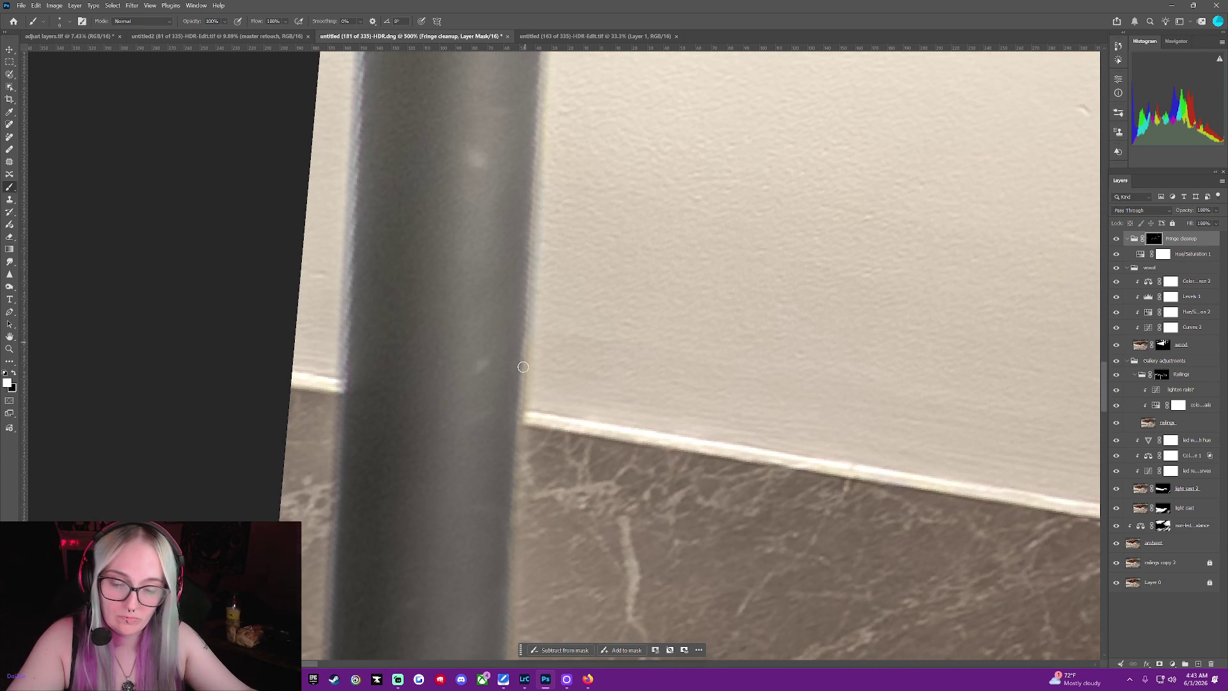
{"action": "scroll", "coordinate": [406, 417], "scroll_direction": "down", "scroll_amount": 1}
{"action": "scroll", "coordinate": [406, 416], "scroll_direction": "down", "scroll_amount": 3}
{"action": "scroll", "coordinate": [406, 417], "scroll_direction": "down", "scroll_amount": 2}
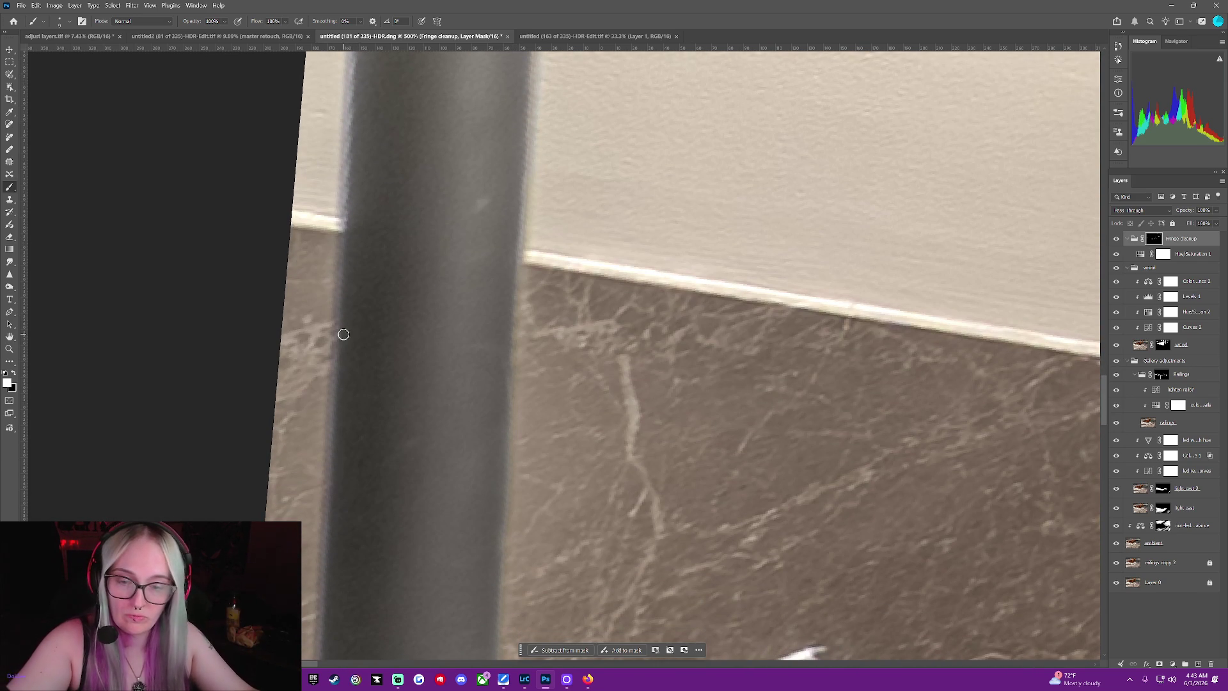
{"action": "scroll", "coordinate": [328, 499], "scroll_direction": "down", "scroll_amount": 1}
{"action": "scroll", "coordinate": [326, 485], "scroll_direction": "down", "scroll_amount": 1}
{"action": "scroll", "coordinate": [370, 393], "scroll_direction": "down", "scroll_amount": 2}
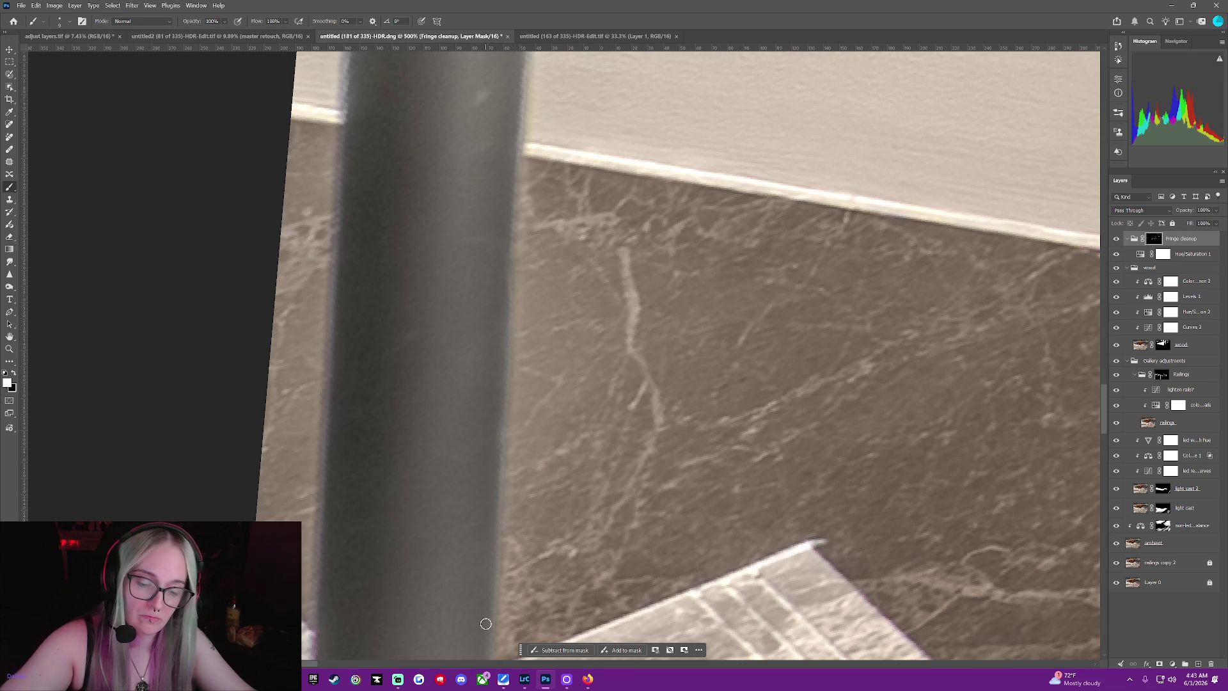
{"action": "scroll", "coordinate": [486, 624], "scroll_direction": "down", "scroll_amount": 1}
{"action": "scroll", "coordinate": [486, 624], "scroll_direction": "down", "scroll_amount": 2}
{"action": "scroll", "coordinate": [486, 624], "scroll_direction": "down", "scroll_amount": 1}
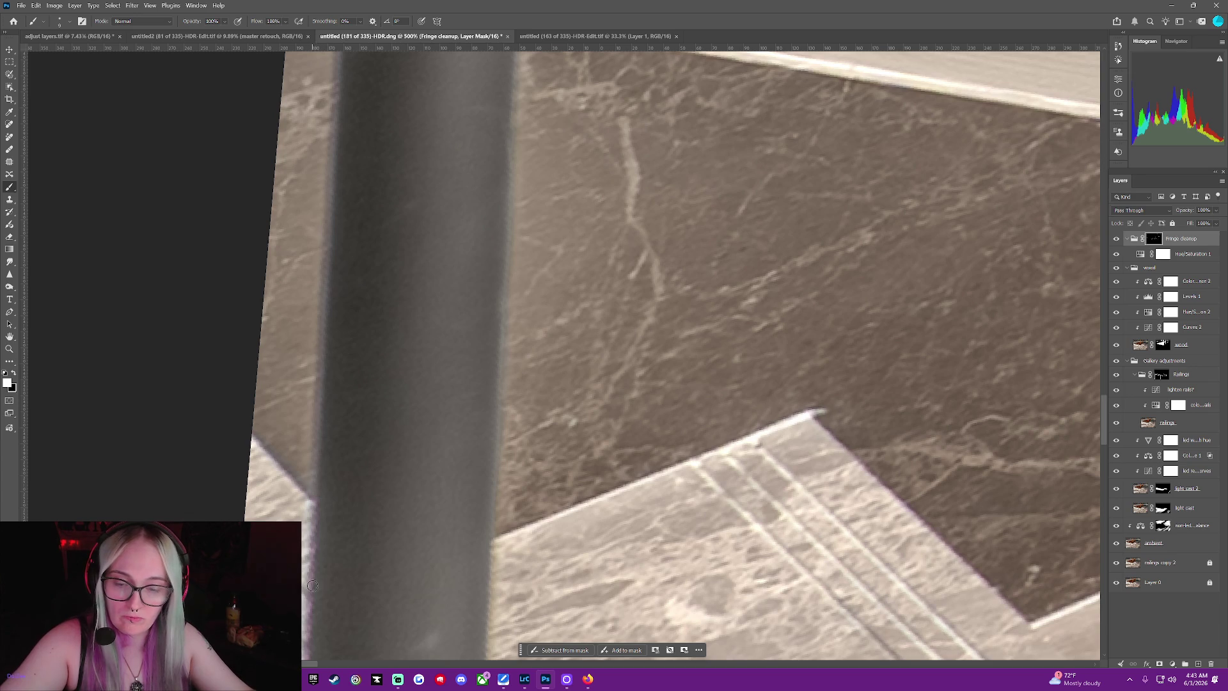
{"action": "scroll", "coordinate": [312, 638], "scroll_direction": "down", "scroll_amount": 1}
{"action": "scroll", "coordinate": [307, 575], "scroll_direction": "down", "scroll_amount": 1}
{"action": "scroll", "coordinate": [304, 483], "scroll_direction": "down", "scroll_amount": 1}
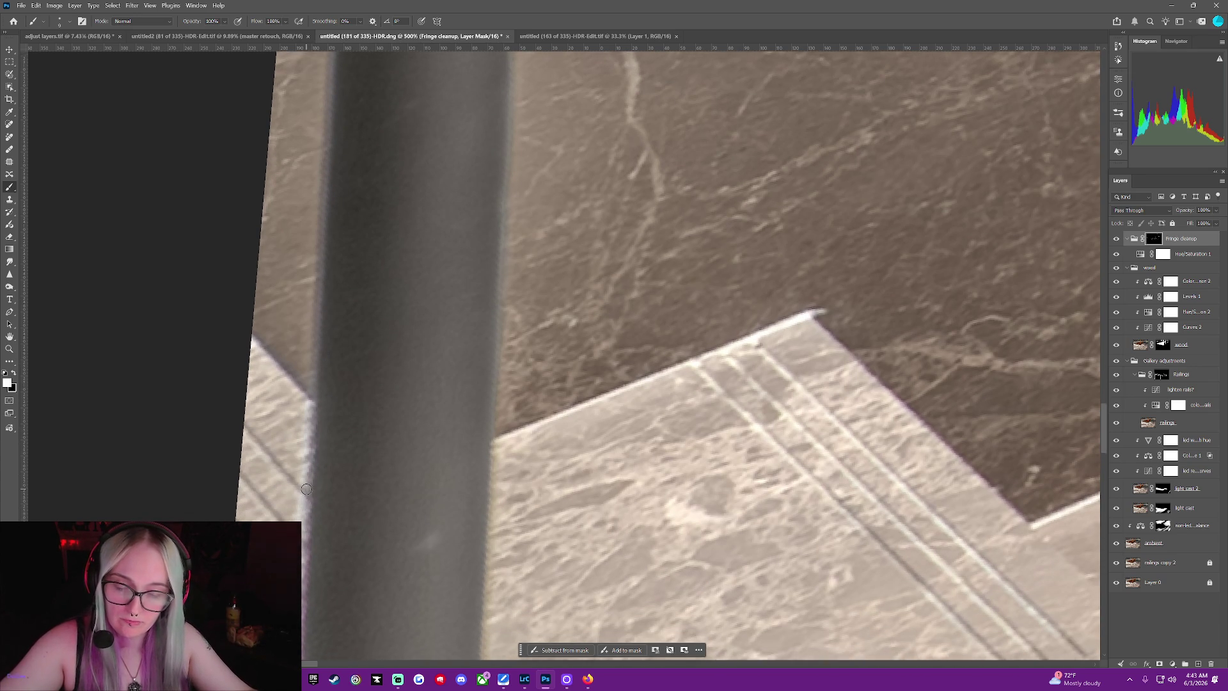
{"action": "scroll", "coordinate": [304, 482], "scroll_direction": "down", "scroll_amount": 1}
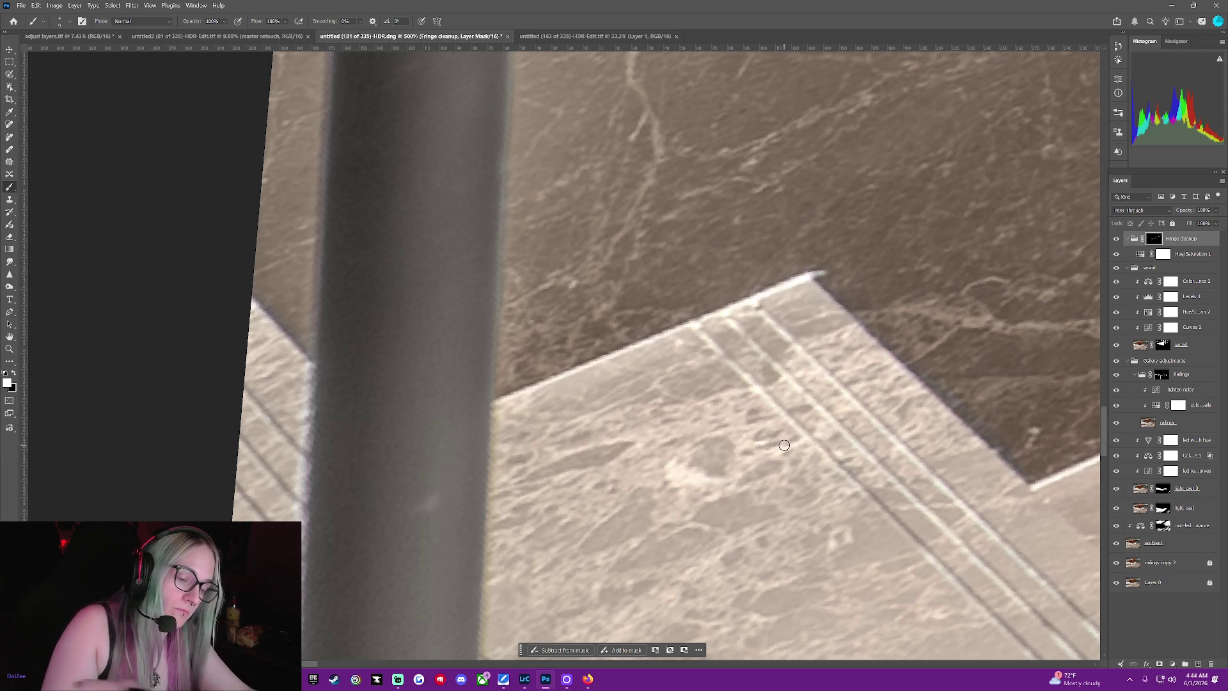
{"action": "scroll", "coordinate": [761, 323], "scroll_direction": "down", "scroll_amount": 1}
{"action": "scroll", "coordinate": [761, 323], "scroll_direction": "down", "scroll_amount": 2}
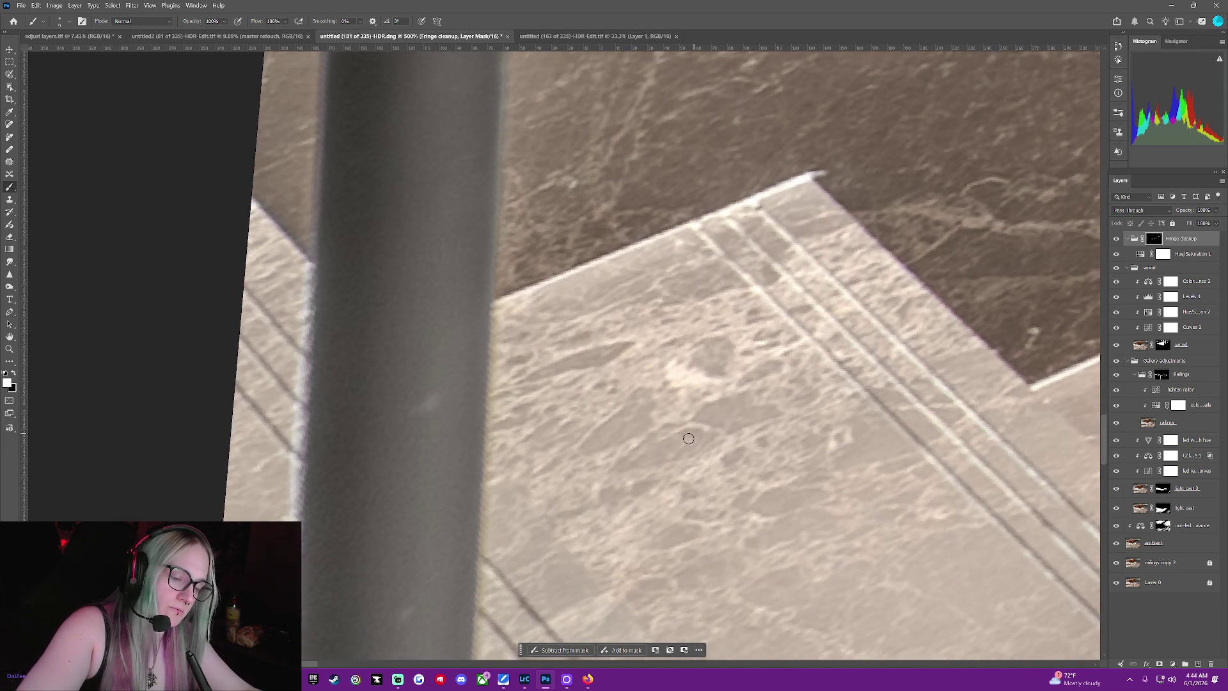
{"action": "scroll", "coordinate": [720, 383], "scroll_direction": "down", "scroll_amount": 2}
{"action": "scroll", "coordinate": [662, 475], "scroll_direction": "down", "scroll_amount": 2}
{"action": "scroll", "coordinate": [662, 477], "scroll_direction": "down", "scroll_amount": 2}
{"action": "scroll", "coordinate": [662, 478], "scroll_direction": "down", "scroll_amount": 1}
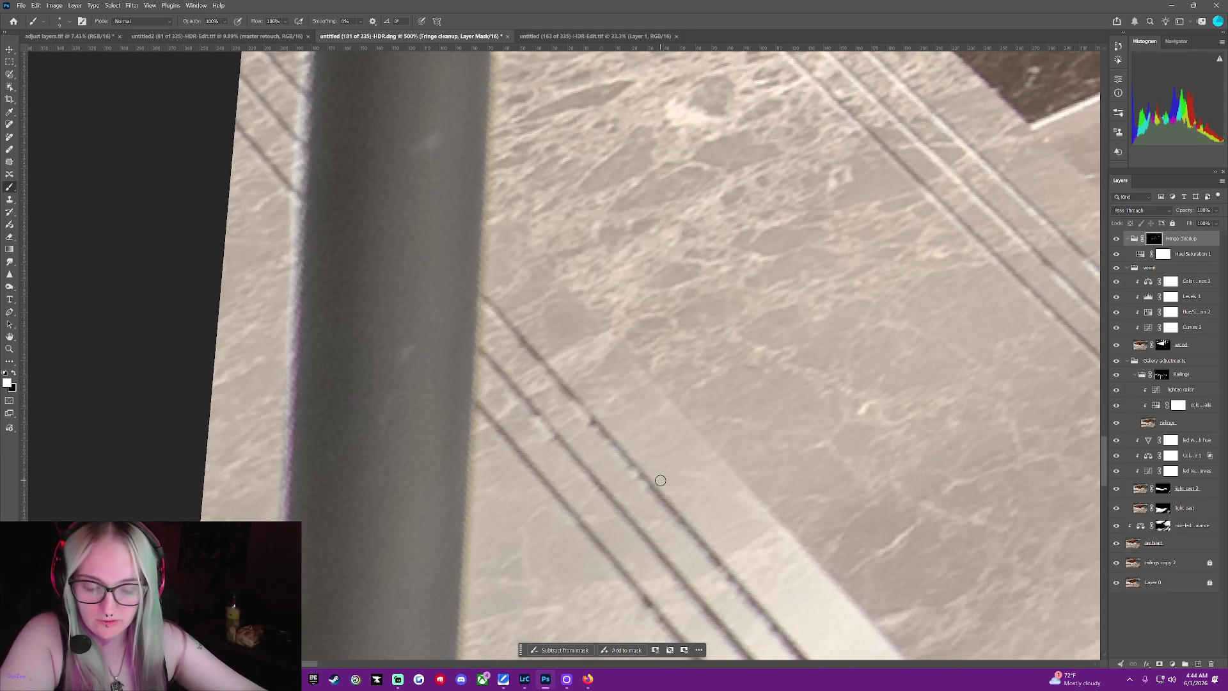
{"action": "scroll", "coordinate": [660, 481], "scroll_direction": "down", "scroll_amount": 1}
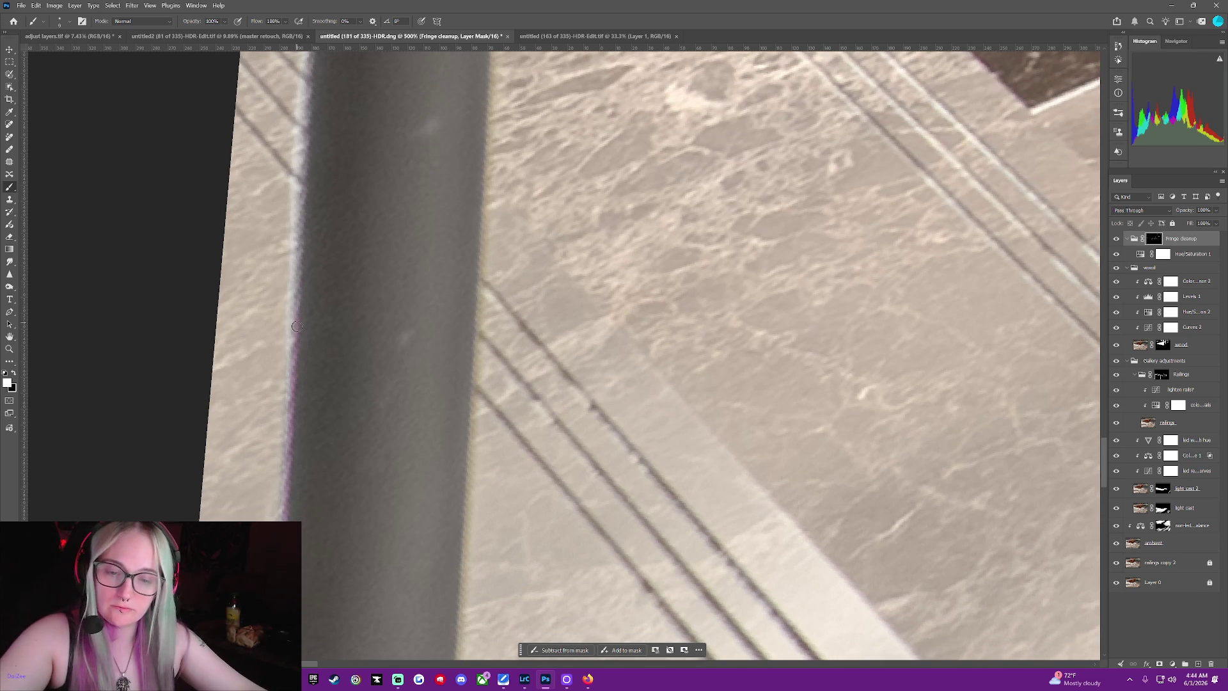
{"action": "scroll", "coordinate": [273, 399], "scroll_direction": "down", "scroll_amount": 1}
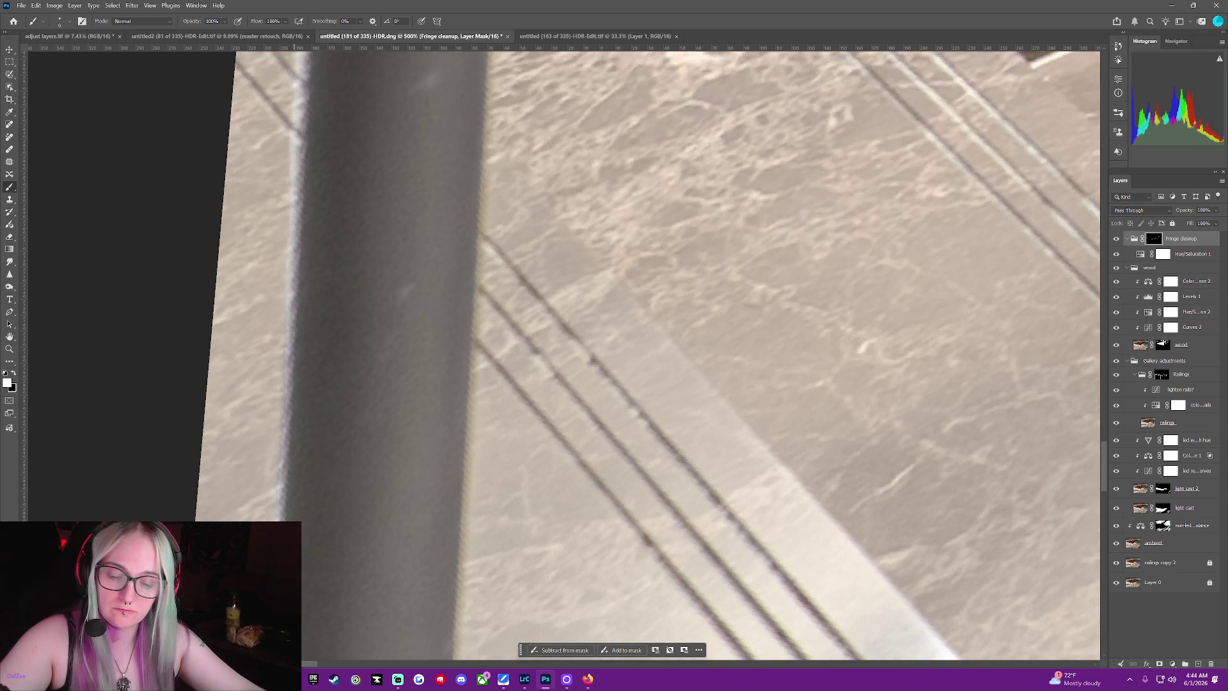
{"action": "scroll", "coordinate": [274, 399], "scroll_direction": "down", "scroll_amount": 1}
{"action": "scroll", "coordinate": [274, 400], "scroll_direction": "down", "scroll_amount": 1}
{"action": "scroll", "coordinate": [273, 399], "scroll_direction": "down", "scroll_amount": 1}
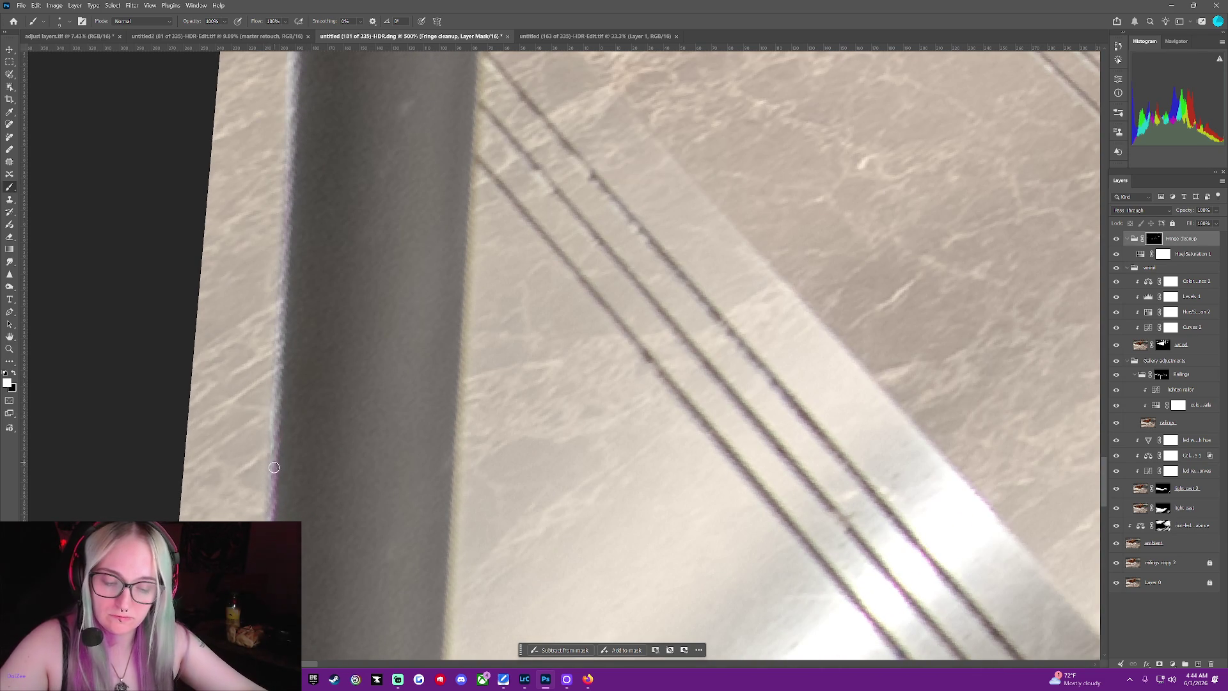
{"action": "scroll", "coordinate": [288, 413], "scroll_direction": "down", "scroll_amount": 1}
{"action": "scroll", "coordinate": [287, 410], "scroll_direction": "down", "scroll_amount": 2}
{"action": "scroll", "coordinate": [273, 374], "scroll_direction": "down", "scroll_amount": 1}
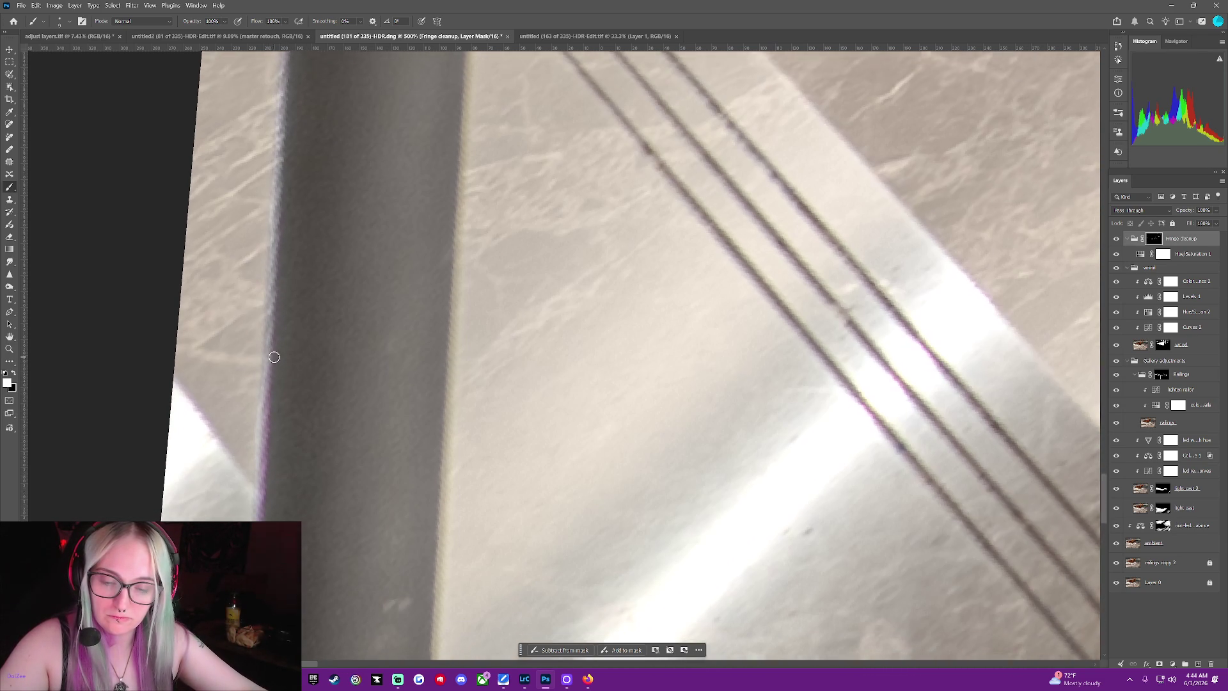
{"action": "scroll", "coordinate": [269, 351], "scroll_direction": "down", "scroll_amount": 1}
Brush the mask down the post's left edge over the marble stairs to desaturate the purple fringe
{"action": "left_click_drag", "start_coordinate": [264, 370], "coordinate": [259, 481]}
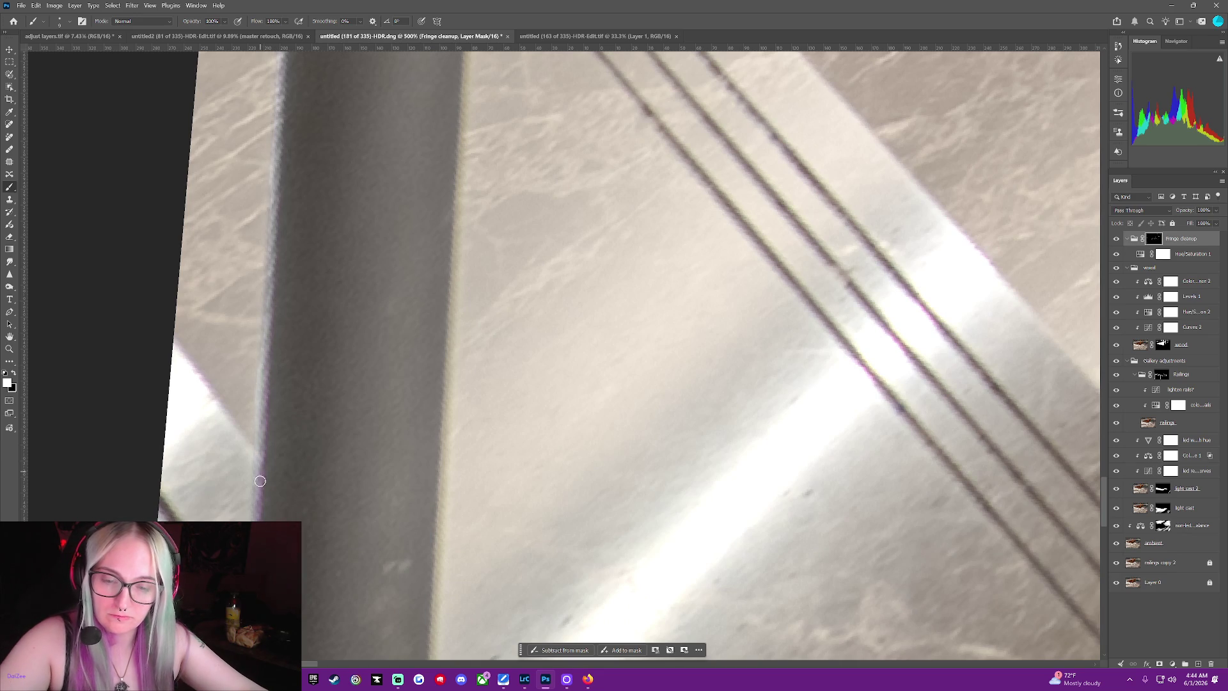
{"action": "scroll", "coordinate": [222, 410], "scroll_direction": "down", "scroll_amount": 1}
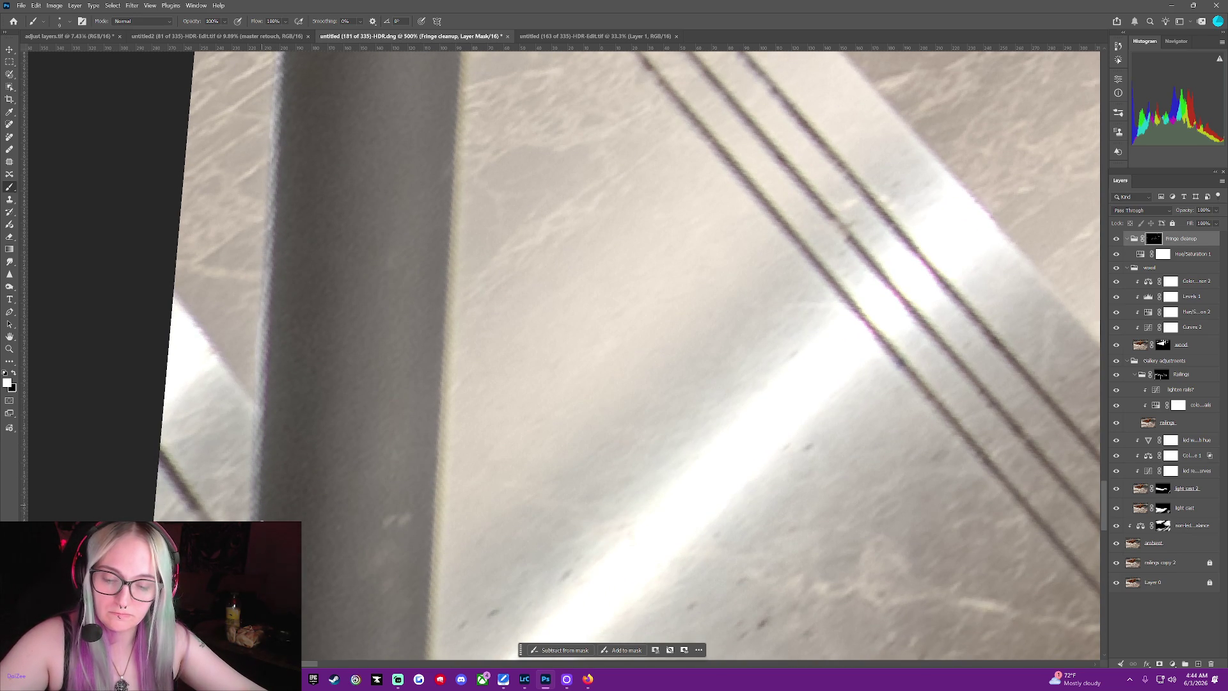
{"action": "scroll", "coordinate": [238, 487], "scroll_direction": "down", "scroll_amount": 3}
{"action": "scroll", "coordinate": [239, 486], "scroll_direction": "down", "scroll_amount": 2}
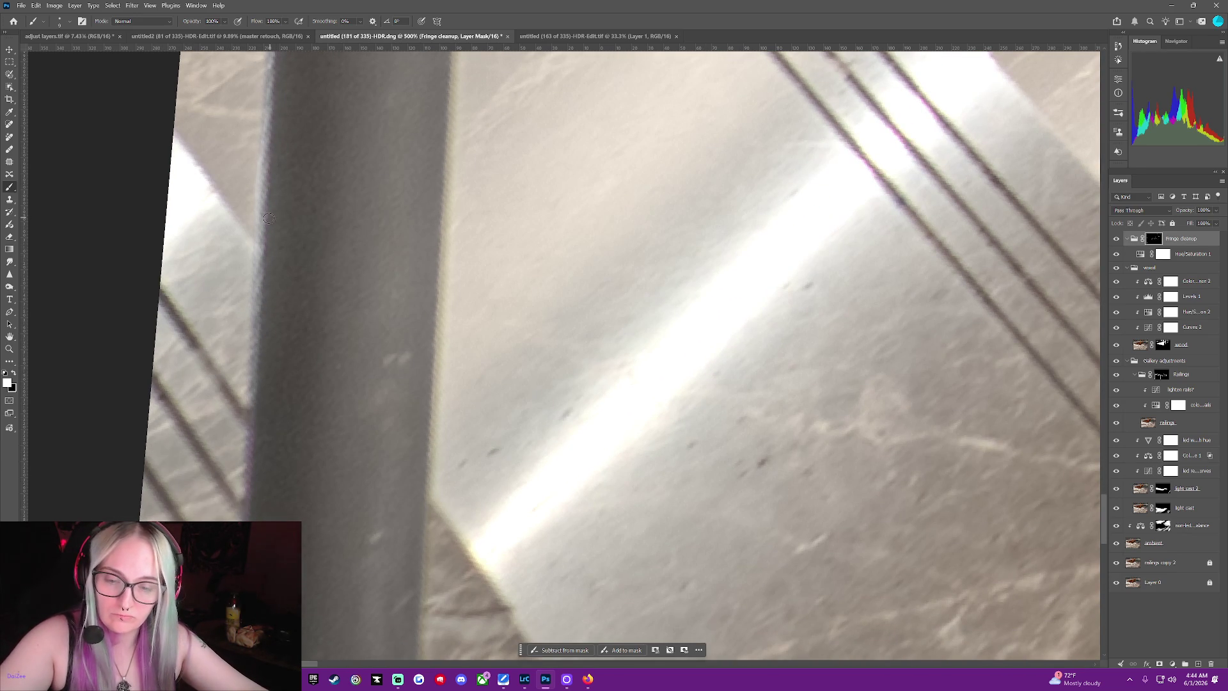
{"action": "scroll", "coordinate": [245, 374], "scroll_direction": "down", "scroll_amount": 2}
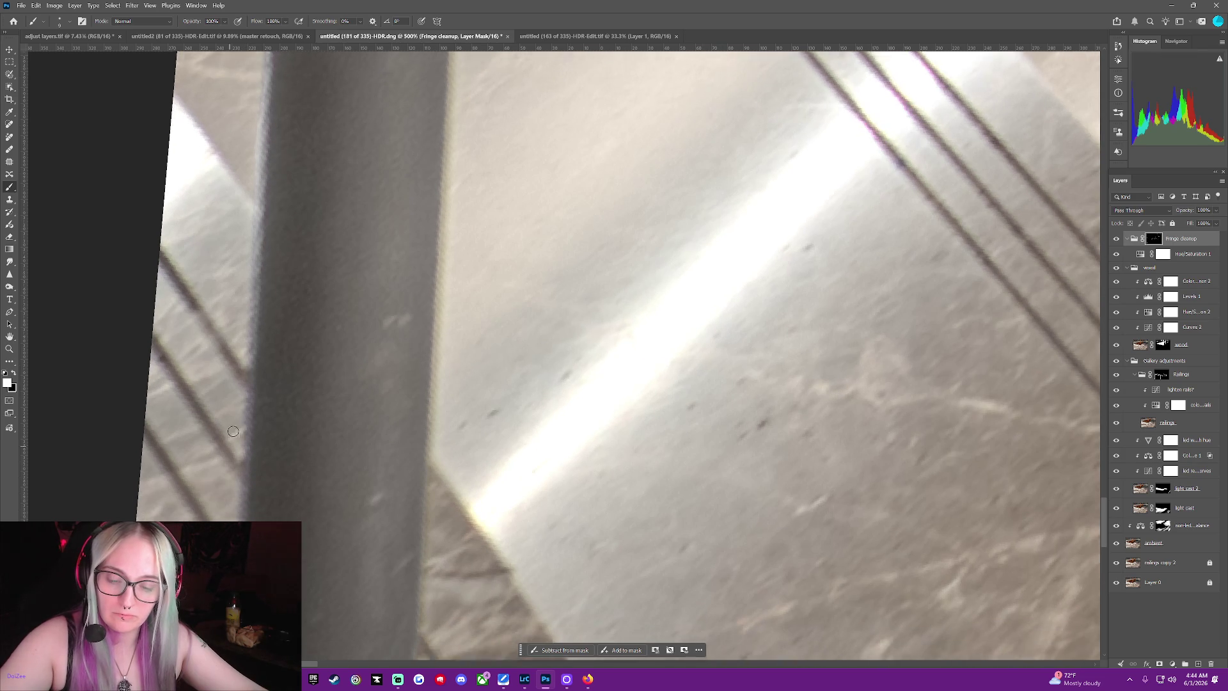
{"action": "scroll", "coordinate": [230, 445], "scroll_direction": "down", "scroll_amount": 2}
{"action": "scroll", "coordinate": [230, 445], "scroll_direction": "down", "scroll_amount": 1}
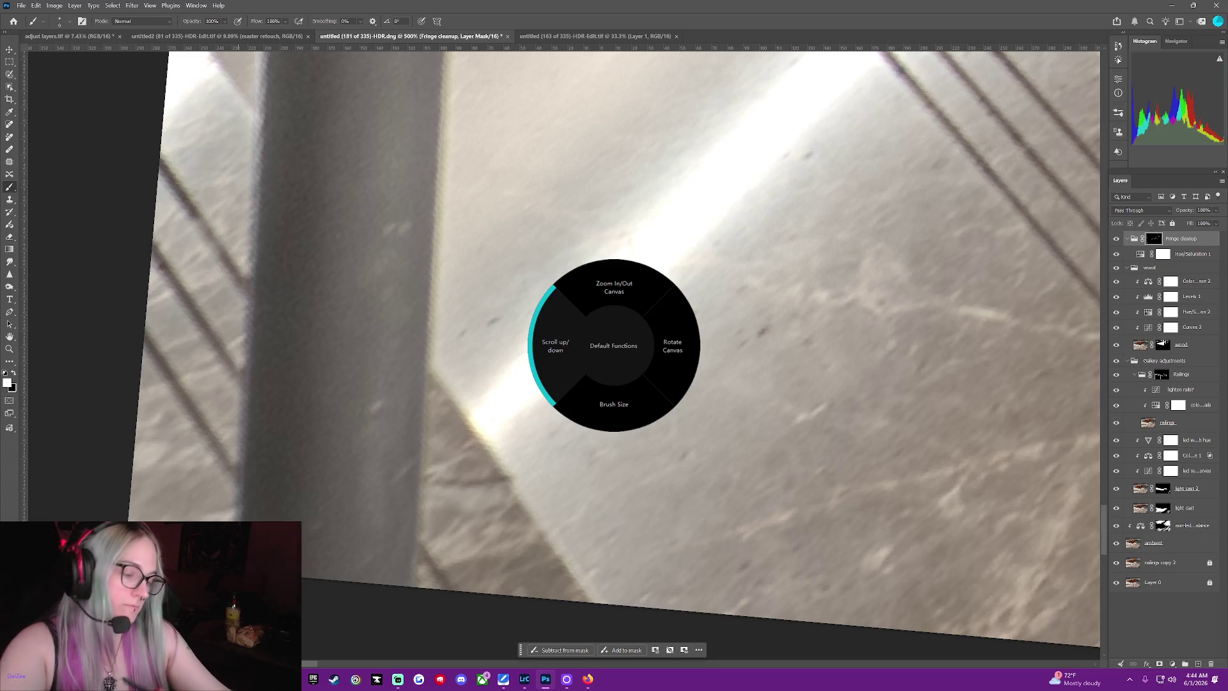
{"action": "scroll", "coordinate": [614, 345], "scroll_direction": "down", "scroll_amount": 2}
{"action": "scroll", "coordinate": [614, 345], "scroll_direction": "down", "scroll_amount": 2}
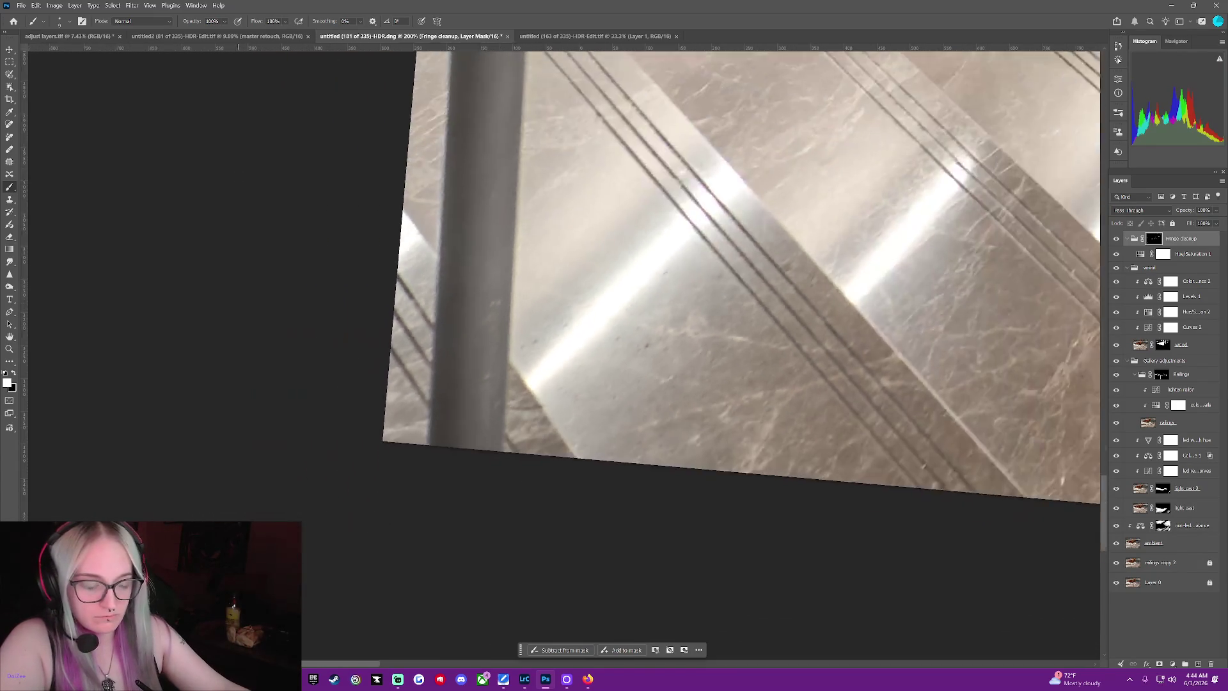
{"action": "scroll", "coordinate": [615, 346], "scroll_direction": "up", "scroll_amount": 1}
{"action": "scroll", "coordinate": [705, 297], "scroll_direction": "down", "scroll_amount": 2}
{"action": "scroll", "coordinate": [705, 298], "scroll_direction": "down", "scroll_amount": 1}
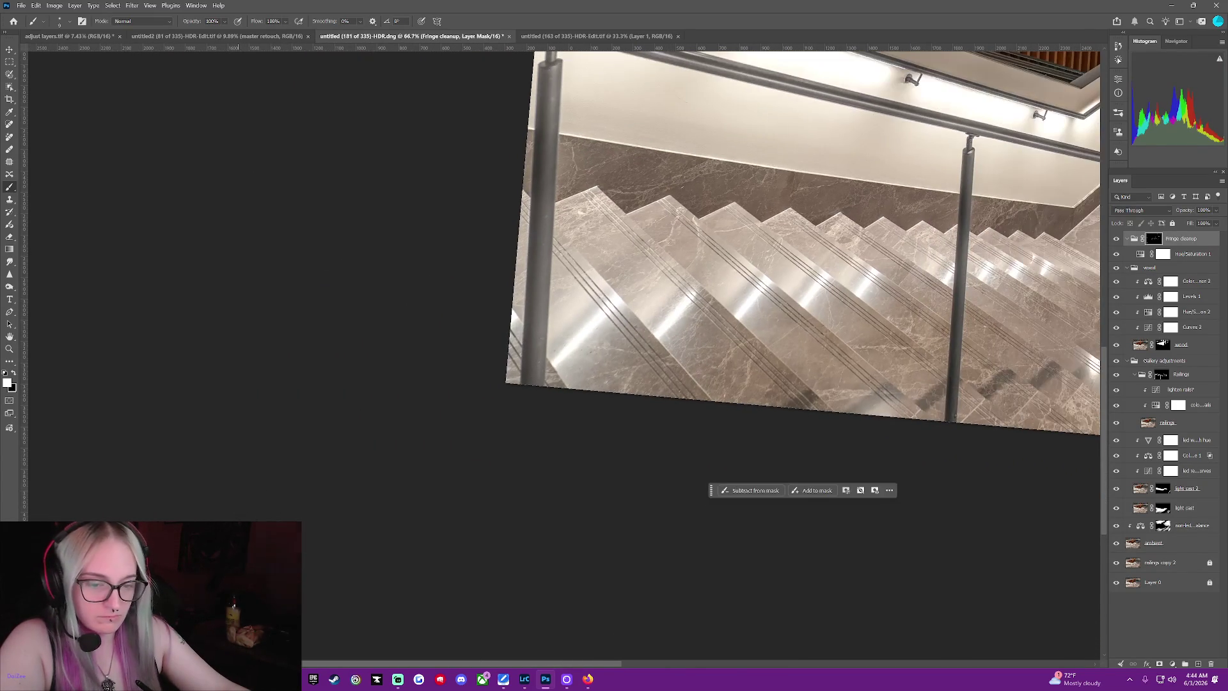
{"action": "left_click_drag", "start_coordinate": [566, 664], "coordinate": [709, 650]}
Zoom into the railing pole and paint out the pink fringe along its left edge
{"action": "left_click", "coordinate": [665, 659]}
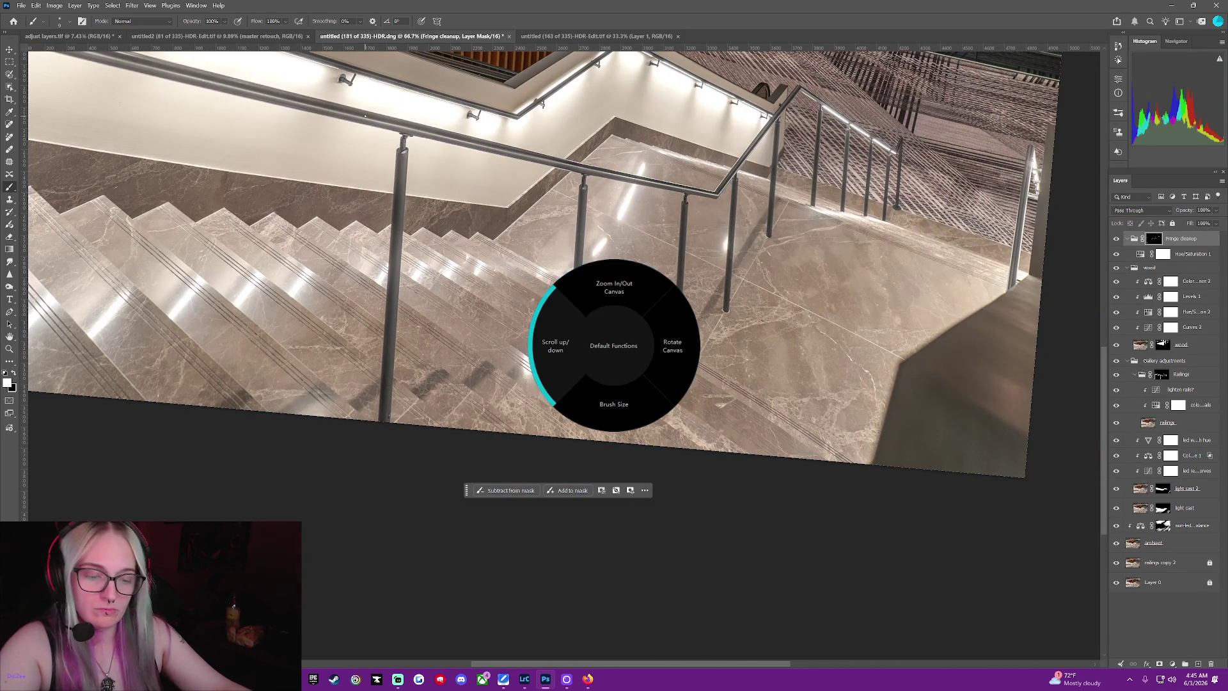
{"action": "scroll", "coordinate": [614, 345], "scroll_direction": "up", "scroll_amount": 1}
{"action": "scroll", "coordinate": [614, 346], "scroll_direction": "up", "scroll_amount": 1}
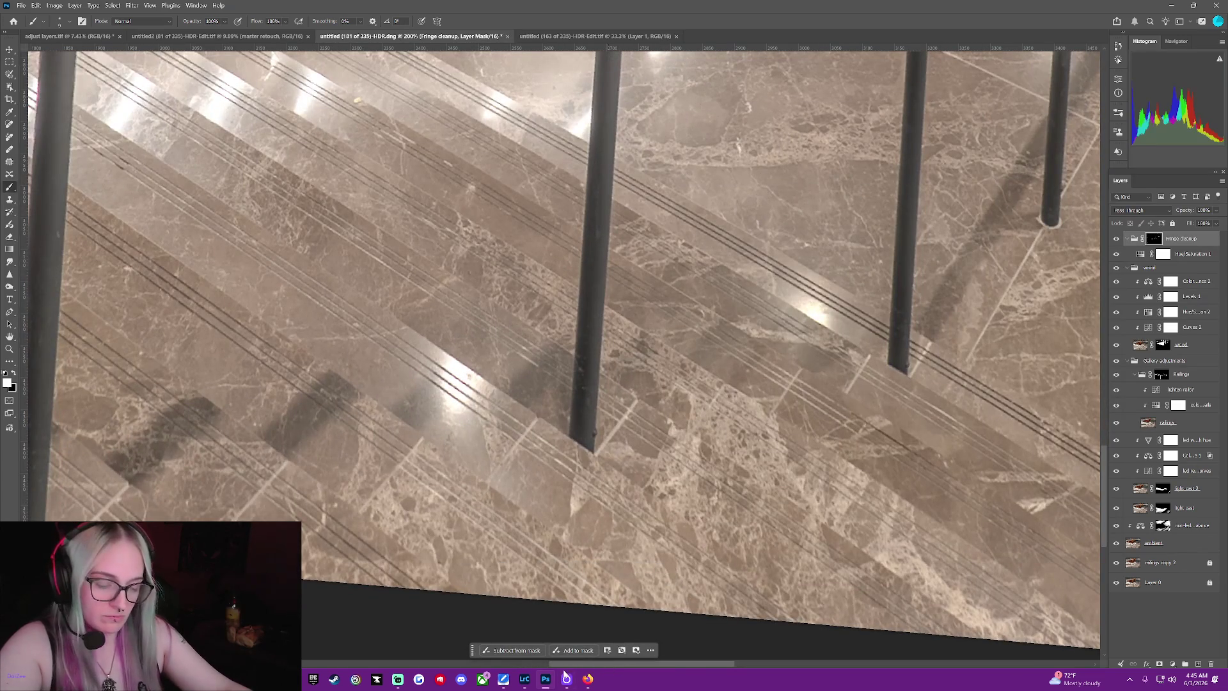
{"action": "left_click_drag", "start_coordinate": [681, 662], "coordinate": [610, 679]}
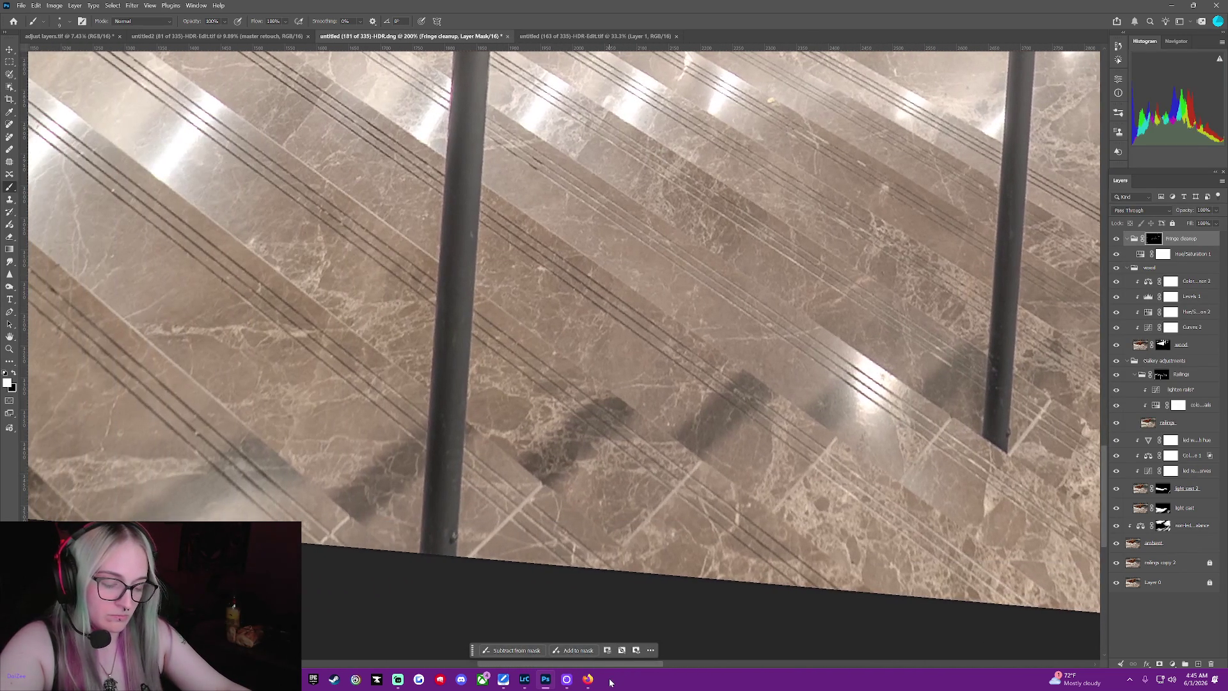
{"action": "key", "text": "ctrl+equal"}
{"action": "key", "text": "ctrl+equal"}
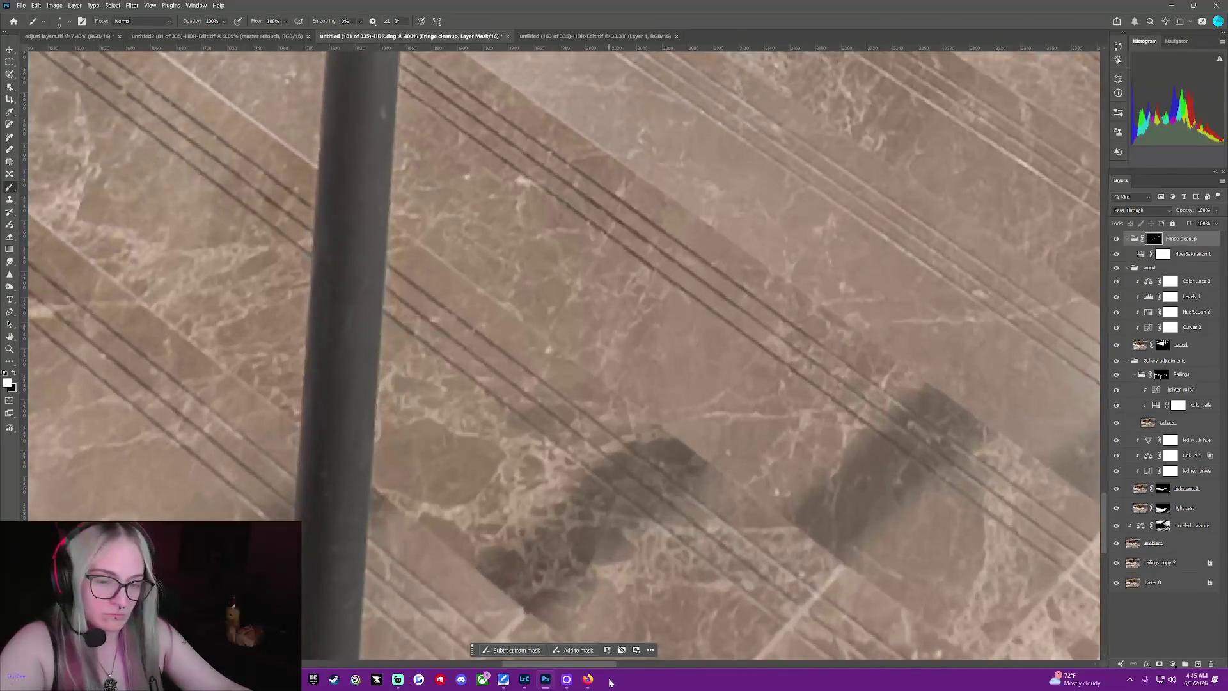
{"action": "key", "text": "ctrl+equal"}
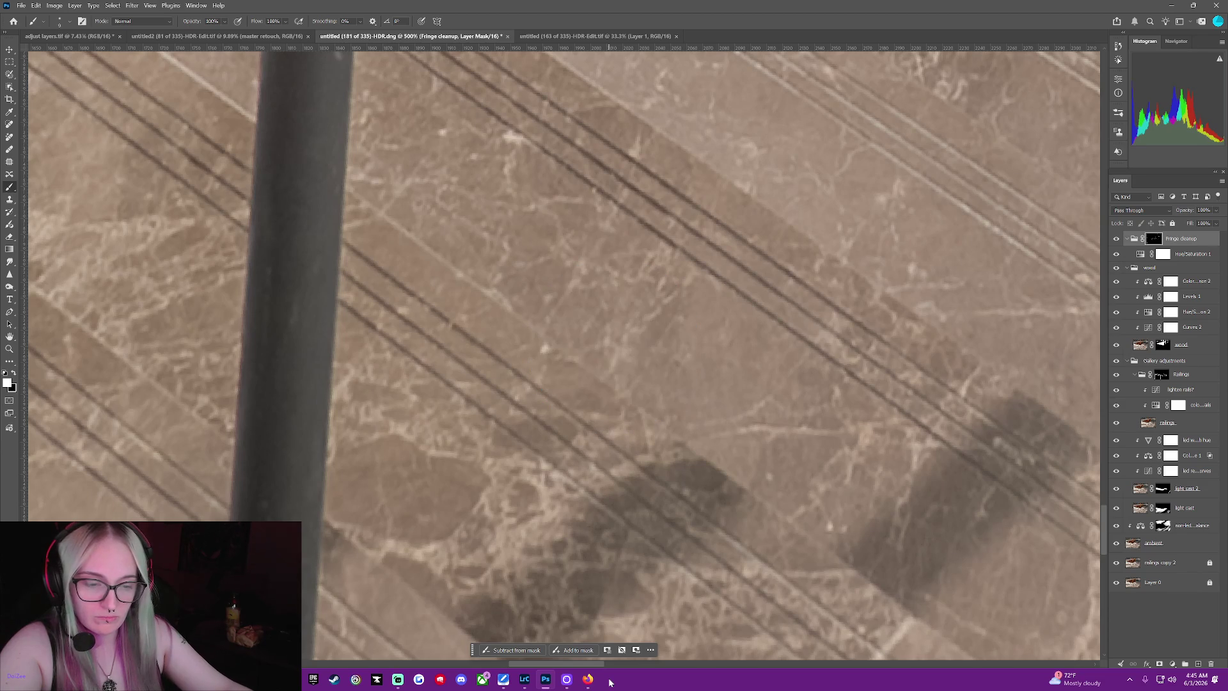
{"action": "left_click_drag", "start_coordinate": [588, 664], "coordinate": [557, 669]}
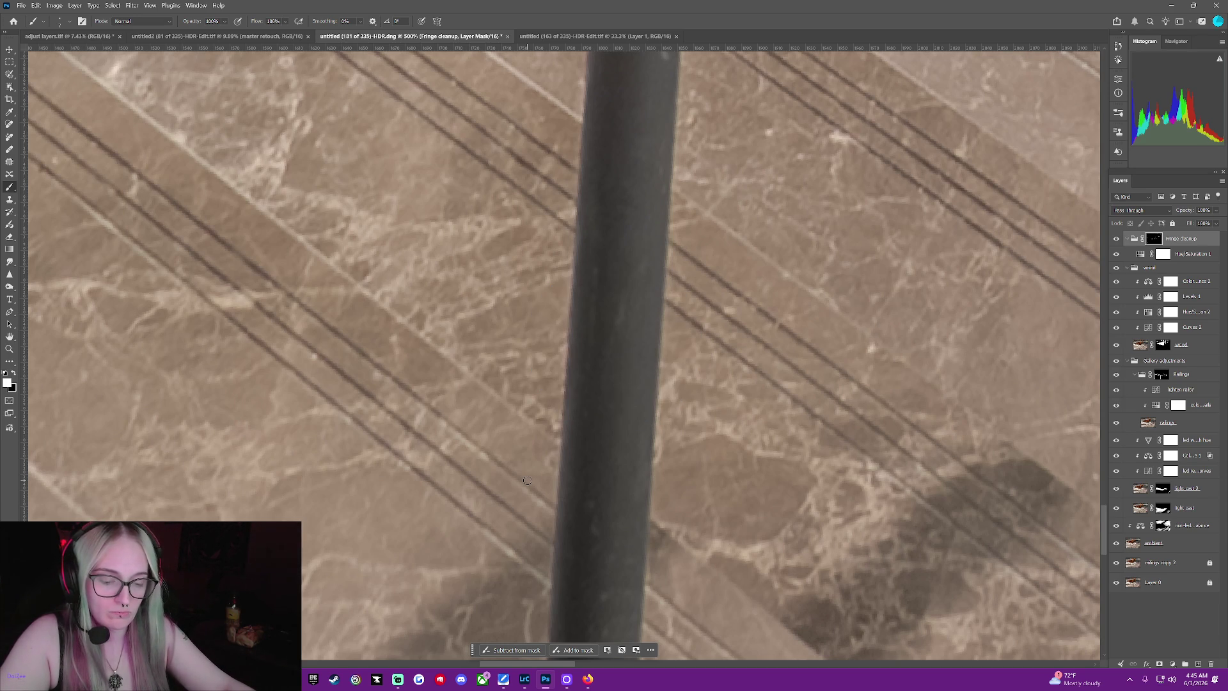
{"action": "scroll", "coordinate": [526, 480], "scroll_direction": "down", "scroll_amount": 5}
{"action": "scroll", "coordinate": [518, 482], "scroll_direction": "down", "scroll_amount": 5}
{"action": "scroll", "coordinate": [519, 483], "scroll_direction": "down", "scroll_amount": 5}
{"action": "scroll", "coordinate": [521, 460], "scroll_direction": "down", "scroll_amount": 5}
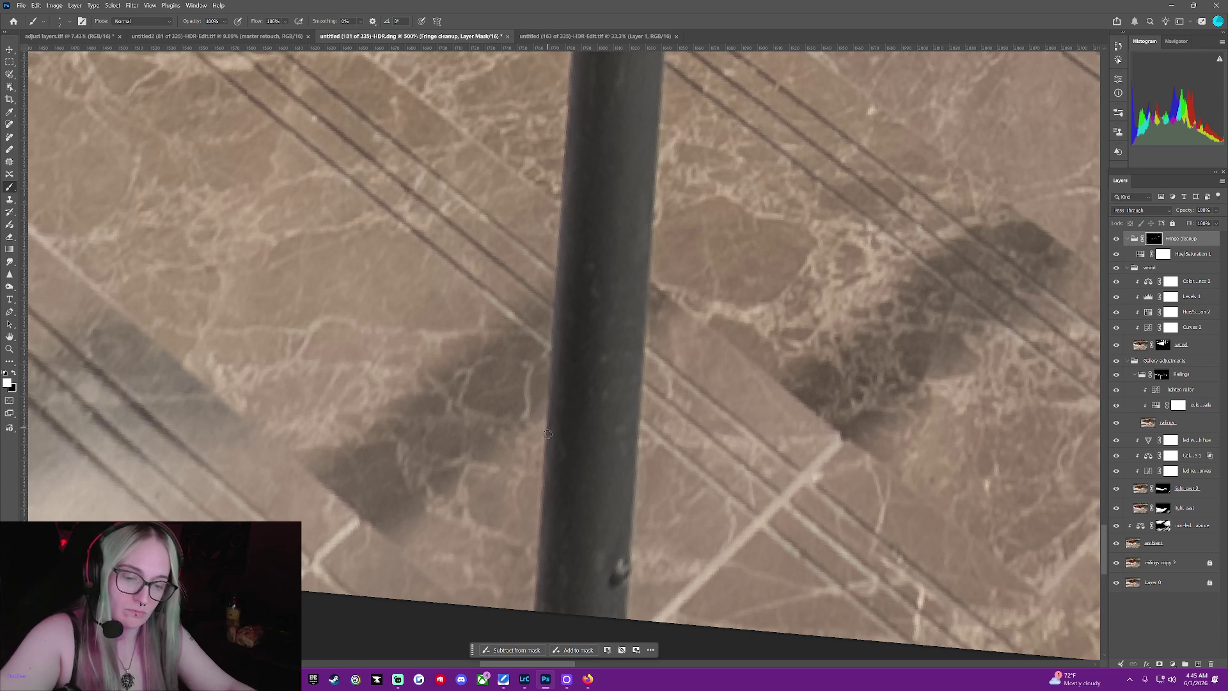
{"action": "scroll", "coordinate": [538, 599], "scroll_direction": "up", "scroll_amount": 1}
{"action": "scroll", "coordinate": [535, 566], "scroll_direction": "up", "scroll_amount": 3}
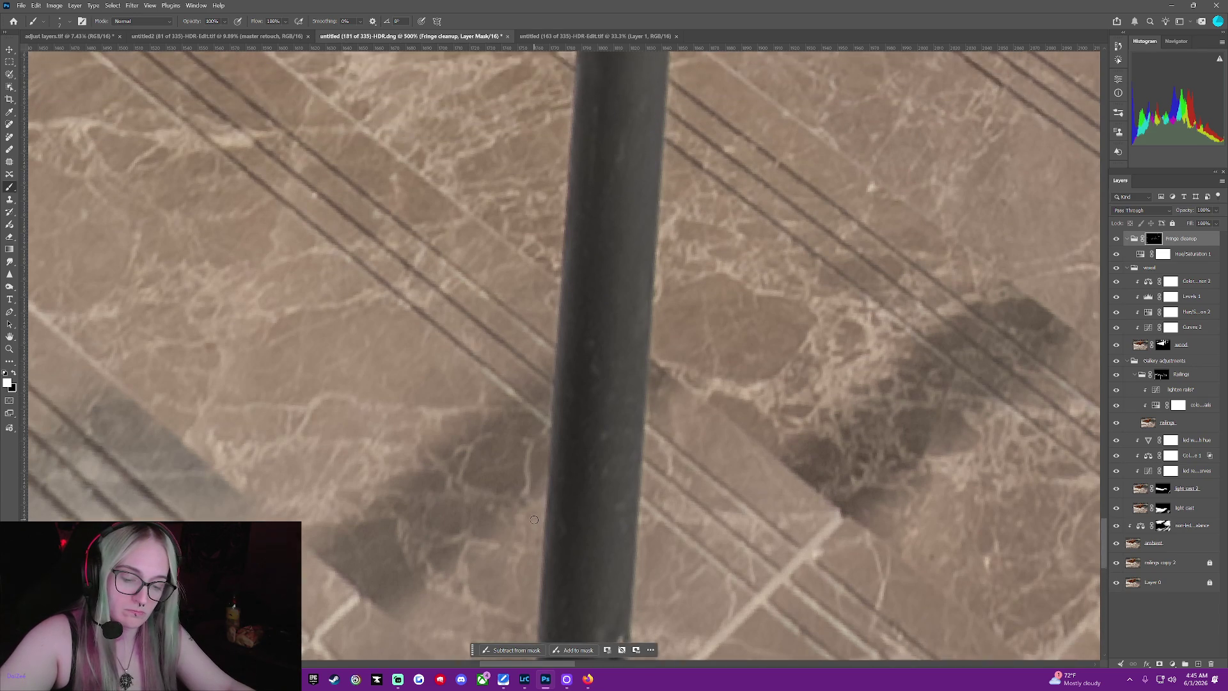
{"action": "scroll", "coordinate": [535, 537], "scroll_direction": "up", "scroll_amount": 3}
{"action": "scroll", "coordinate": [535, 519], "scroll_direction": "up", "scroll_amount": 3}
{"action": "scroll", "coordinate": [534, 519], "scroll_direction": "up", "scroll_amount": 3}
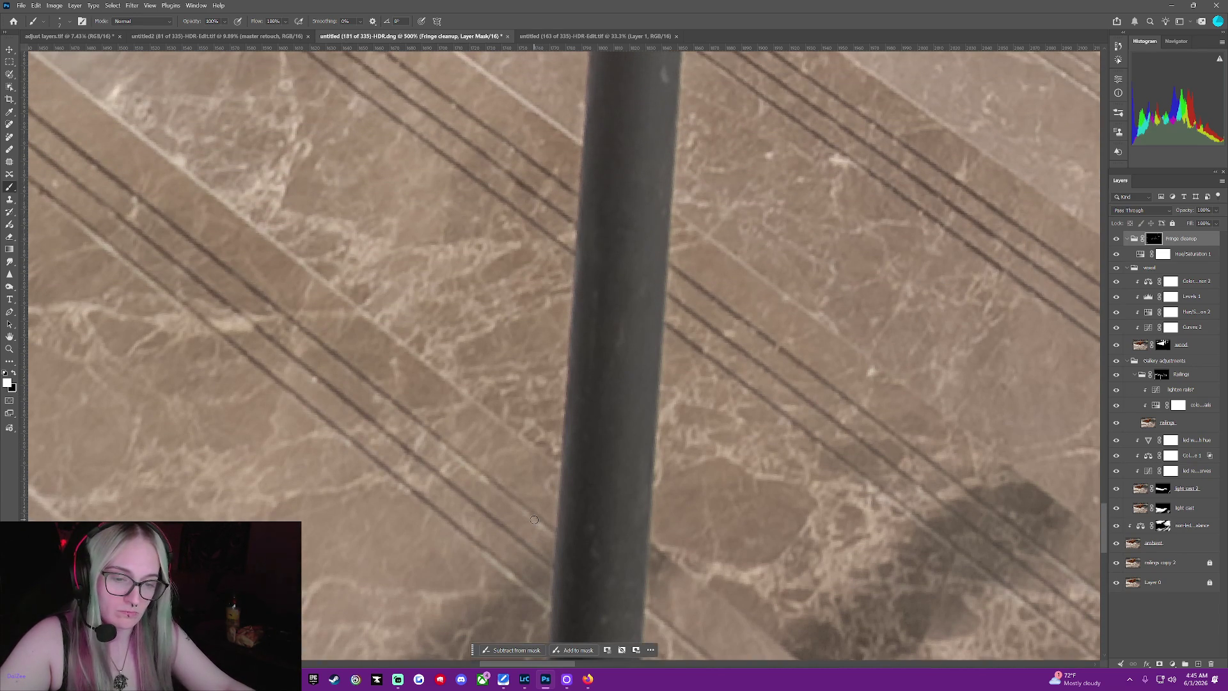
{"action": "scroll", "coordinate": [535, 519], "scroll_direction": "up", "scroll_amount": 3}
{"action": "scroll", "coordinate": [534, 520], "scroll_direction": "up", "scroll_amount": 3}
{"action": "scroll", "coordinate": [534, 519], "scroll_direction": "up", "scroll_amount": 3}
{"action": "scroll", "coordinate": [534, 519], "scroll_direction": "up", "scroll_amount": 3}
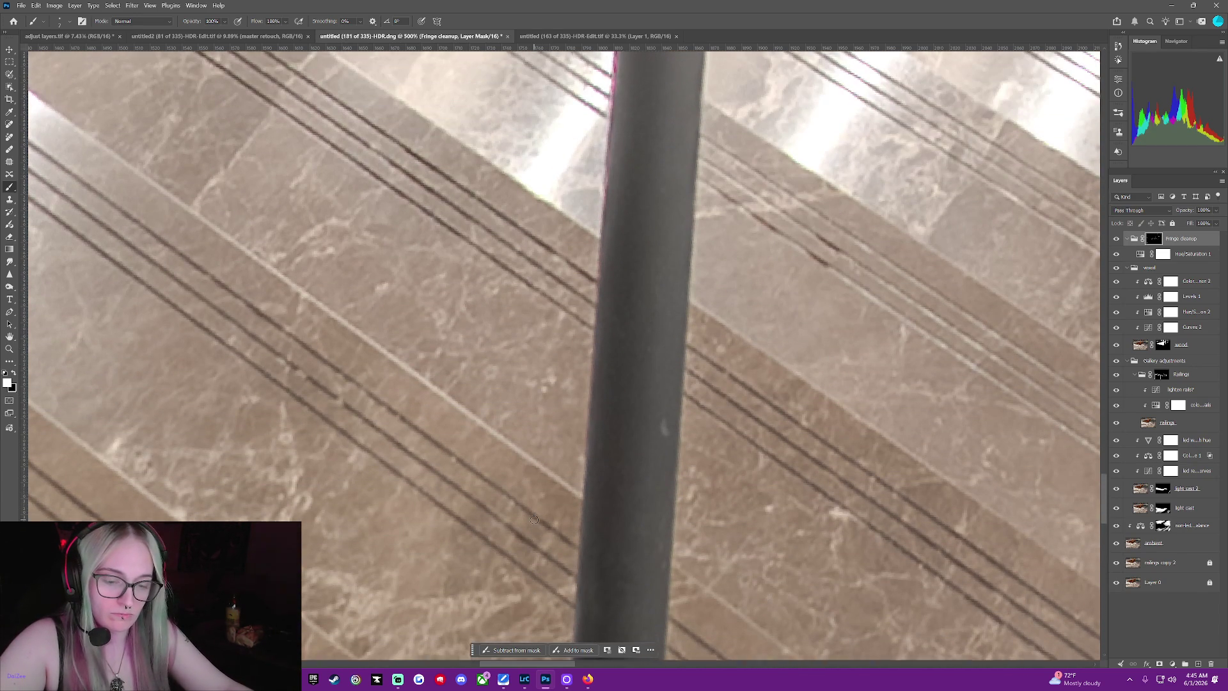
{"action": "scroll", "coordinate": [534, 519], "scroll_direction": "up", "scroll_amount": 3}
{"action": "scroll", "coordinate": [534, 519], "scroll_direction": "up", "scroll_amount": 3}
{"action": "scroll", "coordinate": [535, 519], "scroll_direction": "up", "scroll_amount": 1}
{"action": "left_click_drag", "start_coordinate": [612, 155], "coordinate": [615, 175]}
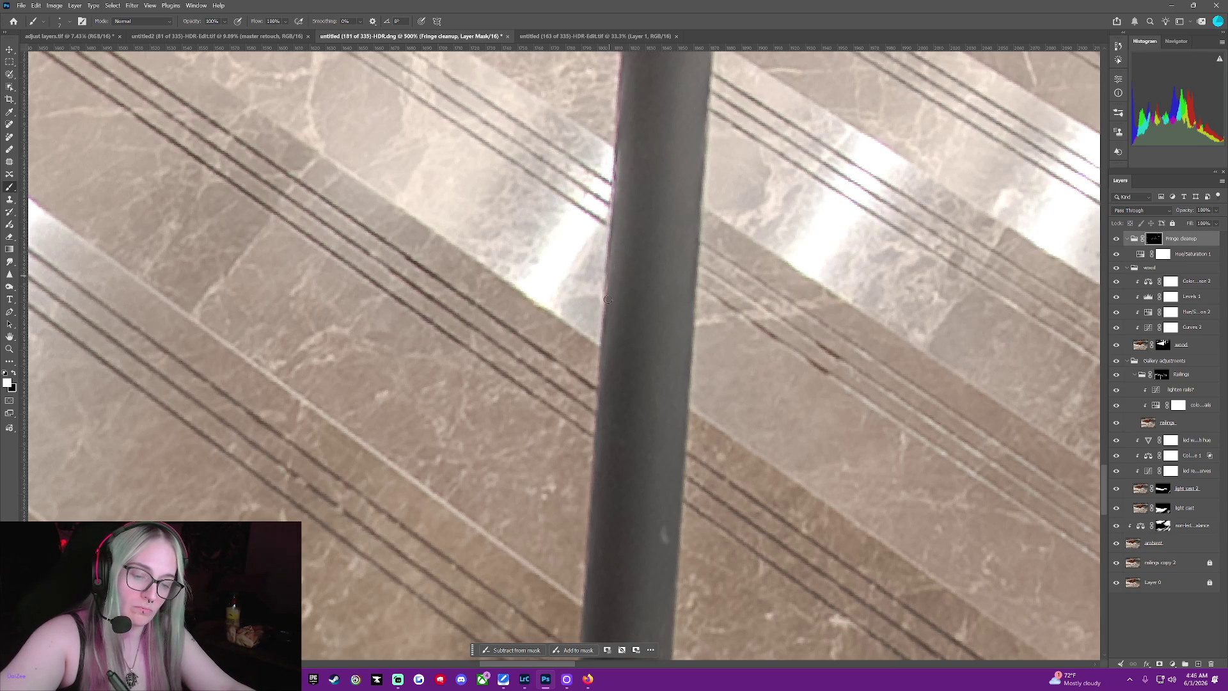
{"action": "scroll", "coordinate": [614, 356], "scroll_direction": "up", "scroll_amount": 3}
{"action": "scroll", "coordinate": [614, 356], "scroll_direction": "up", "scroll_amount": 3}
{"action": "scroll", "coordinate": [614, 355], "scroll_direction": "up", "scroll_amount": 3}
{"action": "scroll", "coordinate": [618, 360], "scroll_direction": "up", "scroll_amount": 3}
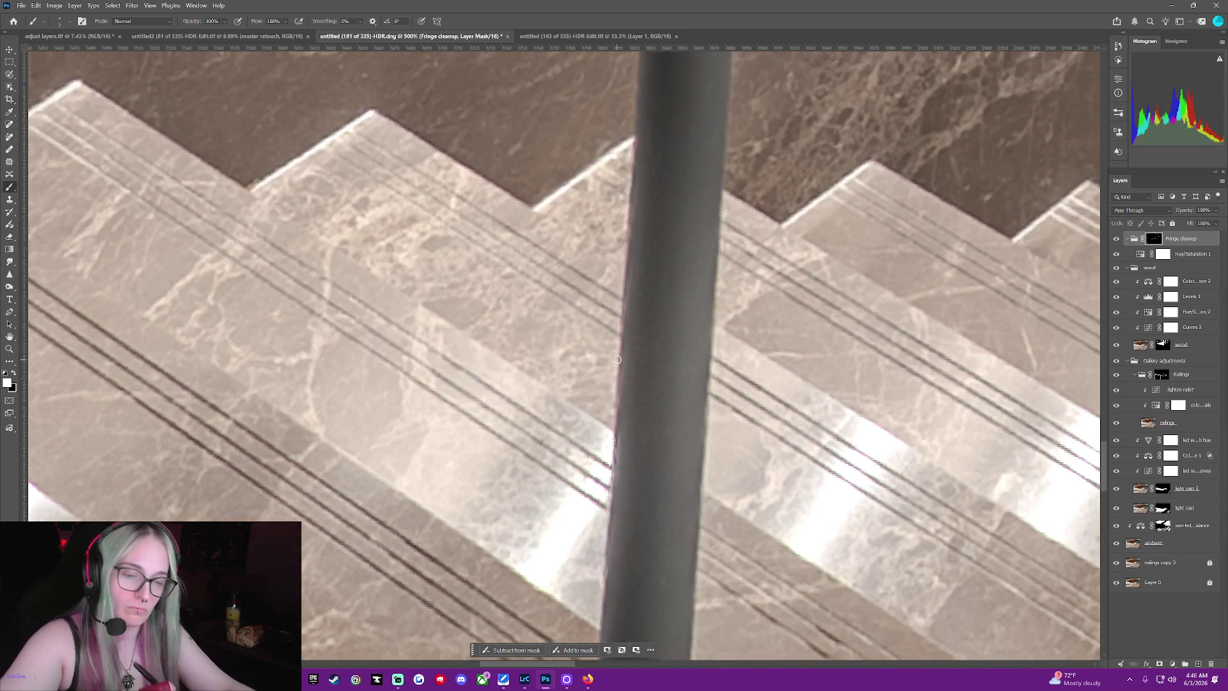
{"action": "scroll", "coordinate": [618, 360], "scroll_direction": "up", "scroll_amount": 3}
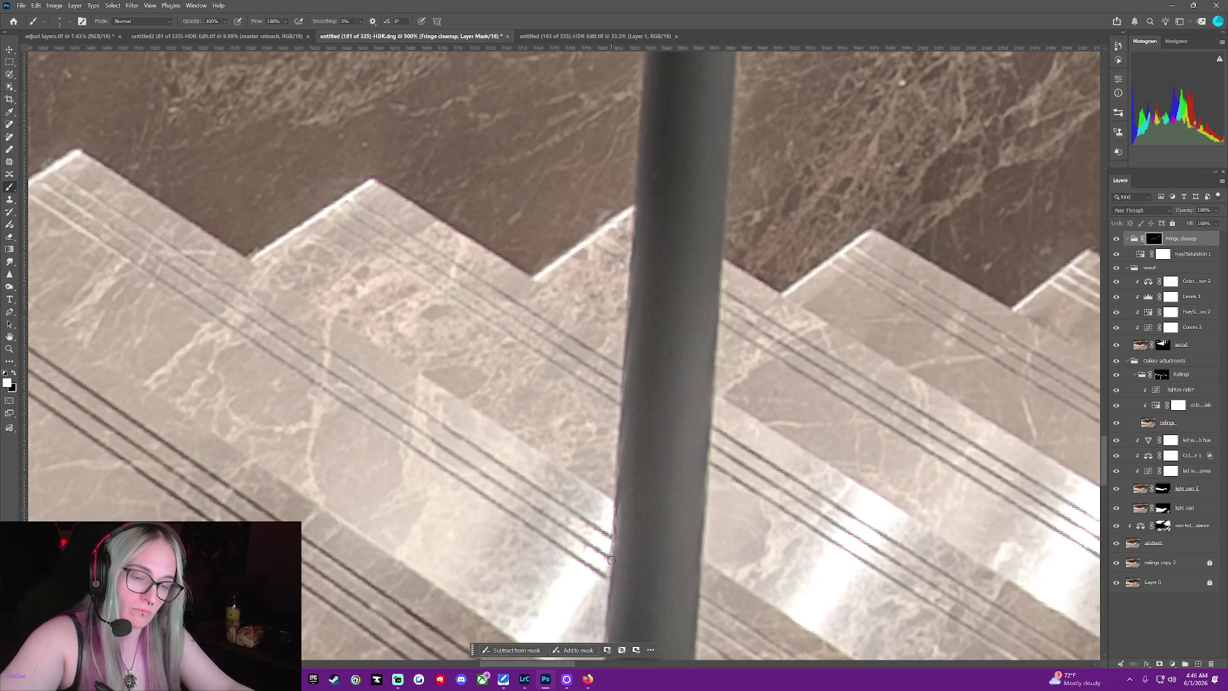
{"action": "scroll", "coordinate": [608, 633], "scroll_direction": "up", "scroll_amount": 3}
{"action": "scroll", "coordinate": [615, 623], "scroll_direction": "up", "scroll_amount": 3}
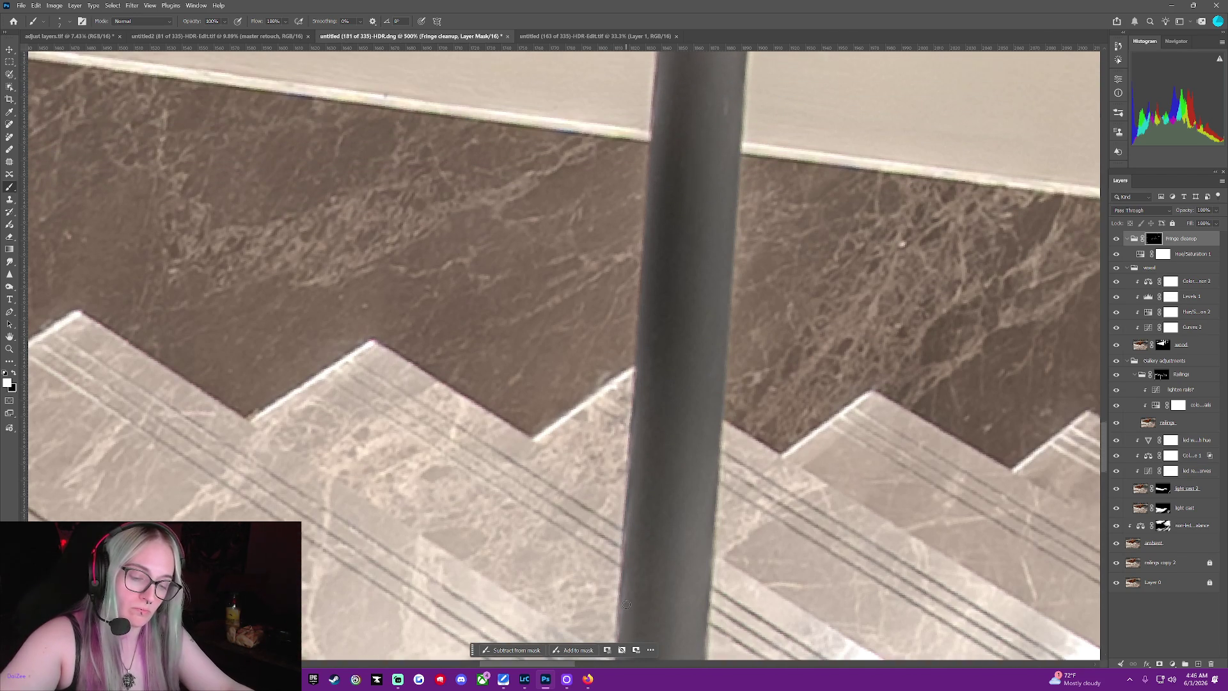
{"action": "scroll", "coordinate": [621, 614], "scroll_direction": "up", "scroll_amount": 3}
{"action": "scroll", "coordinate": [626, 604], "scroll_direction": "up", "scroll_amount": 3}
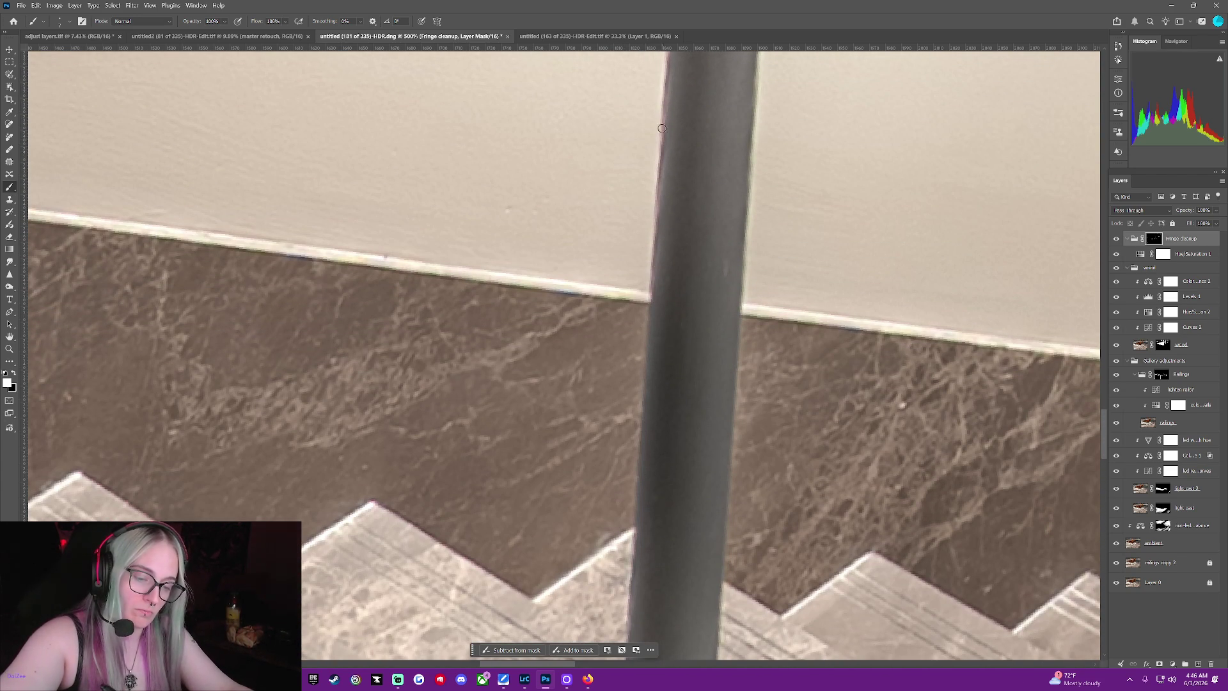
{"action": "scroll", "coordinate": [652, 422], "scroll_direction": "up", "scroll_amount": 2}
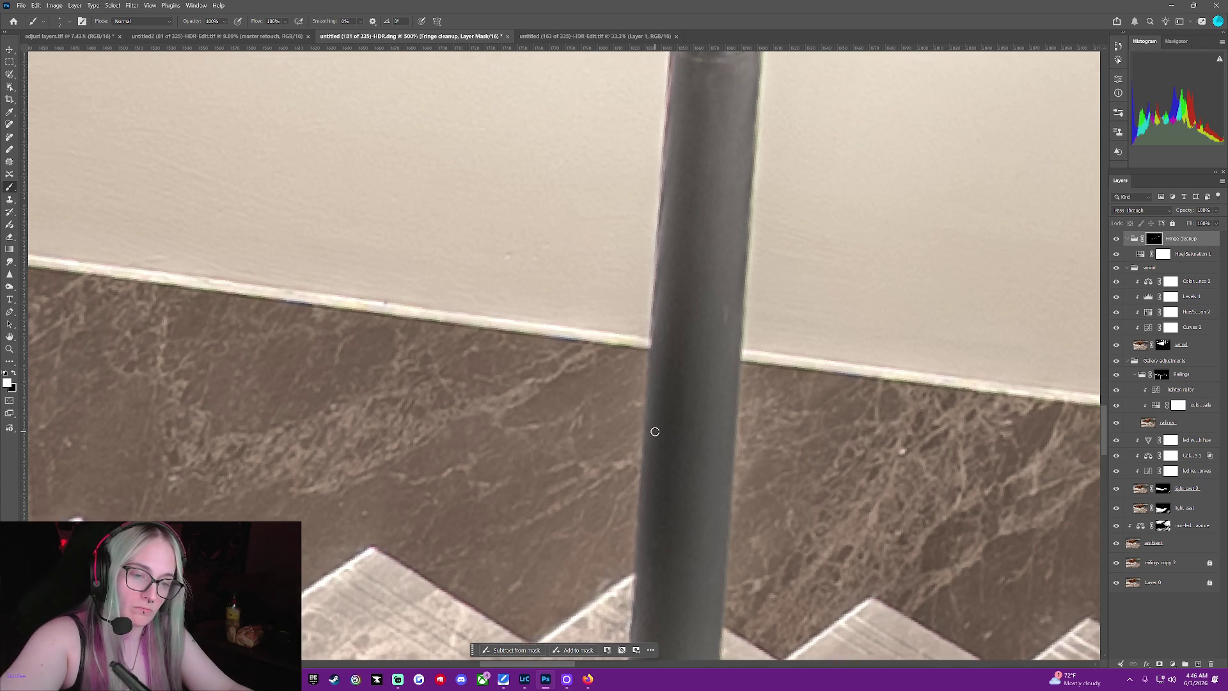
{"action": "scroll", "coordinate": [654, 431], "scroll_direction": "up", "scroll_amount": 3}
{"action": "scroll", "coordinate": [654, 431], "scroll_direction": "up", "scroll_amount": 3}
{"action": "scroll", "coordinate": [655, 431], "scroll_direction": "up", "scroll_amount": 3}
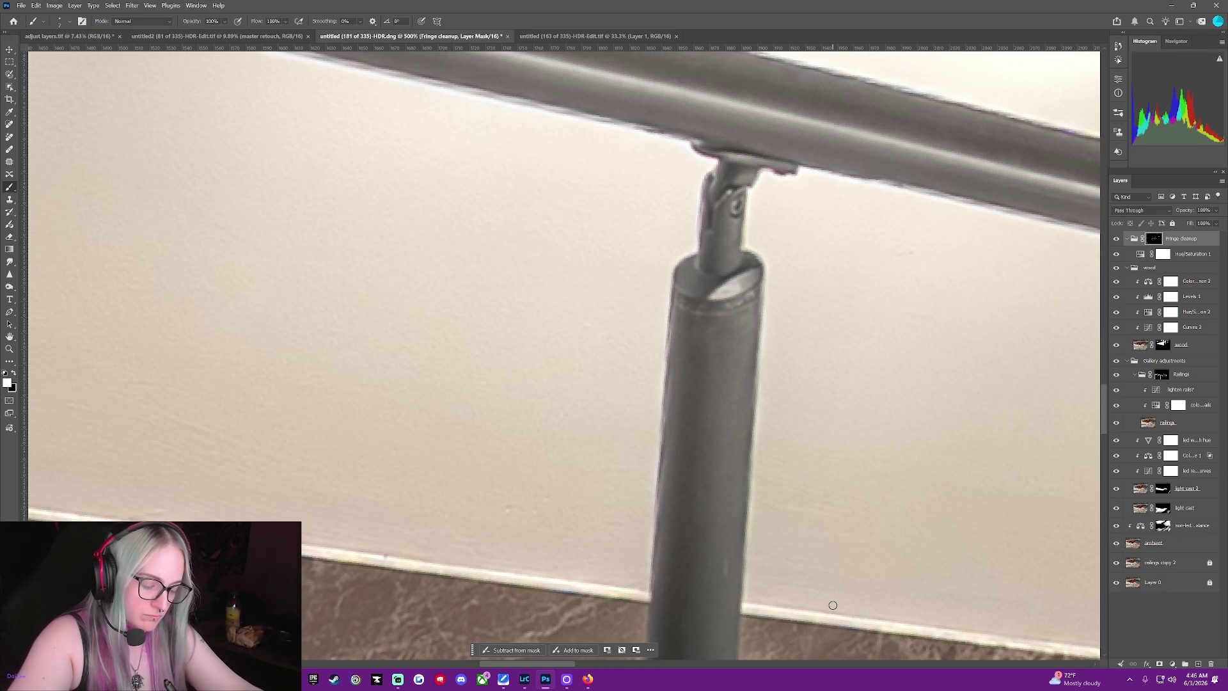
{"action": "left_click_drag", "start_coordinate": [548, 669], "coordinate": [675, 654]}
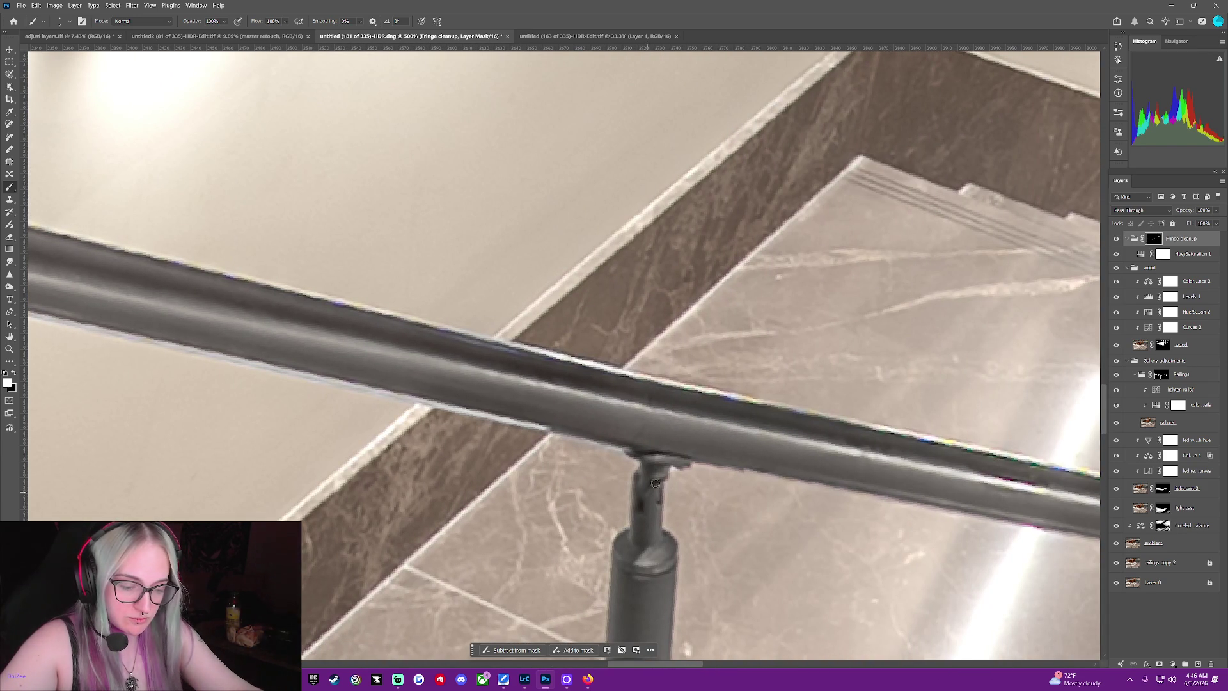
{"action": "scroll", "coordinate": [658, 481], "scroll_direction": "down", "scroll_amount": 2}
{"action": "scroll", "coordinate": [657, 461], "scroll_direction": "down", "scroll_amount": 2}
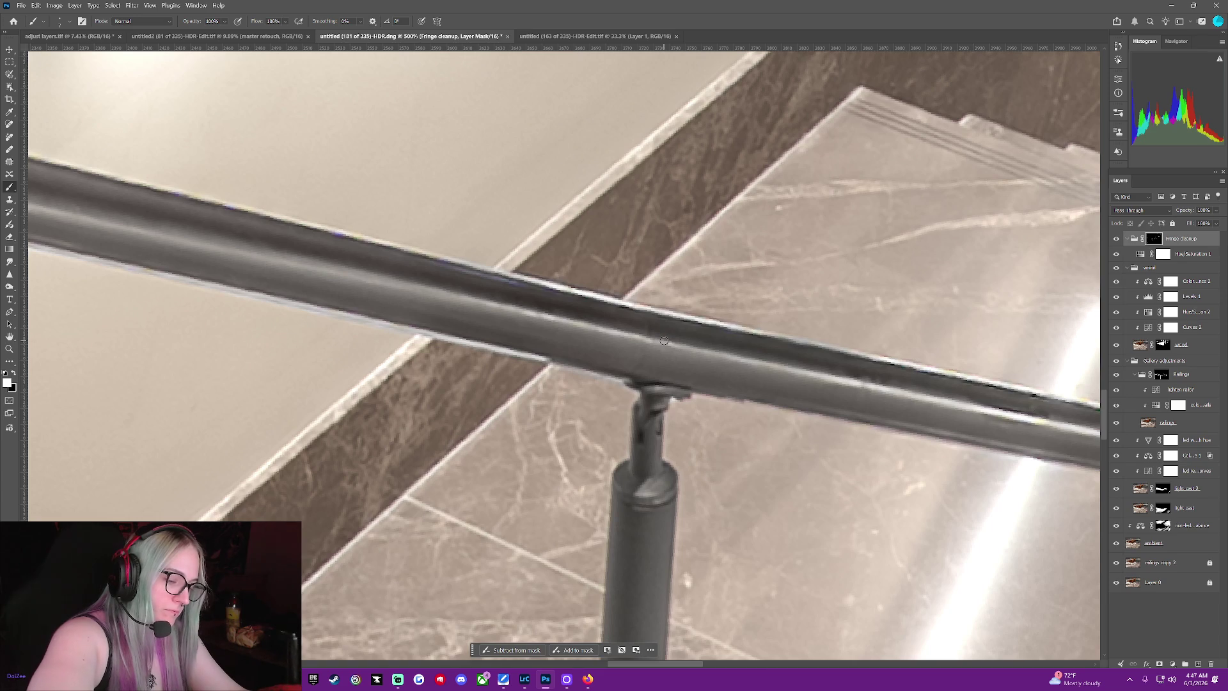
{"action": "scroll", "coordinate": [665, 340], "scroll_direction": "down", "scroll_amount": 2}
{"action": "scroll", "coordinate": [668, 337], "scroll_direction": "down", "scroll_amount": 2}
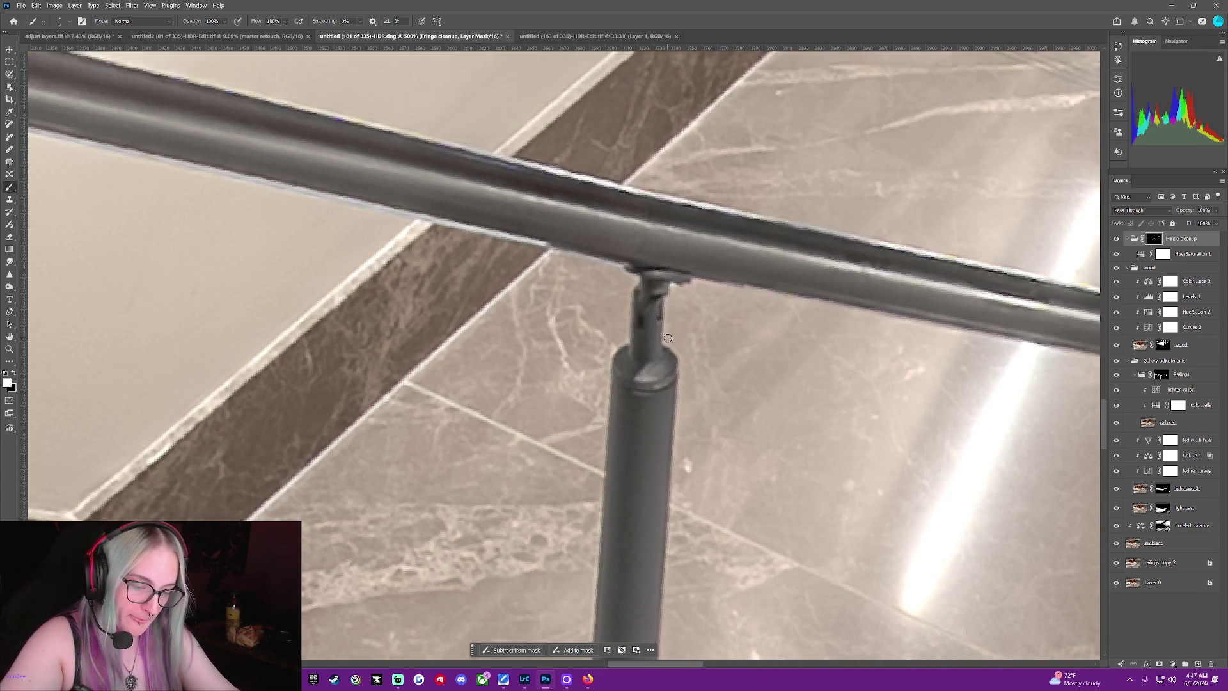
{"action": "scroll", "coordinate": [668, 336], "scroll_direction": "down", "scroll_amount": 2}
{"action": "scroll", "coordinate": [643, 307], "scroll_direction": "down", "scroll_amount": 2}
{"action": "scroll", "coordinate": [615, 278], "scroll_direction": "down", "scroll_amount": 2}
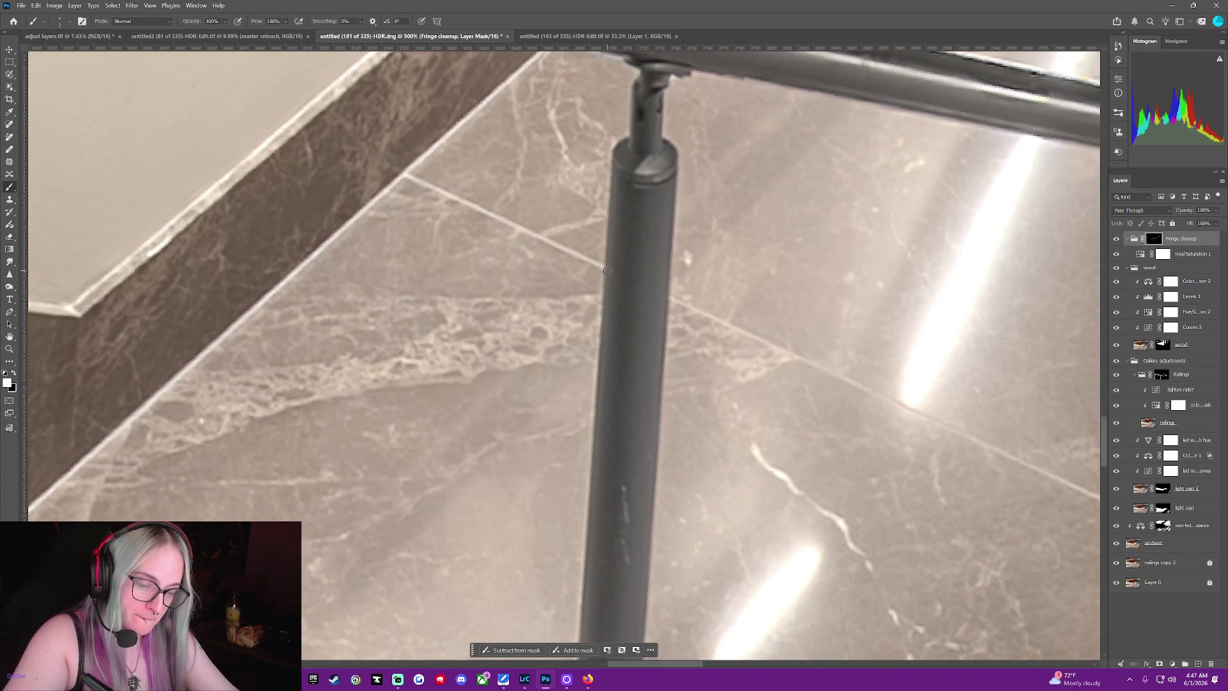
{"action": "scroll", "coordinate": [607, 271], "scroll_direction": "down", "scroll_amount": 2}
{"action": "scroll", "coordinate": [607, 271], "scroll_direction": "down", "scroll_amount": 2}
{"action": "scroll", "coordinate": [607, 272], "scroll_direction": "down", "scroll_amount": 2}
{"action": "scroll", "coordinate": [607, 272], "scroll_direction": "down", "scroll_amount": 2}
{"action": "scroll", "coordinate": [606, 271], "scroll_direction": "down", "scroll_amount": 2}
{"action": "scroll", "coordinate": [607, 271], "scroll_direction": "down", "scroll_amount": 2}
{"action": "scroll", "coordinate": [607, 271], "scroll_direction": "down", "scroll_amount": 1}
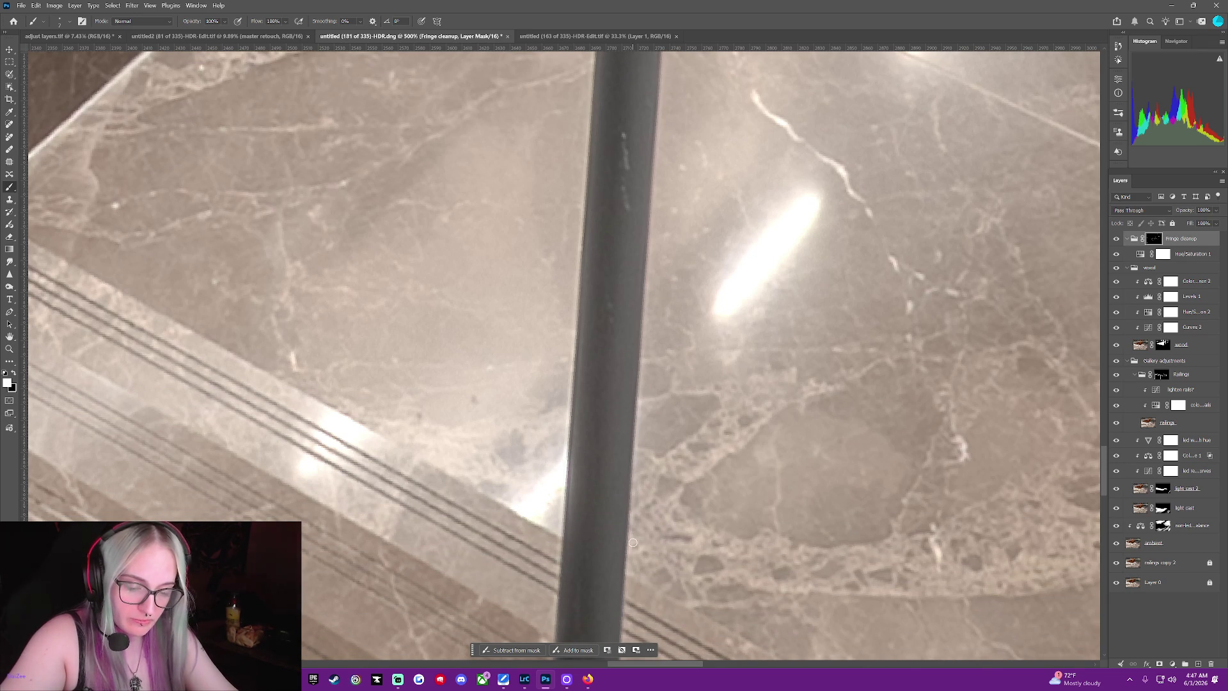
{"action": "scroll", "coordinate": [605, 351], "scroll_direction": "down", "scroll_amount": 1}
{"action": "scroll", "coordinate": [605, 351], "scroll_direction": "down", "scroll_amount": 2}
{"action": "scroll", "coordinate": [605, 351], "scroll_direction": "down", "scroll_amount": 1}
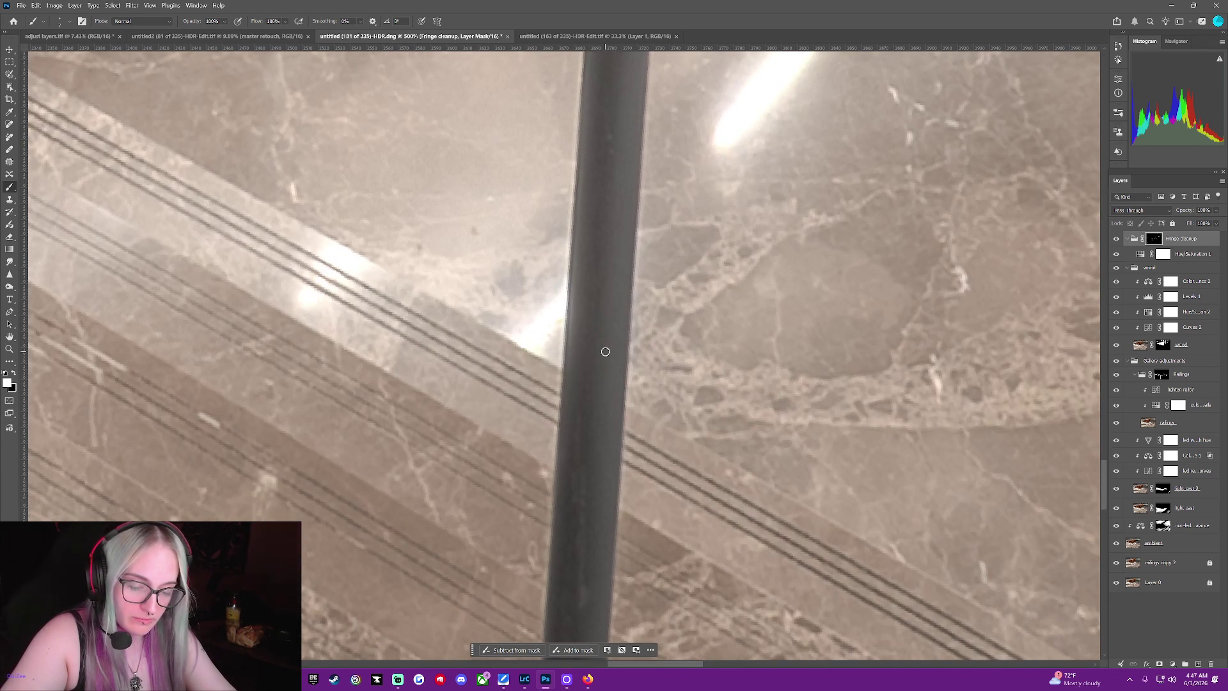
{"action": "scroll", "coordinate": [606, 351], "scroll_direction": "down", "scroll_amount": 2}
{"action": "scroll", "coordinate": [605, 351], "scroll_direction": "down", "scroll_amount": 2}
{"action": "scroll", "coordinate": [606, 352], "scroll_direction": "down", "scroll_amount": 2}
{"action": "scroll", "coordinate": [605, 351], "scroll_direction": "down", "scroll_amount": 2}
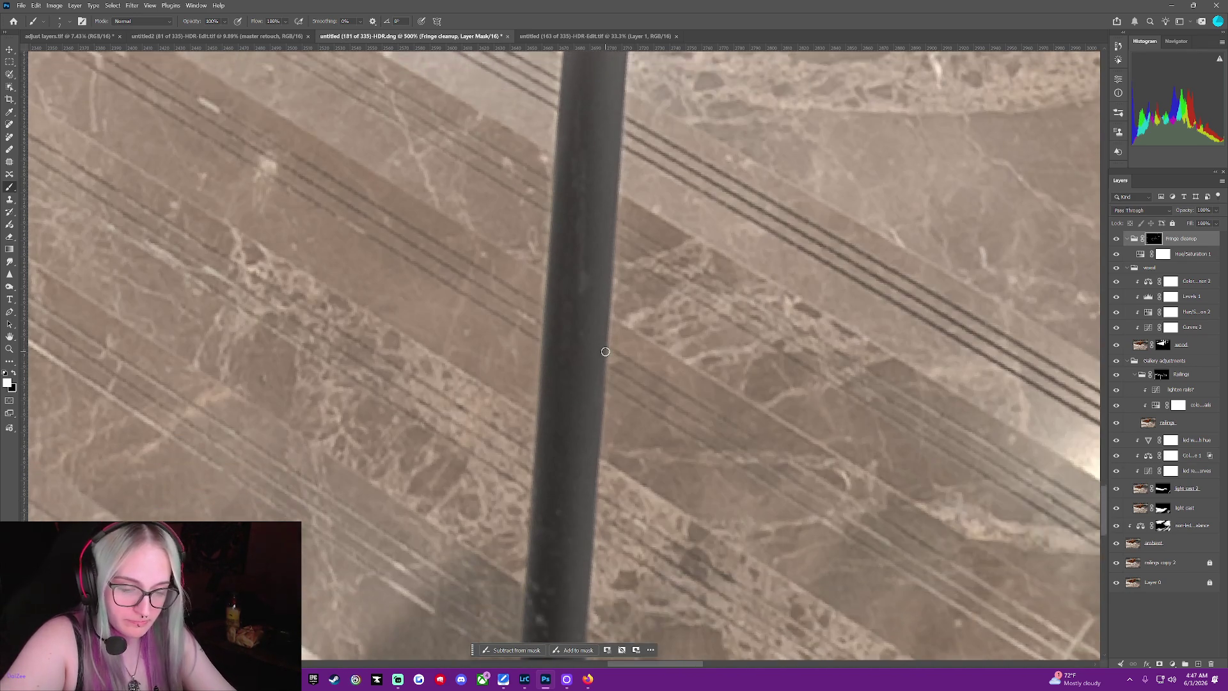
{"action": "scroll", "coordinate": [605, 351], "scroll_direction": "down", "scroll_amount": 2}
{"action": "scroll", "coordinate": [605, 351], "scroll_direction": "down", "scroll_amount": 2}
{"action": "scroll", "coordinate": [606, 351], "scroll_direction": "down", "scroll_amount": 2}
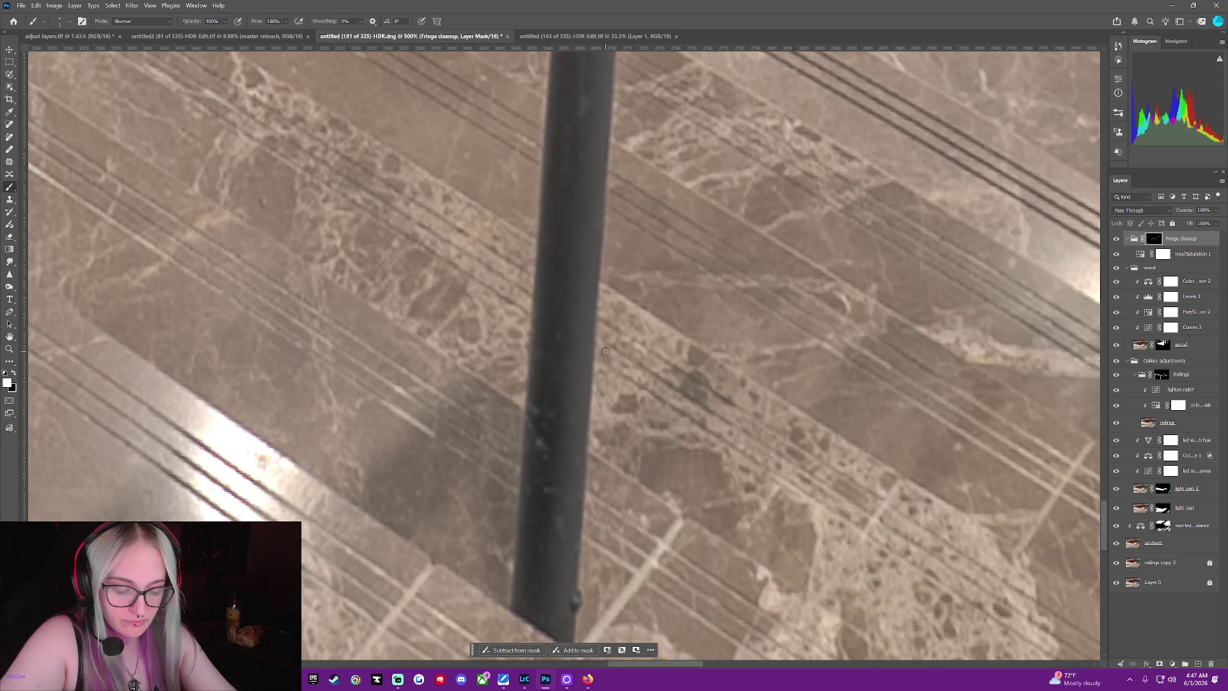
{"action": "scroll", "coordinate": [606, 352], "scroll_direction": "down", "scroll_amount": 2}
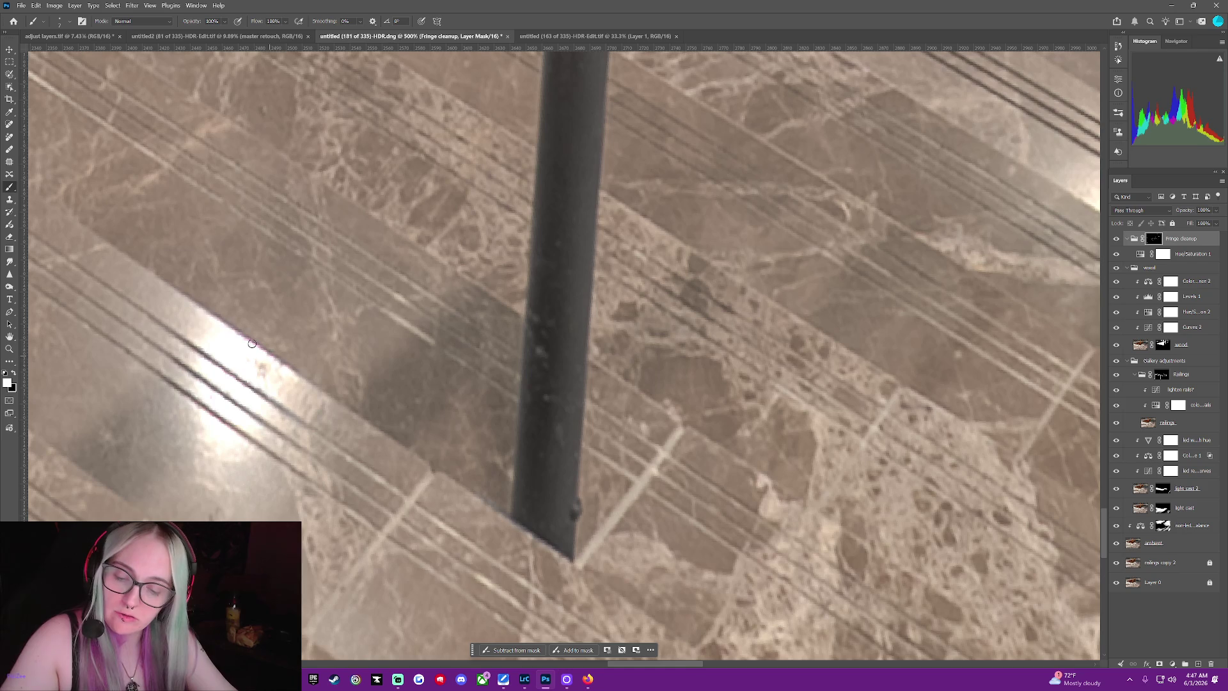
{"action": "scroll", "coordinate": [120, 242], "scroll_direction": "up", "scroll_amount": 3}
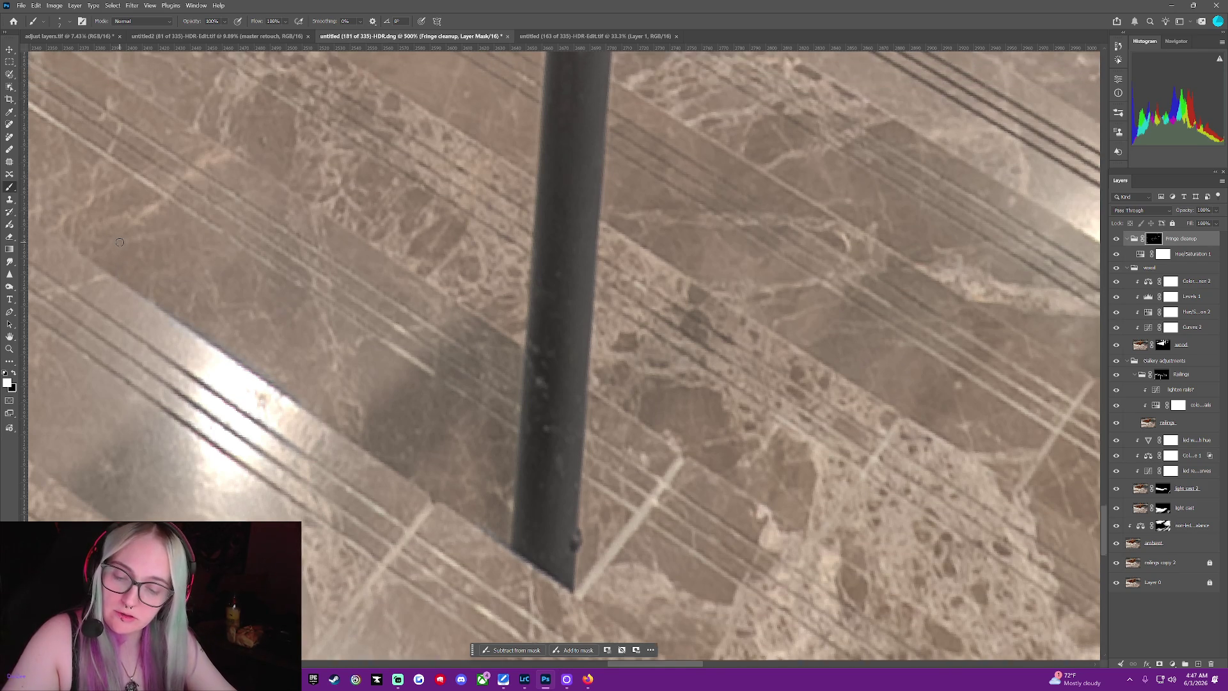
{"action": "scroll", "coordinate": [120, 242], "scroll_direction": "up", "scroll_amount": 3}
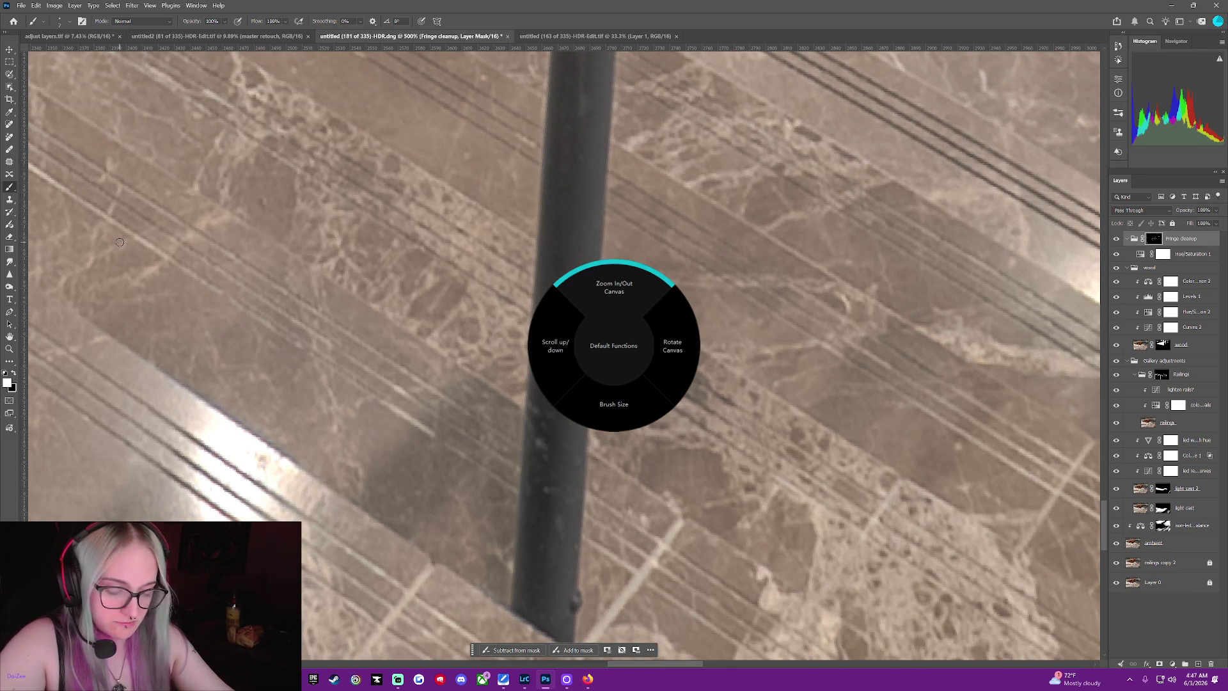
{"action": "scroll", "coordinate": [119, 242], "scroll_direction": "down", "scroll_amount": 3}
{"action": "scroll", "coordinate": [119, 242], "scroll_direction": "down", "scroll_amount": 3}
{"action": "scroll", "coordinate": [119, 242], "scroll_direction": "down", "scroll_amount": 3}
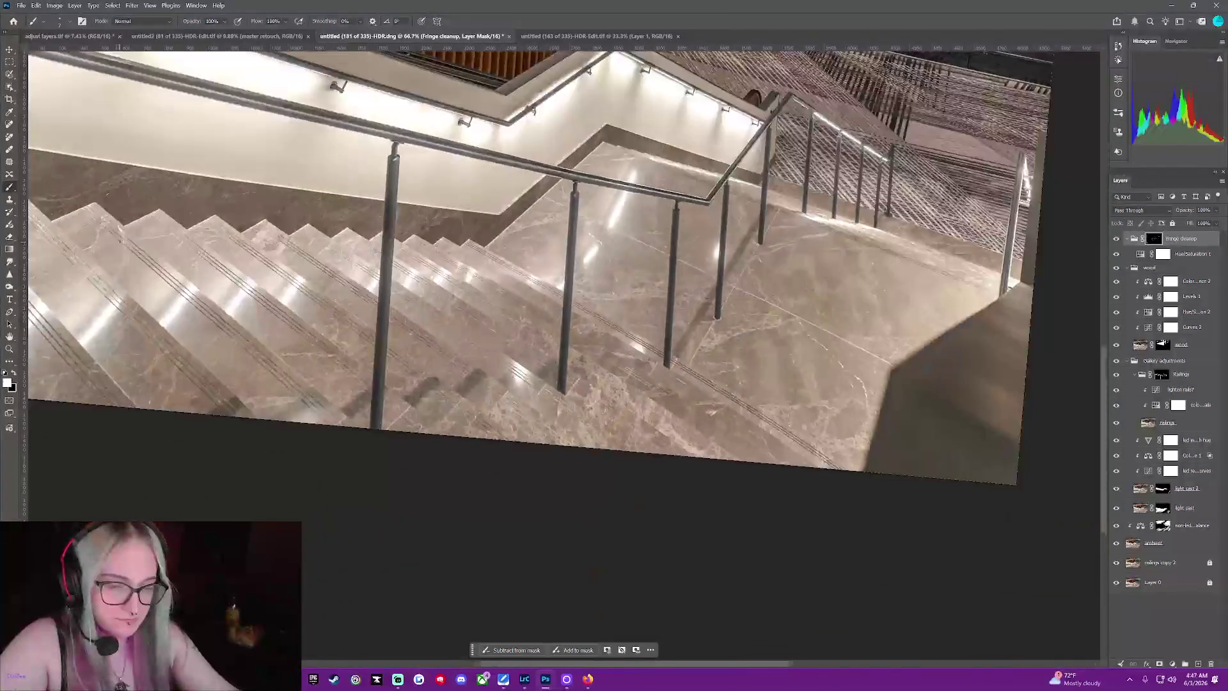
{"action": "scroll", "coordinate": [119, 242], "scroll_direction": "down", "scroll_amount": 2}
{"action": "scroll", "coordinate": [119, 242], "scroll_direction": "up", "scroll_amount": 2}
{"action": "scroll", "coordinate": [119, 241], "scroll_direction": "up", "scroll_amount": 2}
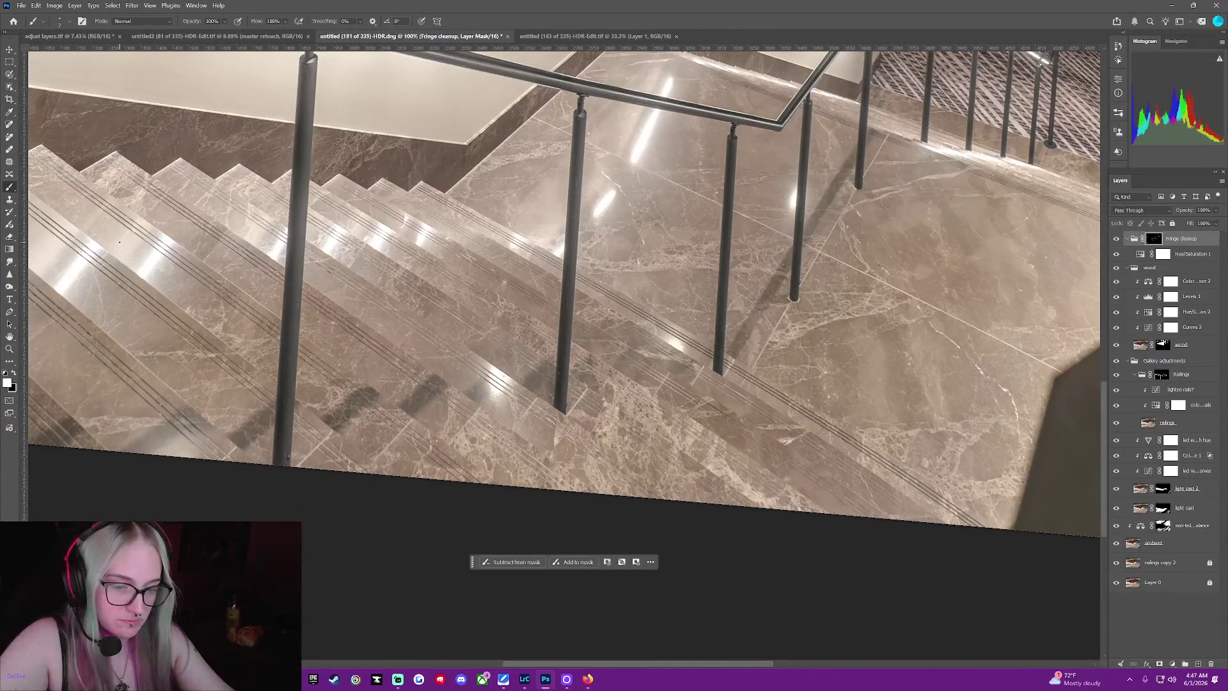
{"action": "scroll", "coordinate": [119, 242], "scroll_direction": "up", "scroll_amount": 2}
{"action": "scroll", "coordinate": [119, 242], "scroll_direction": "up", "scroll_amount": 1}
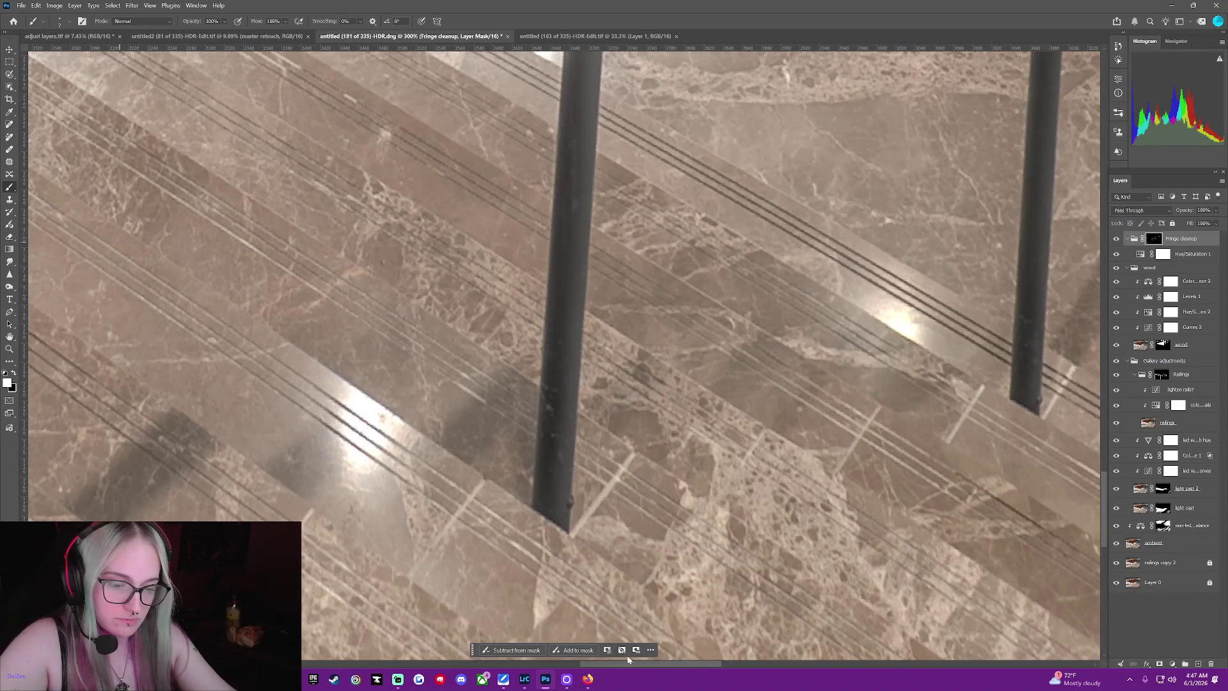
{"action": "left_click_drag", "start_coordinate": [629, 658], "coordinate": [743, 627]}
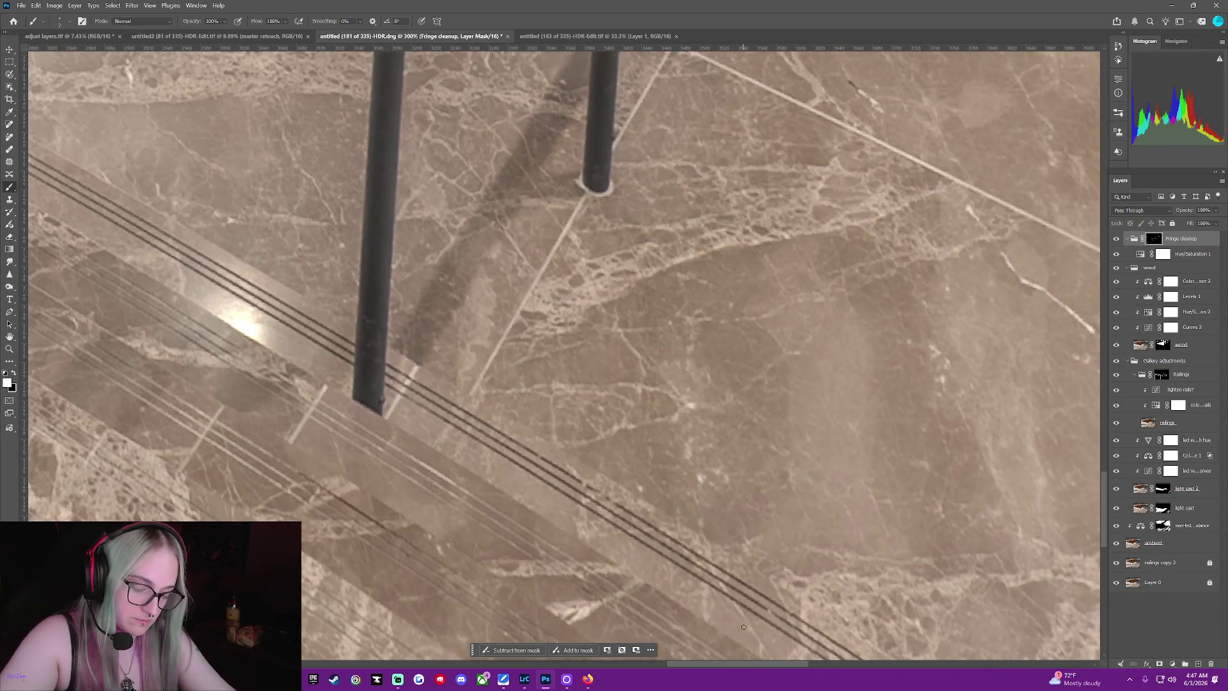
{"action": "scroll", "coordinate": [743, 627], "scroll_direction": "up", "scroll_amount": 2}
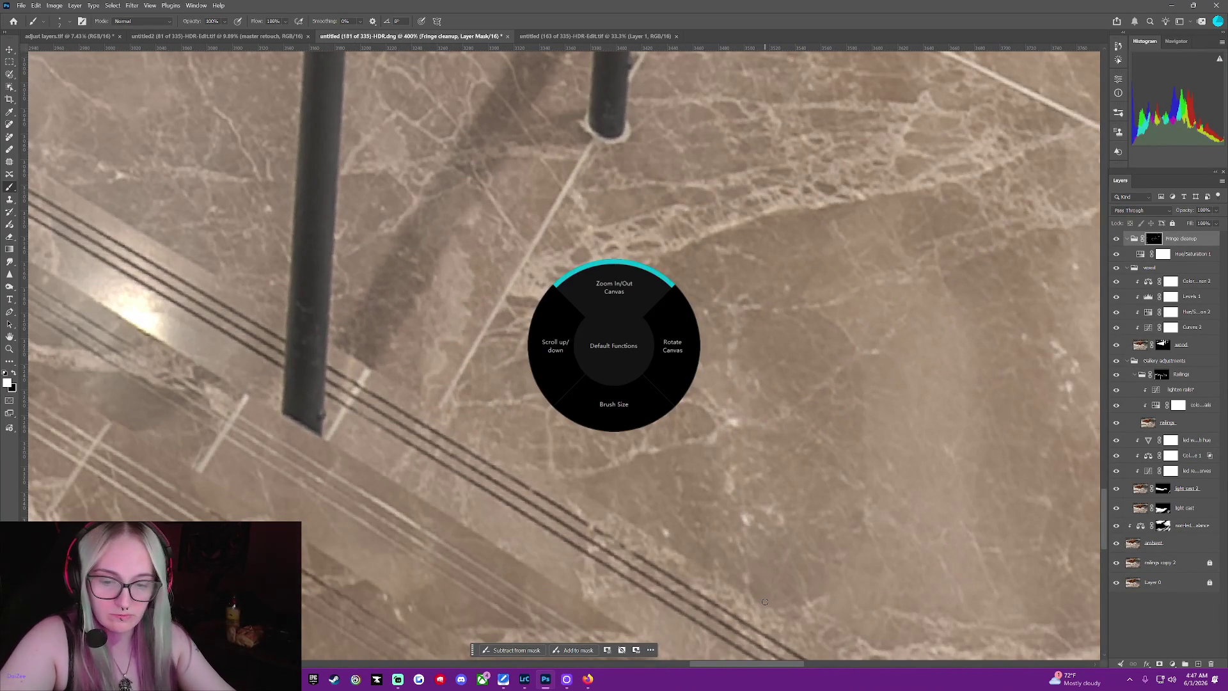
{"action": "scroll", "coordinate": [765, 601], "scroll_direction": "down", "scroll_amount": 2}
{"action": "scroll", "coordinate": [765, 601], "scroll_direction": "up", "scroll_amount": 2}
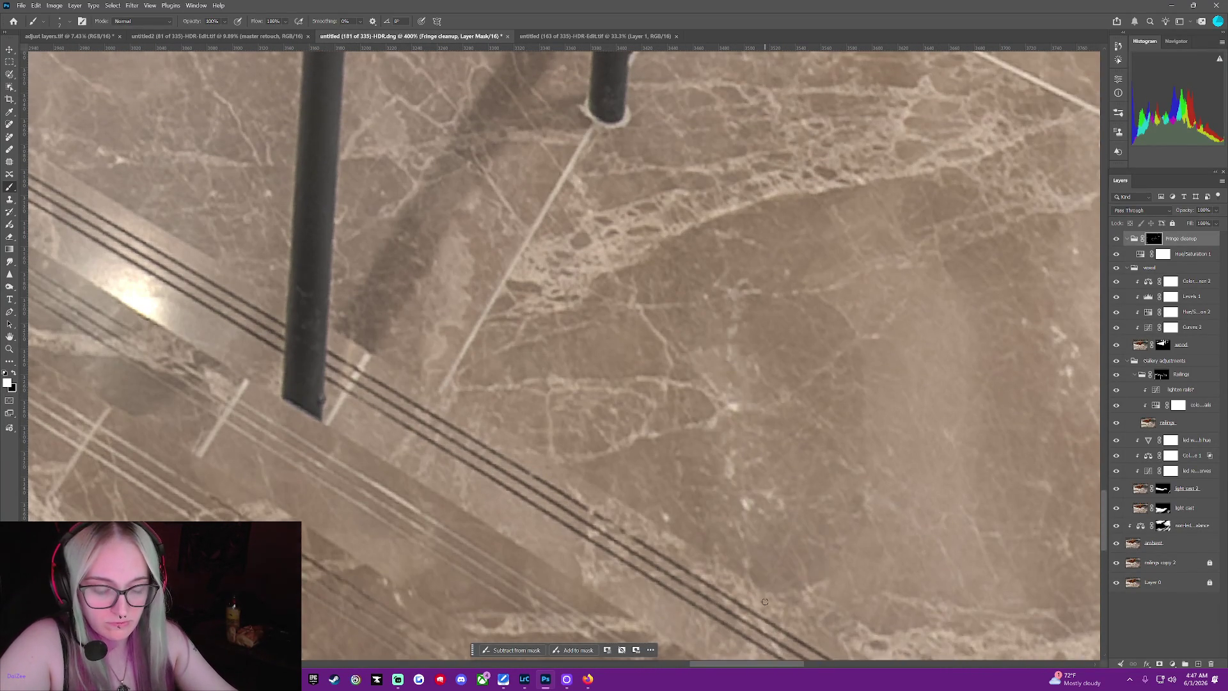
{"action": "scroll", "coordinate": [765, 601], "scroll_direction": "up", "scroll_amount": 2}
{"action": "scroll", "coordinate": [764, 600], "scroll_direction": "up", "scroll_amount": 2}
{"action": "scroll", "coordinate": [762, 596], "scroll_direction": "up", "scroll_amount": 2}
{"action": "scroll", "coordinate": [760, 594], "scroll_direction": "up", "scroll_amount": 2}
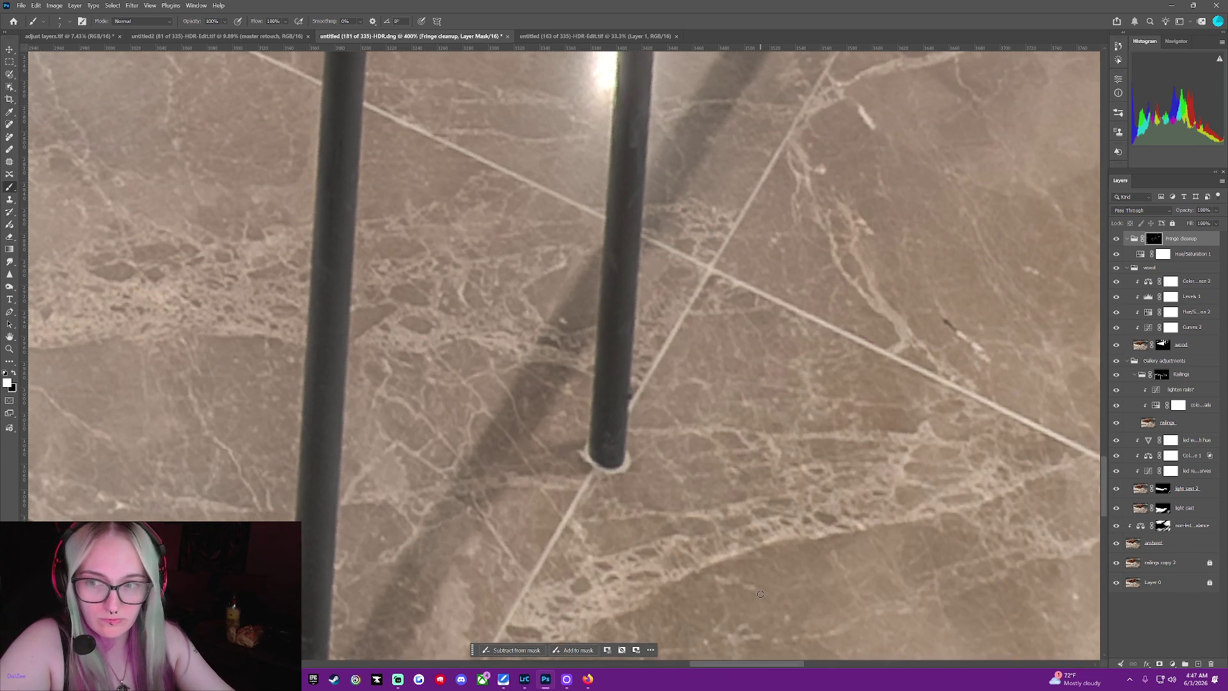
{"action": "scroll", "coordinate": [760, 594], "scroll_direction": "up", "scroll_amount": 2}
{"action": "scroll", "coordinate": [760, 595], "scroll_direction": "up", "scroll_amount": 2}
{"action": "scroll", "coordinate": [760, 595], "scroll_direction": "up", "scroll_amount": 2}
{"action": "scroll", "coordinate": [761, 594], "scroll_direction": "up", "scroll_amount": 2}
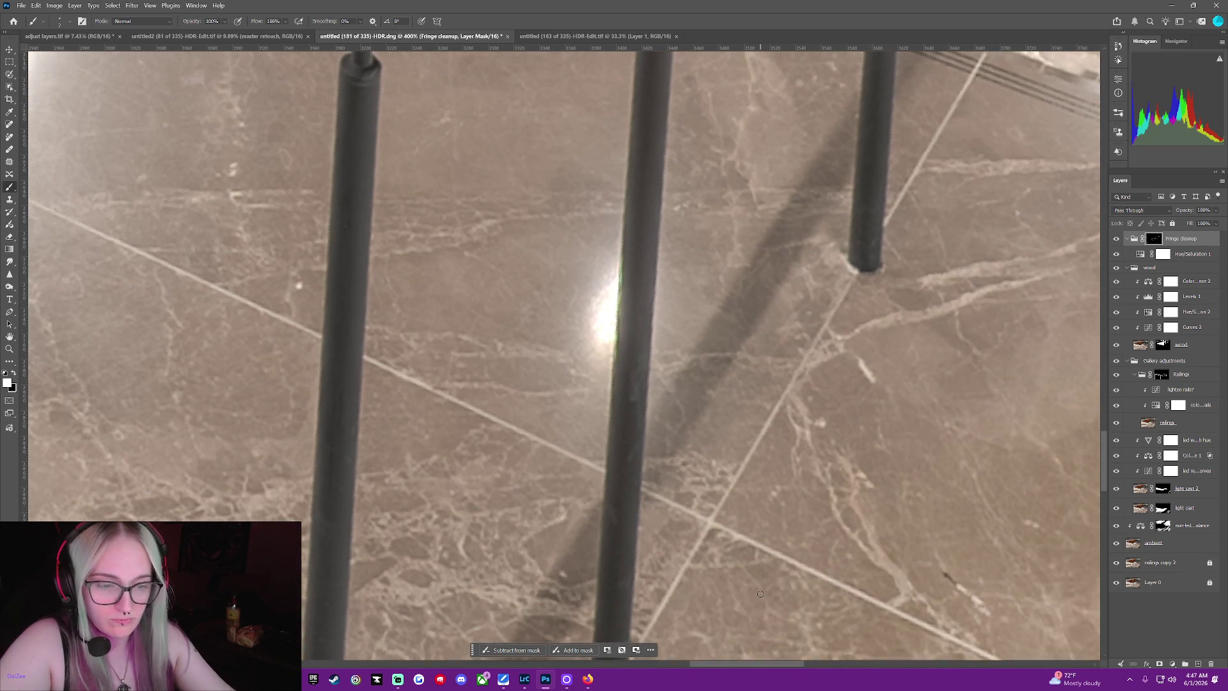
{"action": "scroll", "coordinate": [759, 594], "scroll_direction": "up", "scroll_amount": 2}
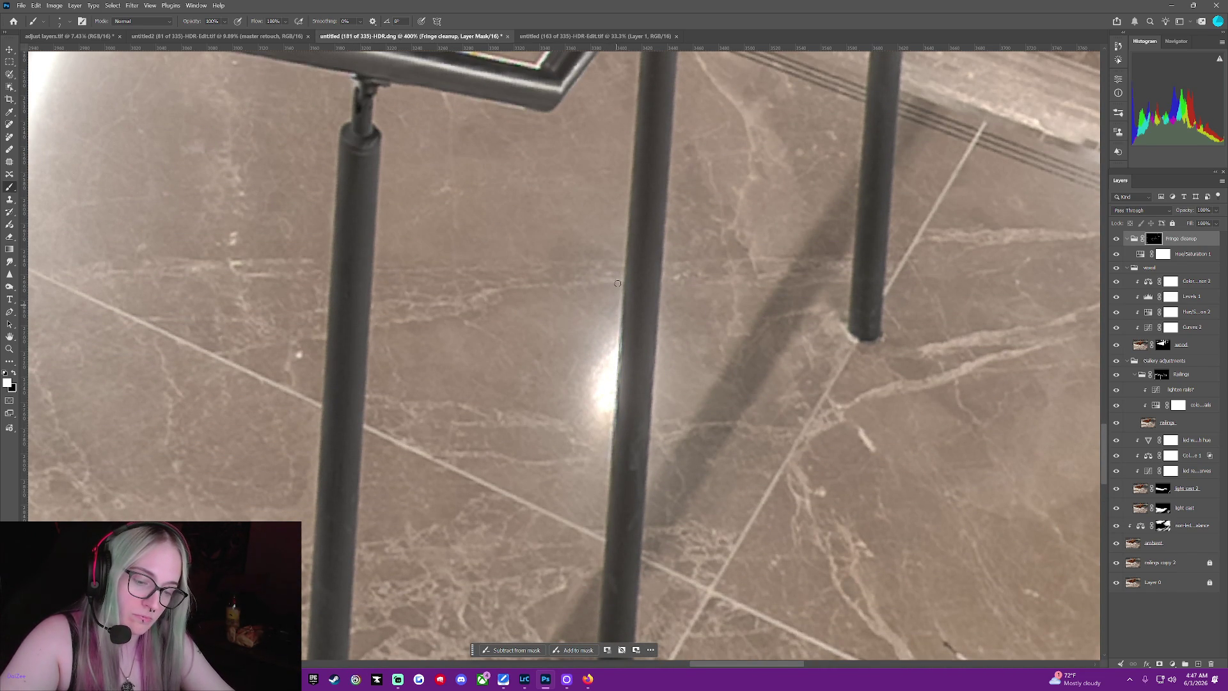
Pan up to bring the upper handrail and stairs into view for fringe cleanup
{"action": "left_click_drag", "start_coordinate": [669, 249], "coordinate": [669, 539]}
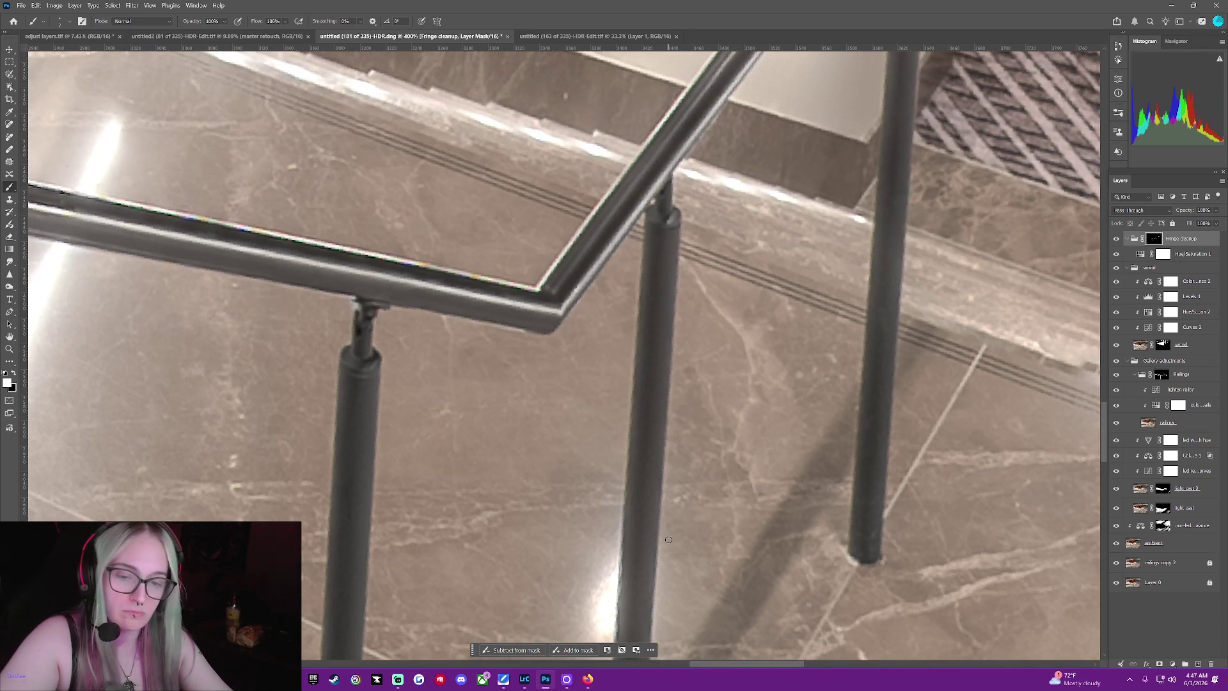
{"action": "scroll", "coordinate": [669, 540], "scroll_direction": "up", "scroll_amount": 2}
{"action": "scroll", "coordinate": [668, 539], "scroll_direction": "up", "scroll_amount": 1}
{"action": "scroll", "coordinate": [668, 539], "scroll_direction": "up", "scroll_amount": 1}
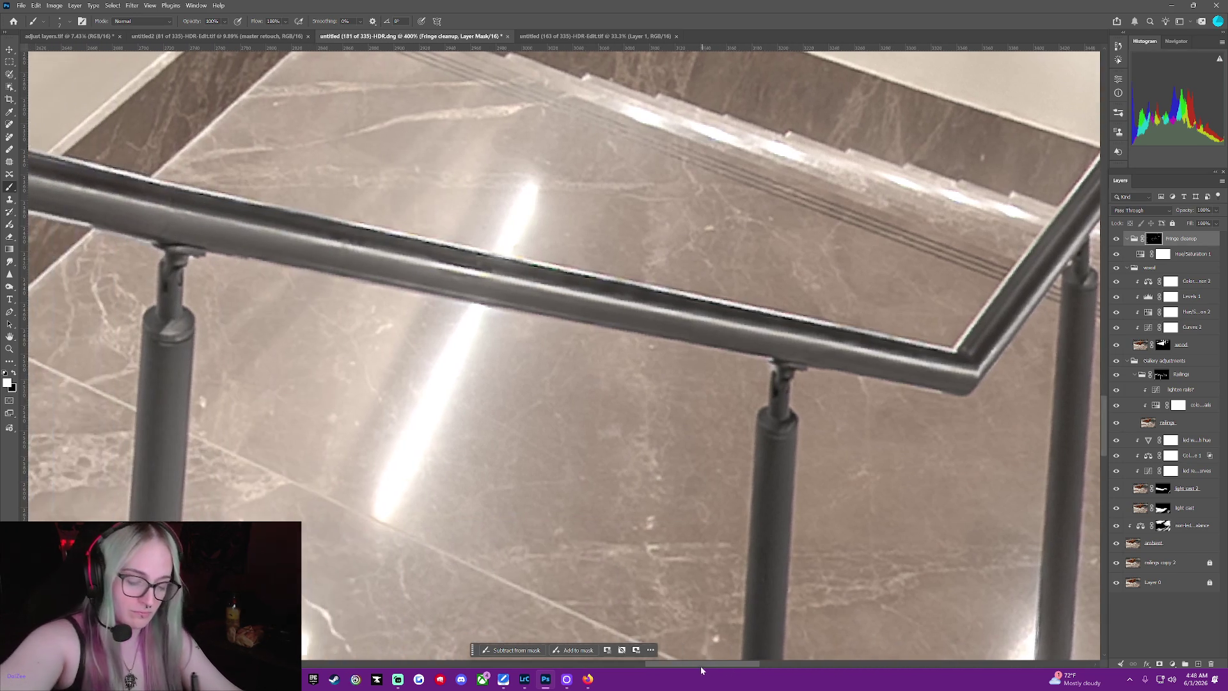
{"action": "left_click_drag", "start_coordinate": [750, 666], "coordinate": [691, 669]}
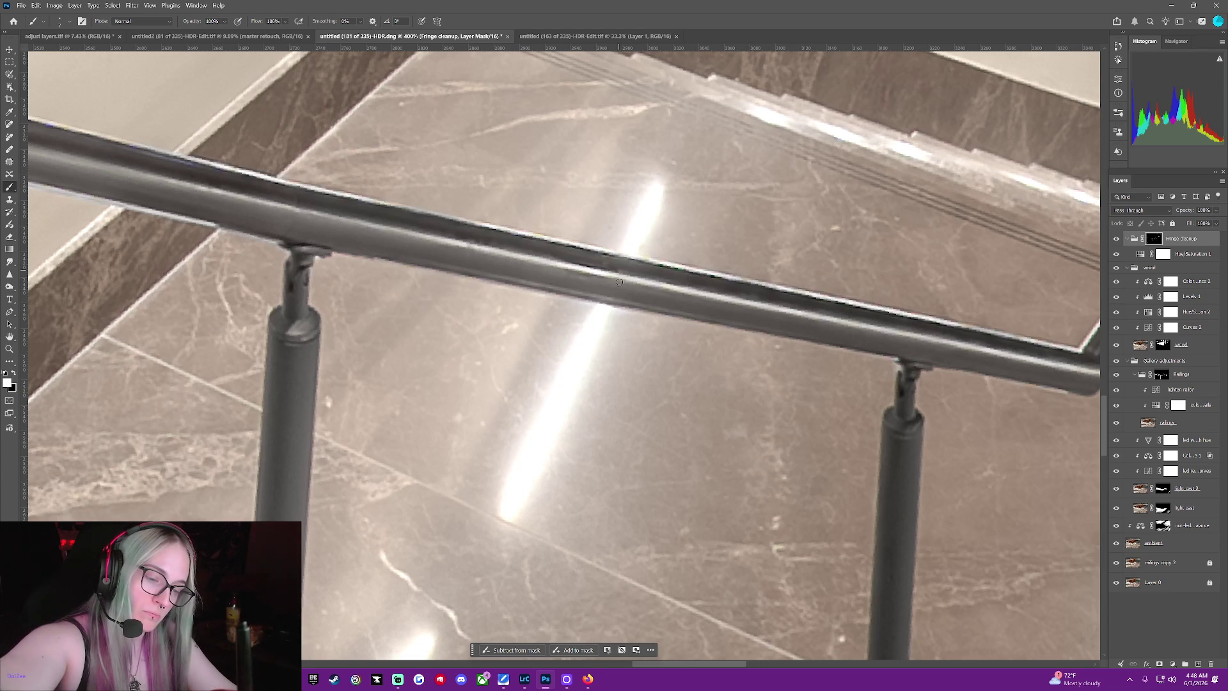
{"action": "left_click_drag", "start_coordinate": [718, 663], "coordinate": [809, 644]}
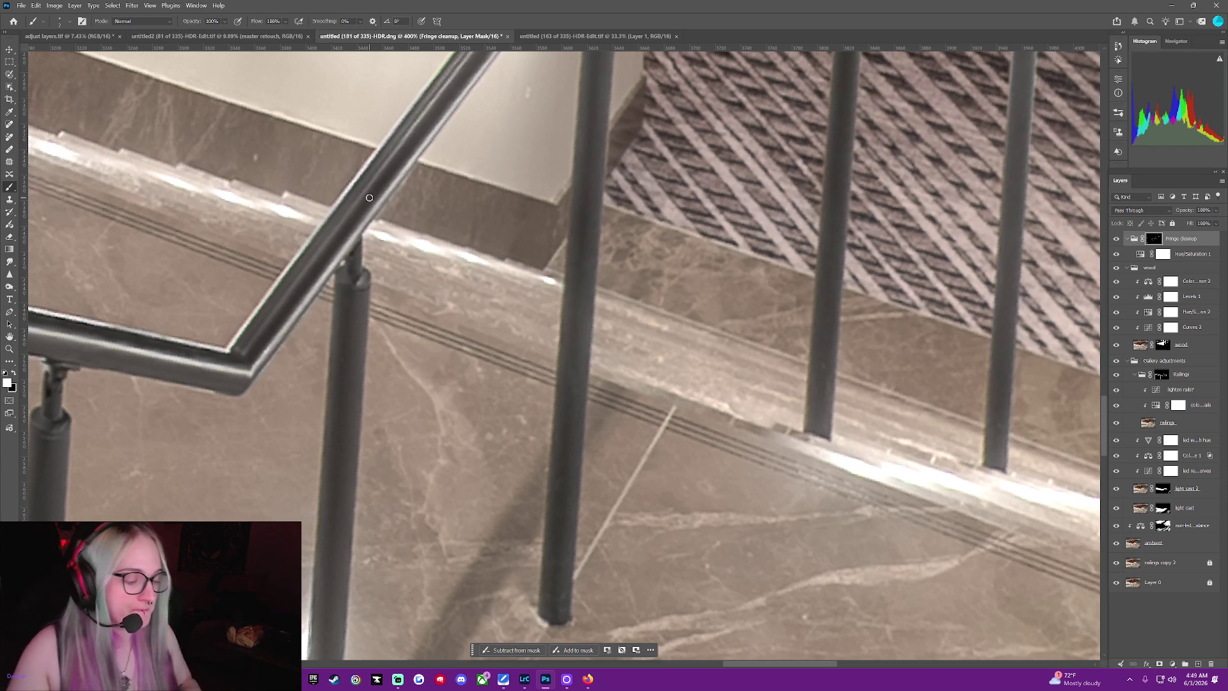
{"action": "scroll", "coordinate": [576, 399], "scroll_direction": "up", "scroll_amount": 5}
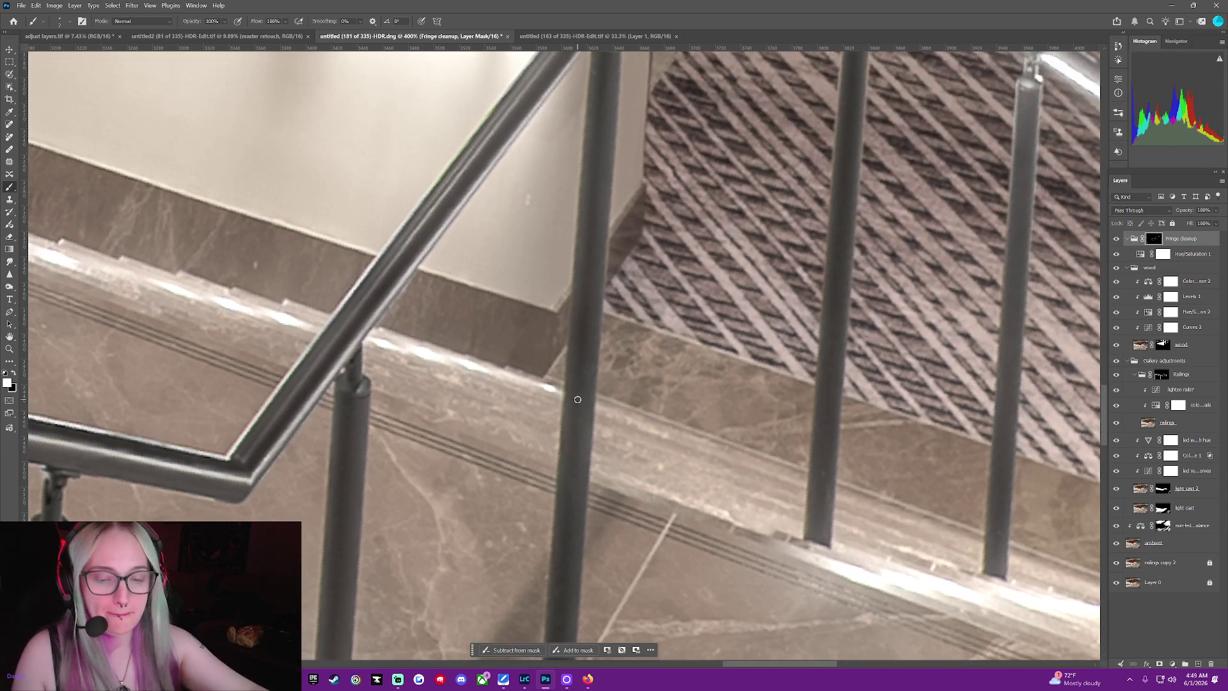
{"action": "scroll", "coordinate": [576, 399], "scroll_direction": "up", "scroll_amount": 2}
{"action": "scroll", "coordinate": [574, 399], "scroll_direction": "up", "scroll_amount": 2}
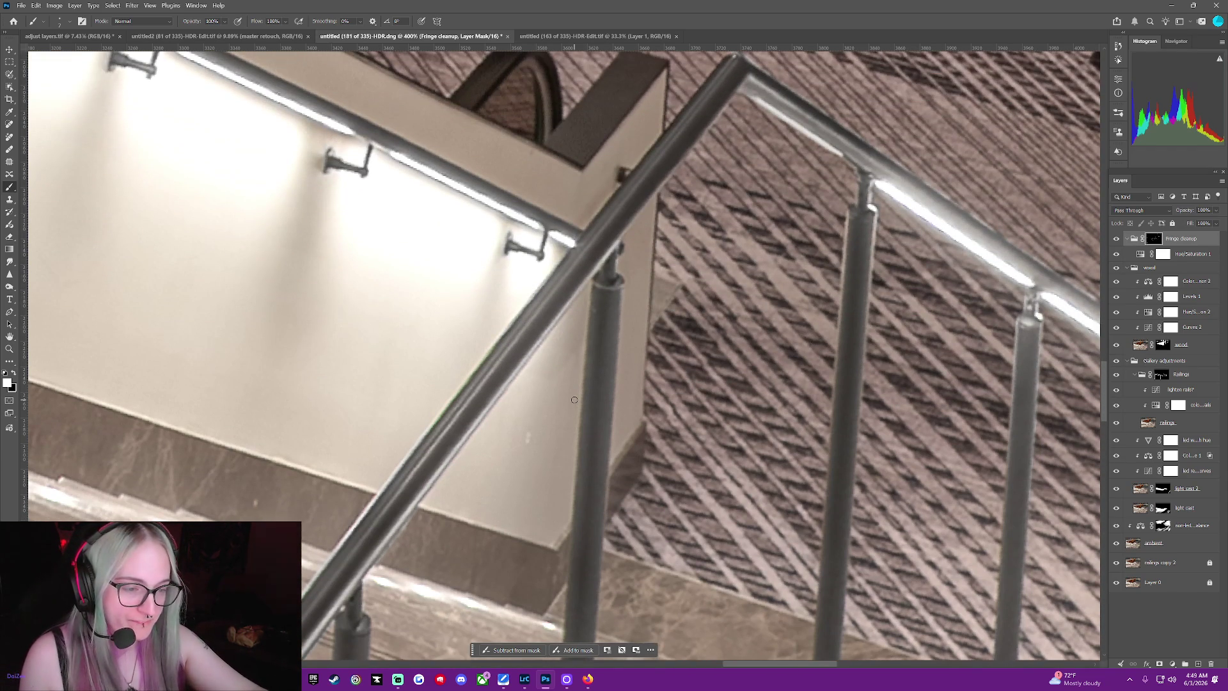
{"action": "scroll", "coordinate": [574, 399], "scroll_direction": "up", "scroll_amount": 1}
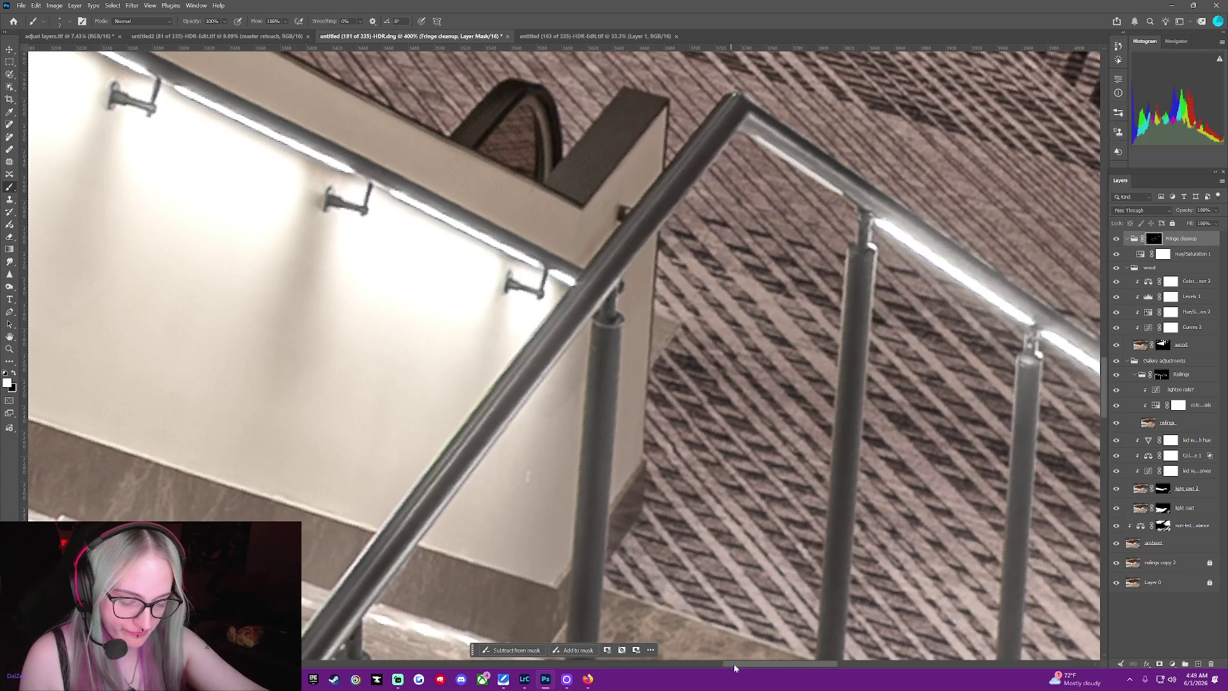
{"action": "left_click_drag", "start_coordinate": [733, 665], "coordinate": [797, 670]}
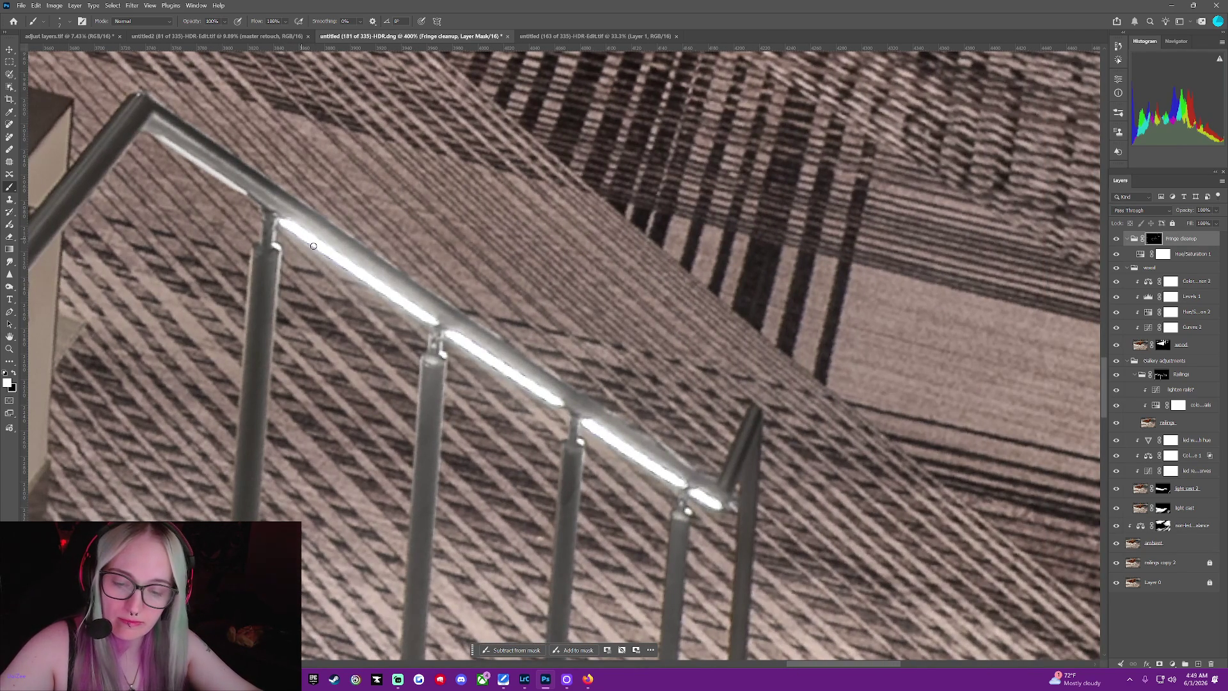
{"action": "scroll", "coordinate": [432, 346], "scroll_direction": "down", "scroll_amount": 1}
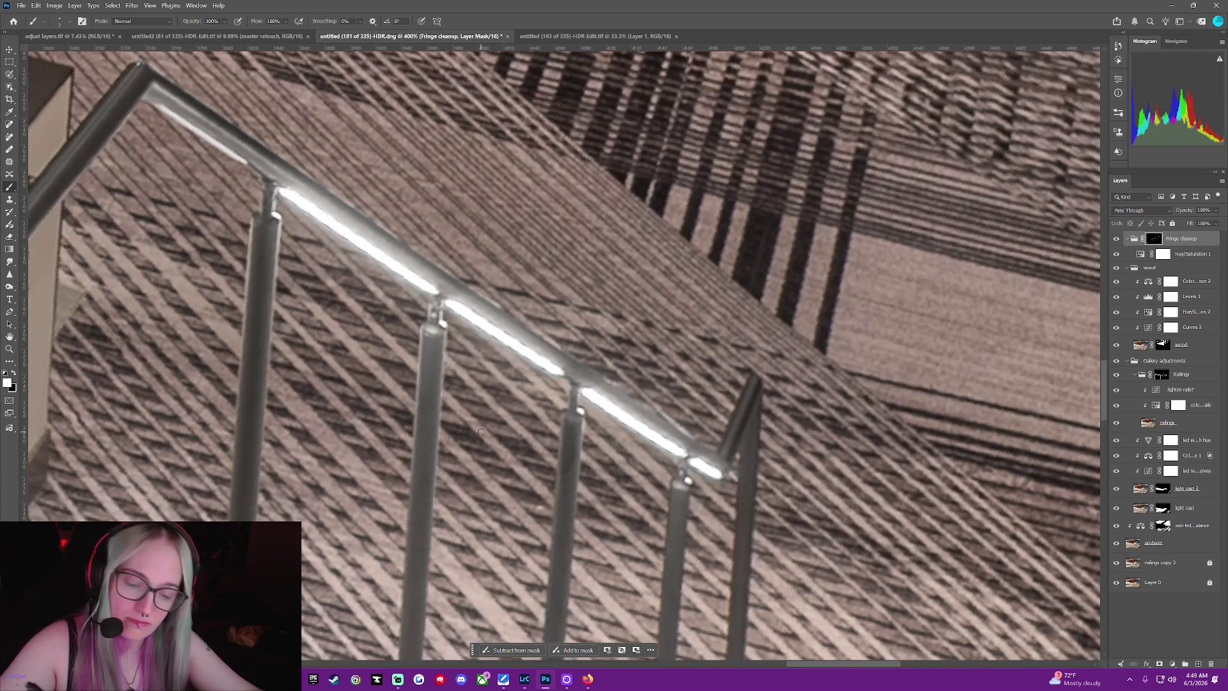
{"action": "scroll", "coordinate": [481, 431], "scroll_direction": "down", "scroll_amount": 1}
{"action": "scroll", "coordinate": [482, 431], "scroll_direction": "down", "scroll_amount": 1}
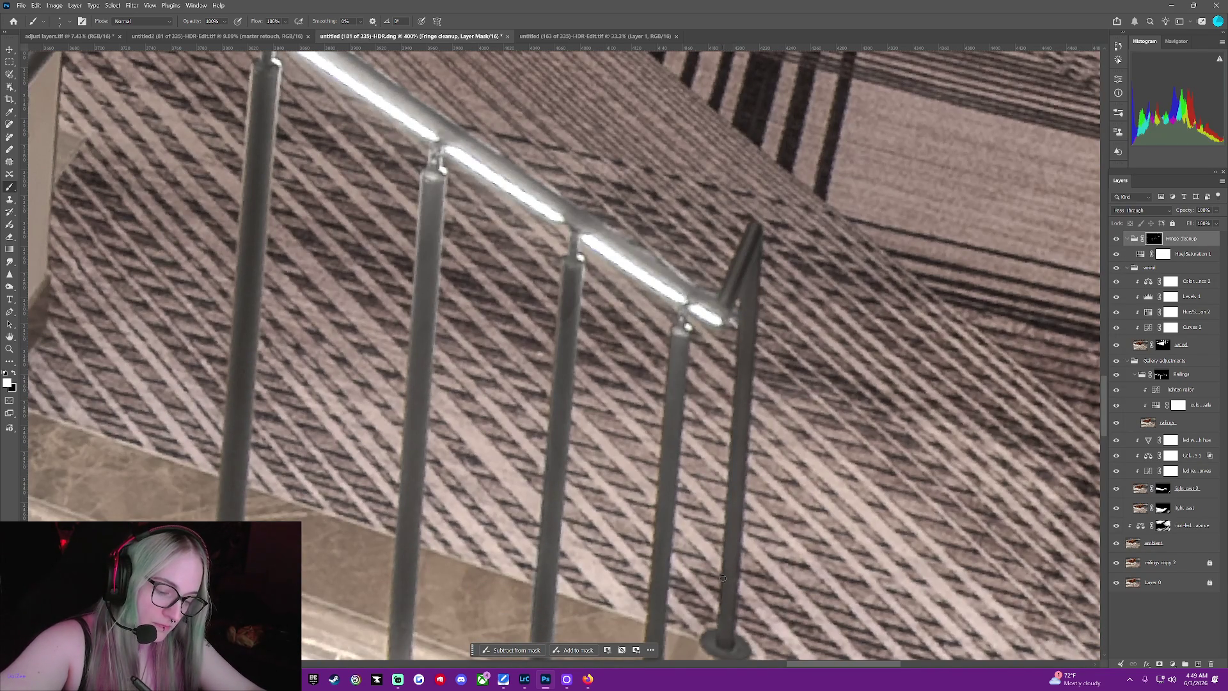
{"action": "scroll", "coordinate": [776, 647], "scroll_direction": "down", "scroll_amount": 1}
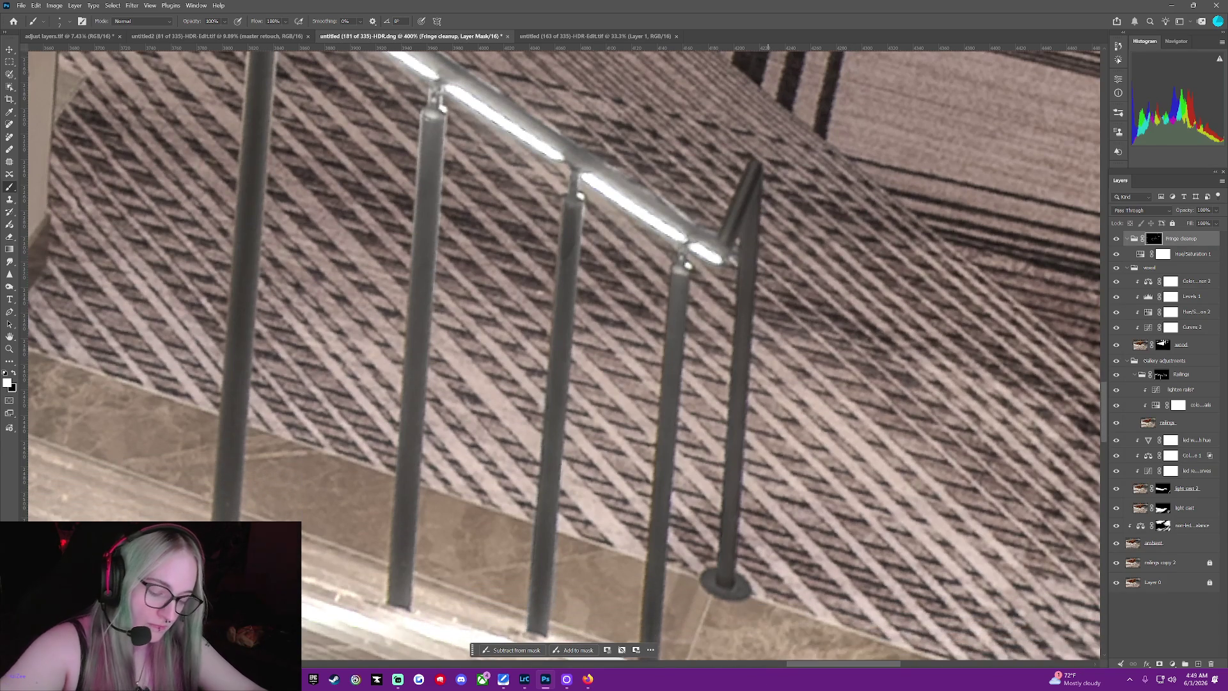
{"action": "scroll", "coordinate": [673, 521], "scroll_direction": "down", "scroll_amount": 1}
{"action": "scroll", "coordinate": [673, 521], "scroll_direction": "down", "scroll_amount": 1}
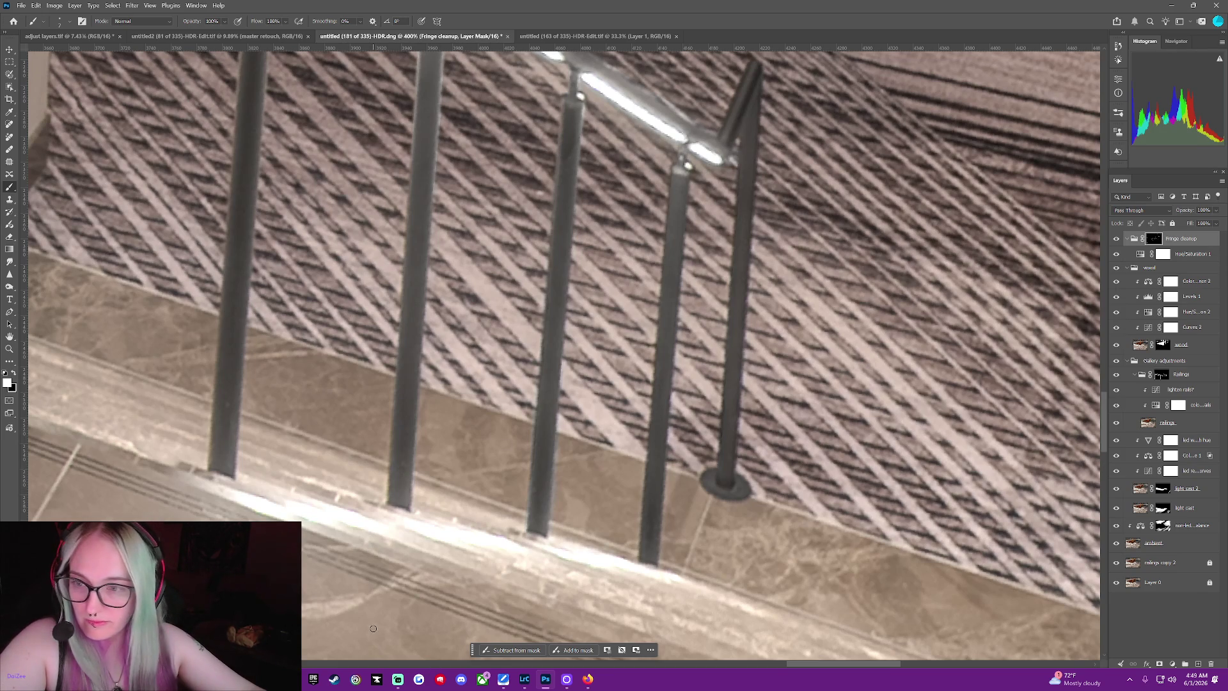
{"action": "left_click_drag", "start_coordinate": [787, 663], "coordinate": [882, 669]}
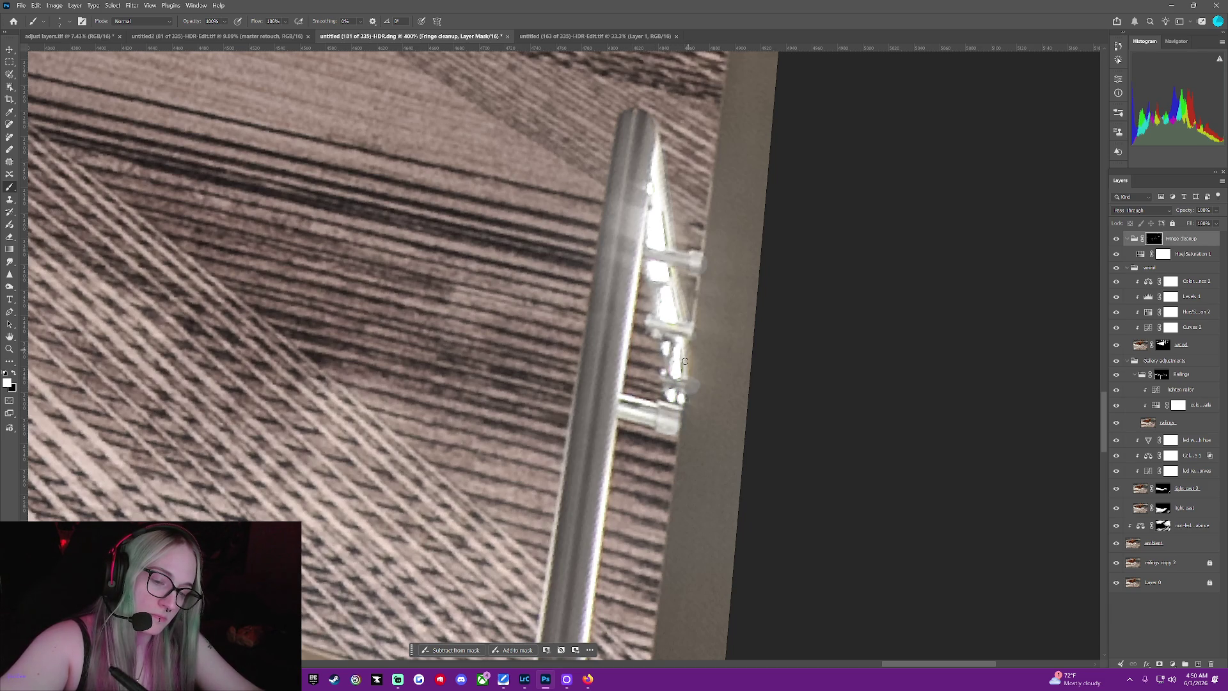
{"action": "scroll", "coordinate": [671, 288], "scroll_direction": "down", "scroll_amount": 5}
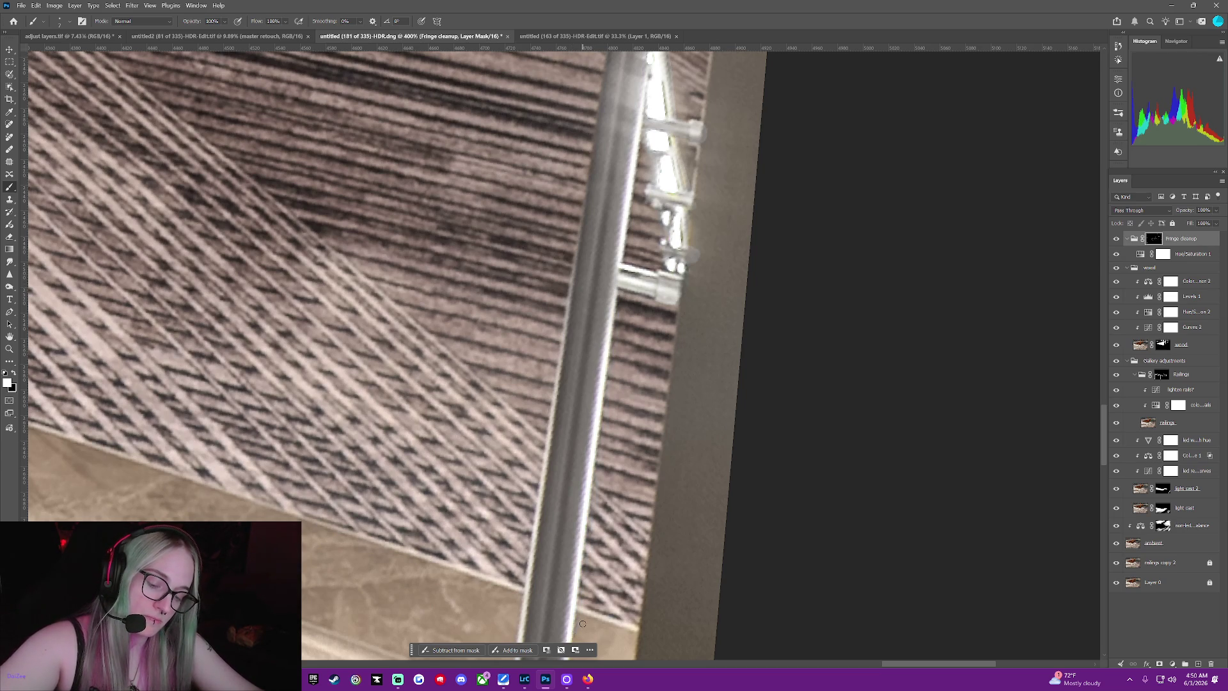
{"action": "scroll", "coordinate": [582, 624], "scroll_direction": "down", "scroll_amount": 2}
{"action": "scroll", "coordinate": [581, 614], "scroll_direction": "down", "scroll_amount": 1}
{"action": "scroll", "coordinate": [579, 594], "scroll_direction": "down", "scroll_amount": 1}
{"action": "scroll", "coordinate": [577, 576], "scroll_direction": "down", "scroll_amount": 1}
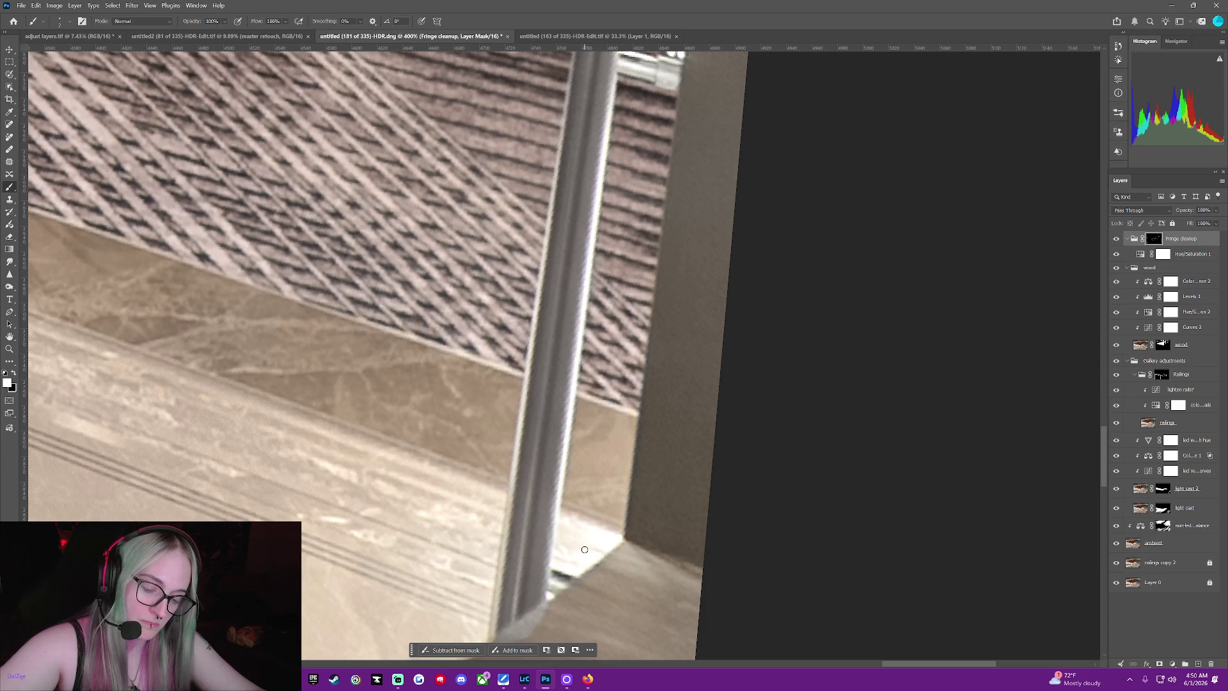
{"action": "scroll", "coordinate": [566, 590], "scroll_direction": "down", "scroll_amount": 2}
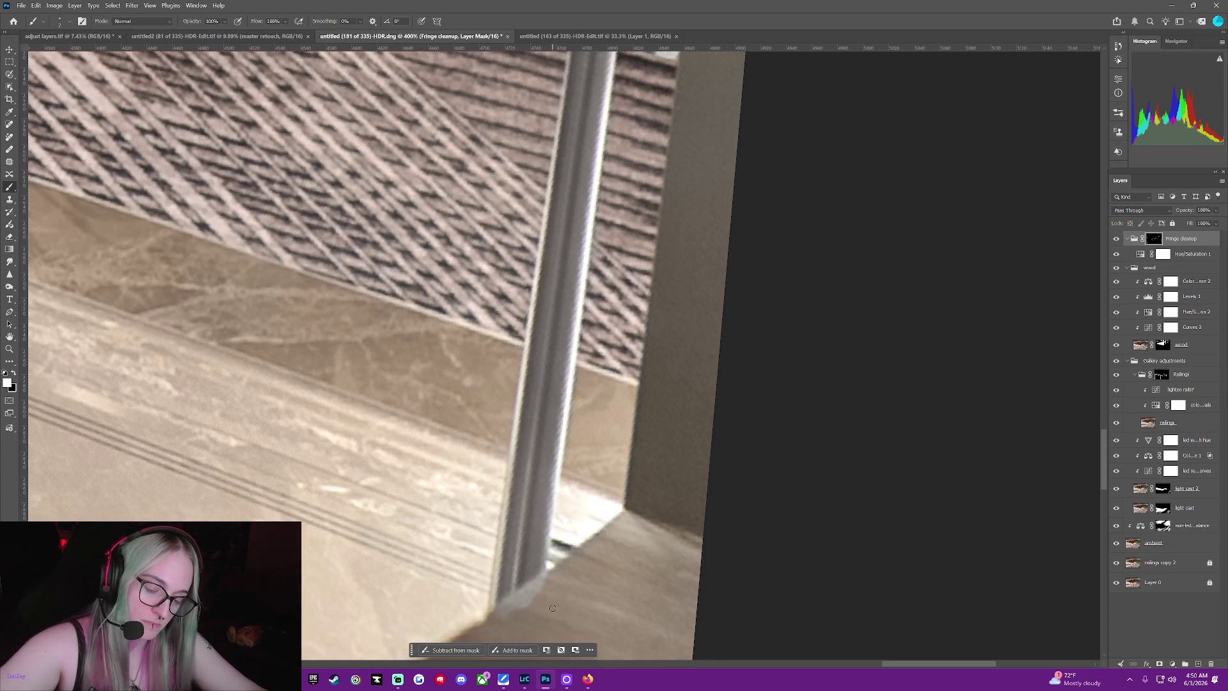
{"action": "scroll", "coordinate": [552, 606], "scroll_direction": "down", "scroll_amount": 2}
{"action": "scroll", "coordinate": [552, 607], "scroll_direction": "down", "scroll_amount": 2}
{"action": "scroll", "coordinate": [551, 605], "scroll_direction": "down", "scroll_amount": 1}
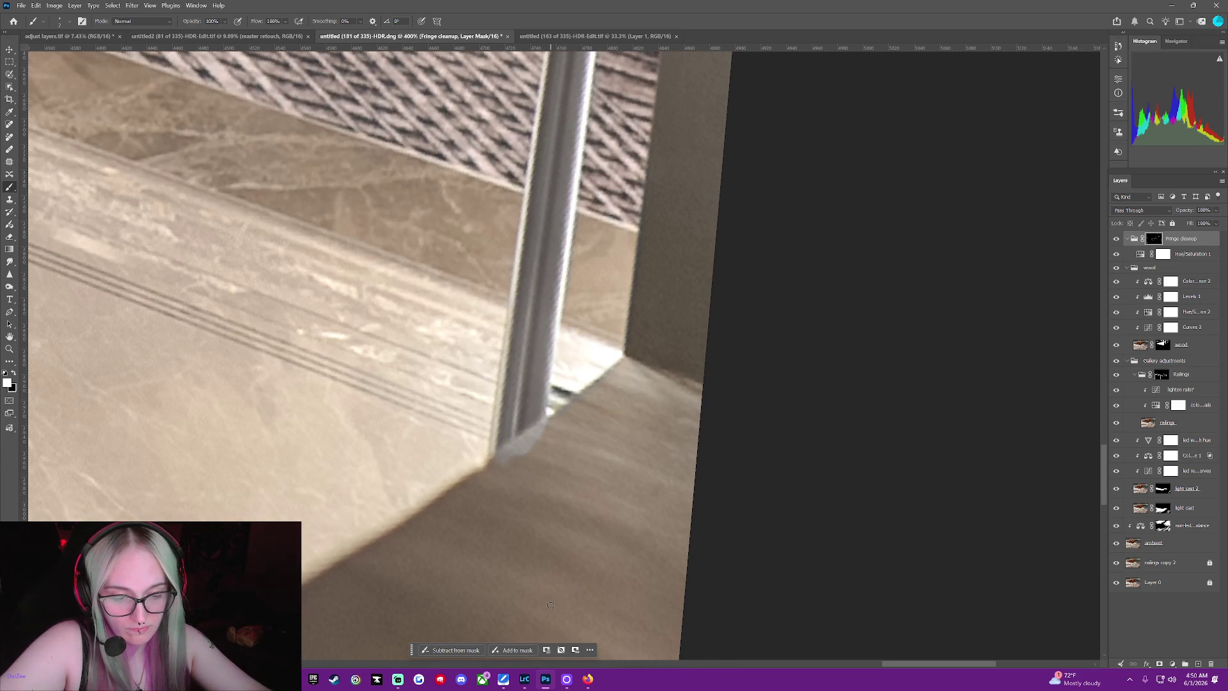
Target the Railings group's mask for editing instead of the Fringe cleanup mask
{"action": "left_click", "coordinate": [1162, 375]}
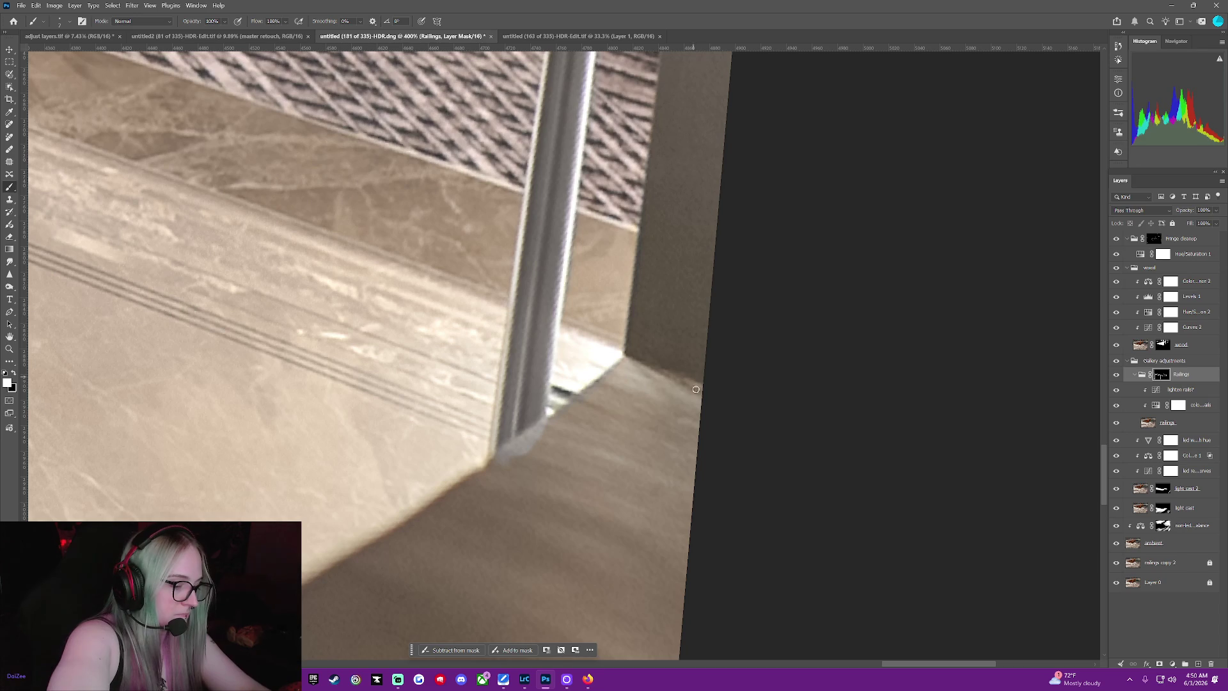
Make black the painting colour and return to editing the Fringe cleanup mask
{"action": "key", "text": "x"}
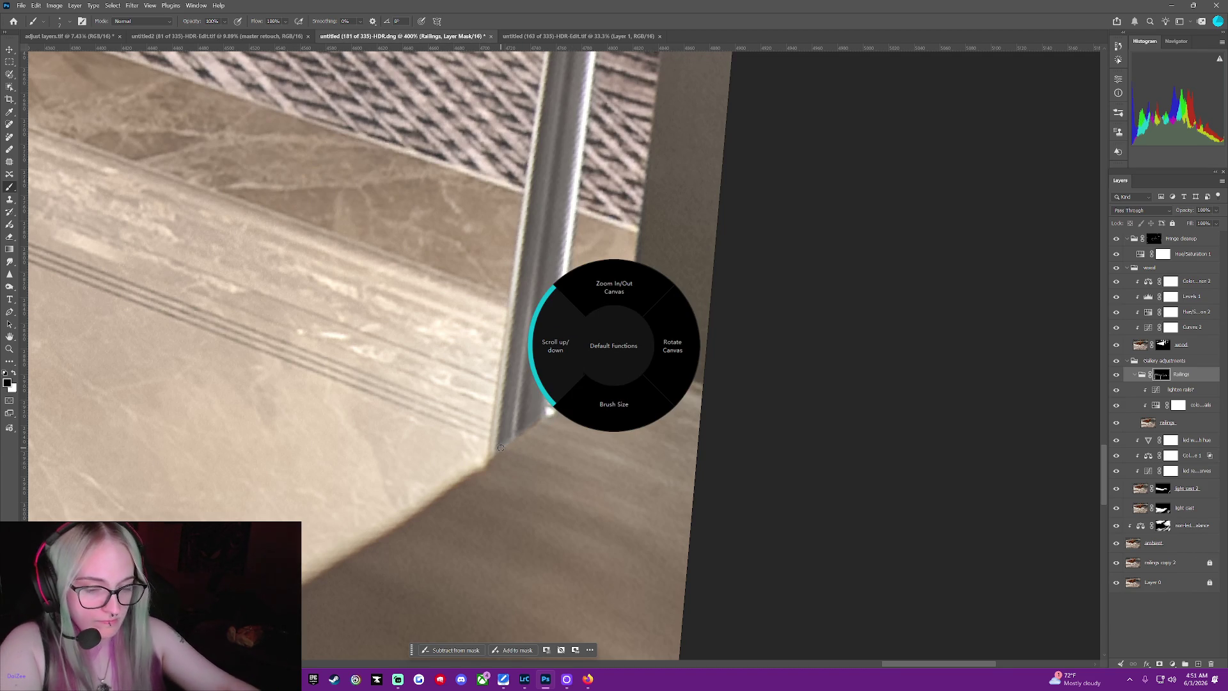
{"action": "scroll", "coordinate": [497, 443], "scroll_direction": "up", "scroll_amount": 2}
{"action": "scroll", "coordinate": [492, 436], "scroll_direction": "up", "scroll_amount": 2}
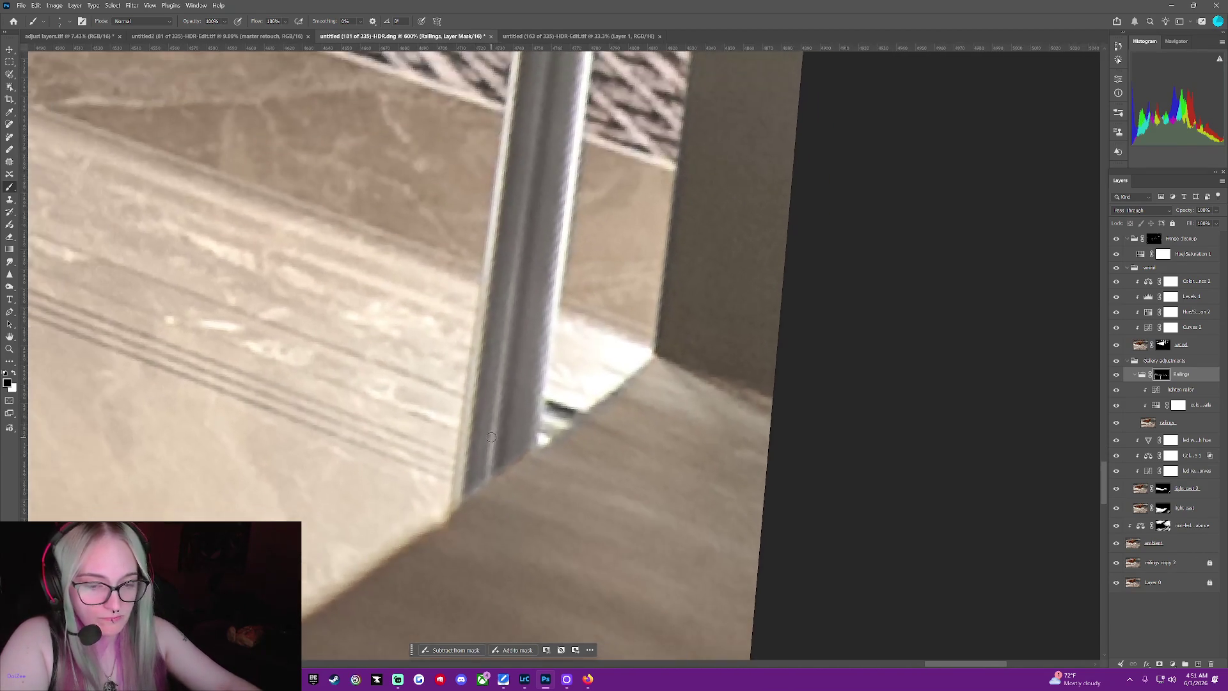
{"action": "scroll", "coordinate": [492, 437], "scroll_direction": "down", "scroll_amount": 2}
{"action": "scroll", "coordinate": [492, 437], "scroll_direction": "down", "scroll_amount": 2}
{"action": "scroll", "coordinate": [492, 437], "scroll_direction": "down", "scroll_amount": 3}
{"action": "scroll", "coordinate": [492, 438], "scroll_direction": "down", "scroll_amount": 2}
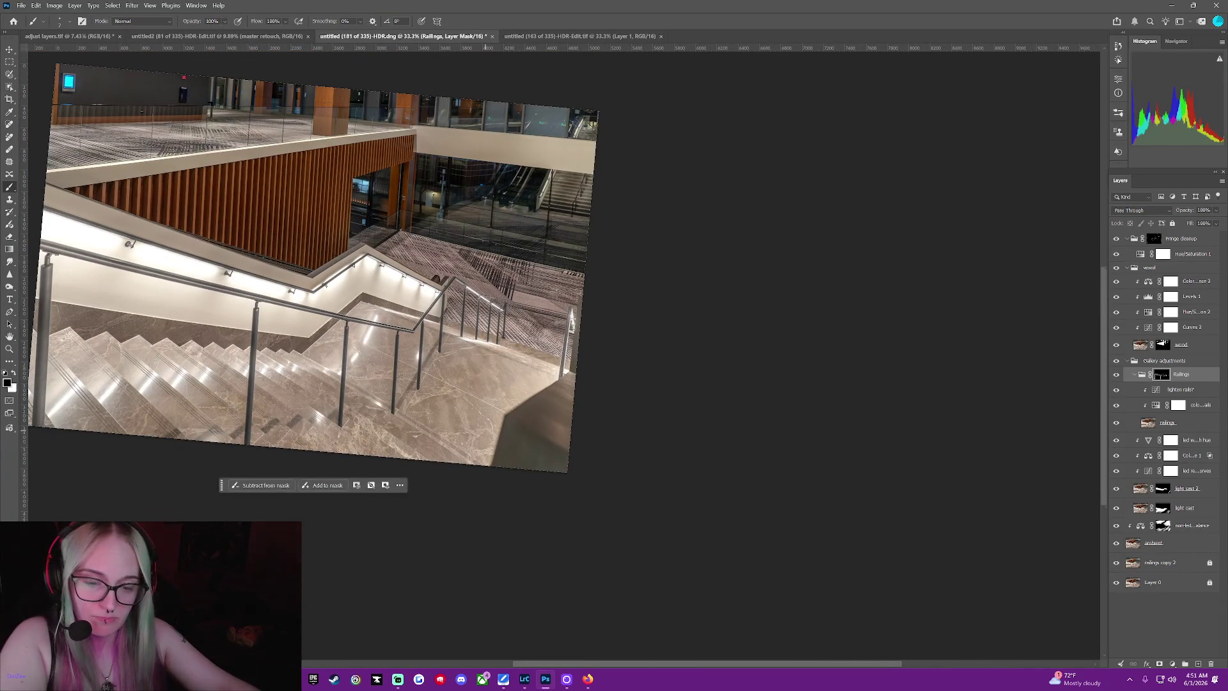
{"action": "scroll", "coordinate": [310, 271], "scroll_direction": "up", "scroll_amount": 1}
{"action": "scroll", "coordinate": [310, 272], "scroll_direction": "up", "scroll_amount": 1}
{"action": "scroll", "coordinate": [310, 271], "scroll_direction": "up", "scroll_amount": 1}
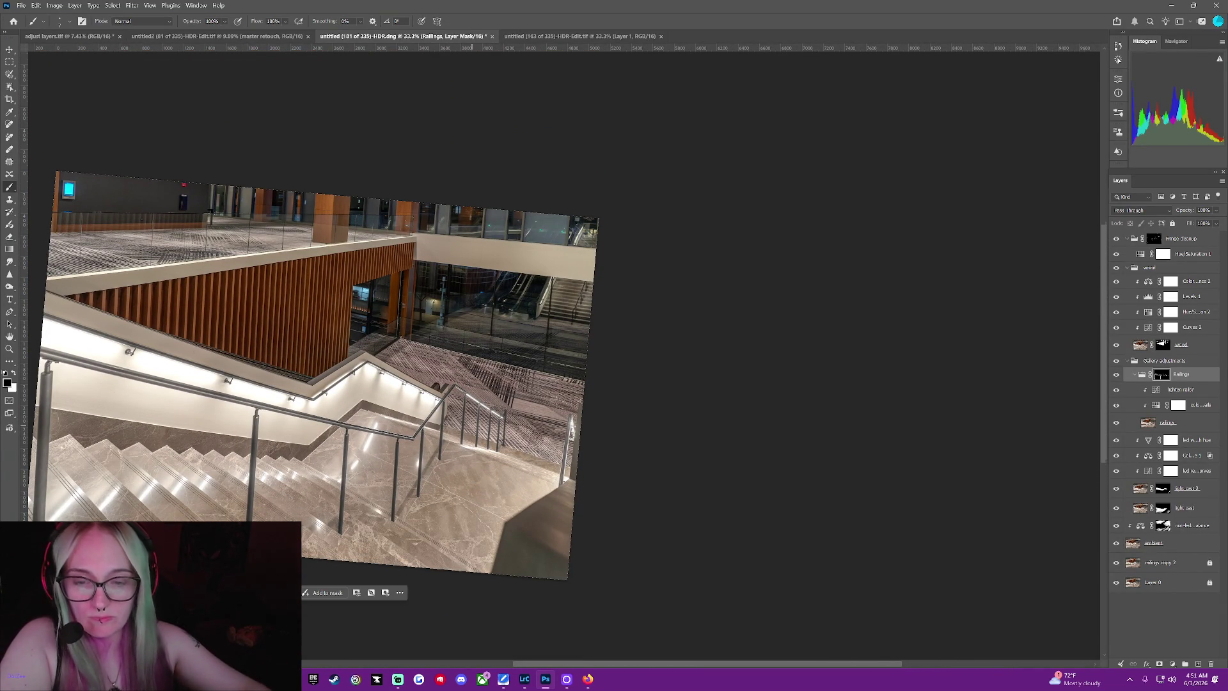
{"action": "scroll", "coordinate": [309, 384], "scroll_direction": "up", "scroll_amount": 1}
{"action": "scroll", "coordinate": [310, 384], "scroll_direction": "up", "scroll_amount": 1}
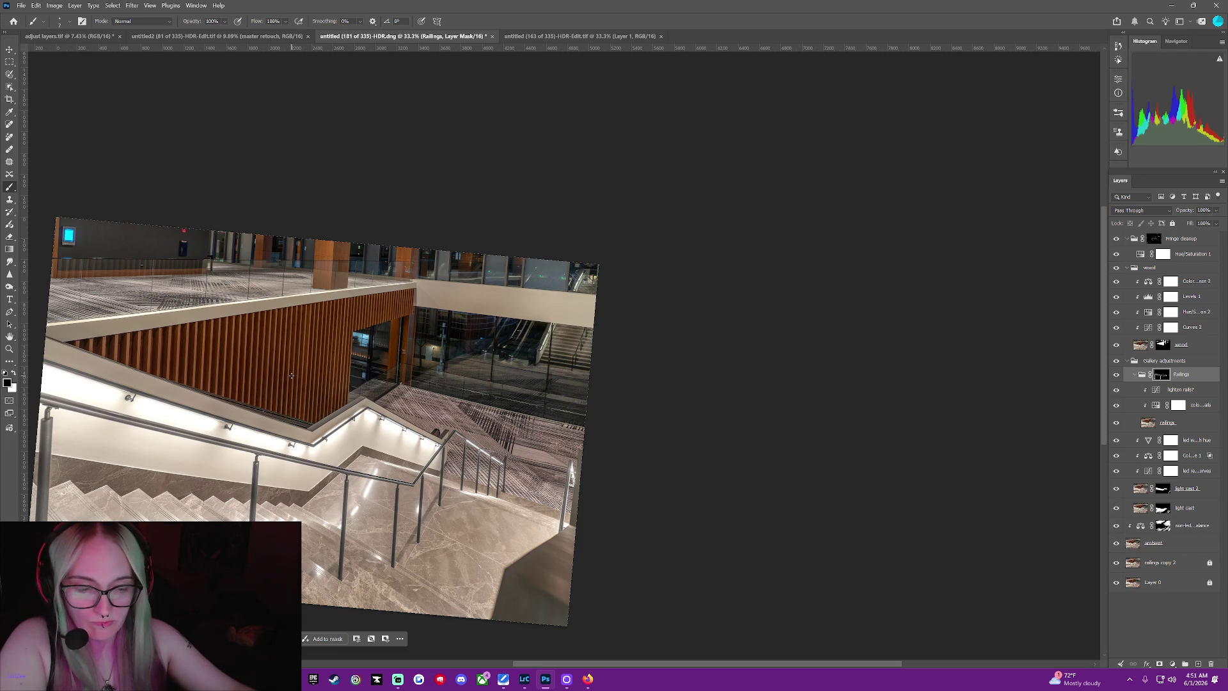
{"action": "scroll", "coordinate": [291, 375], "scroll_direction": "up", "scroll_amount": 2}
{"action": "scroll", "coordinate": [291, 375], "scroll_direction": "up", "scroll_amount": 2}
{"action": "scroll", "coordinate": [291, 375], "scroll_direction": "up", "scroll_amount": 2}
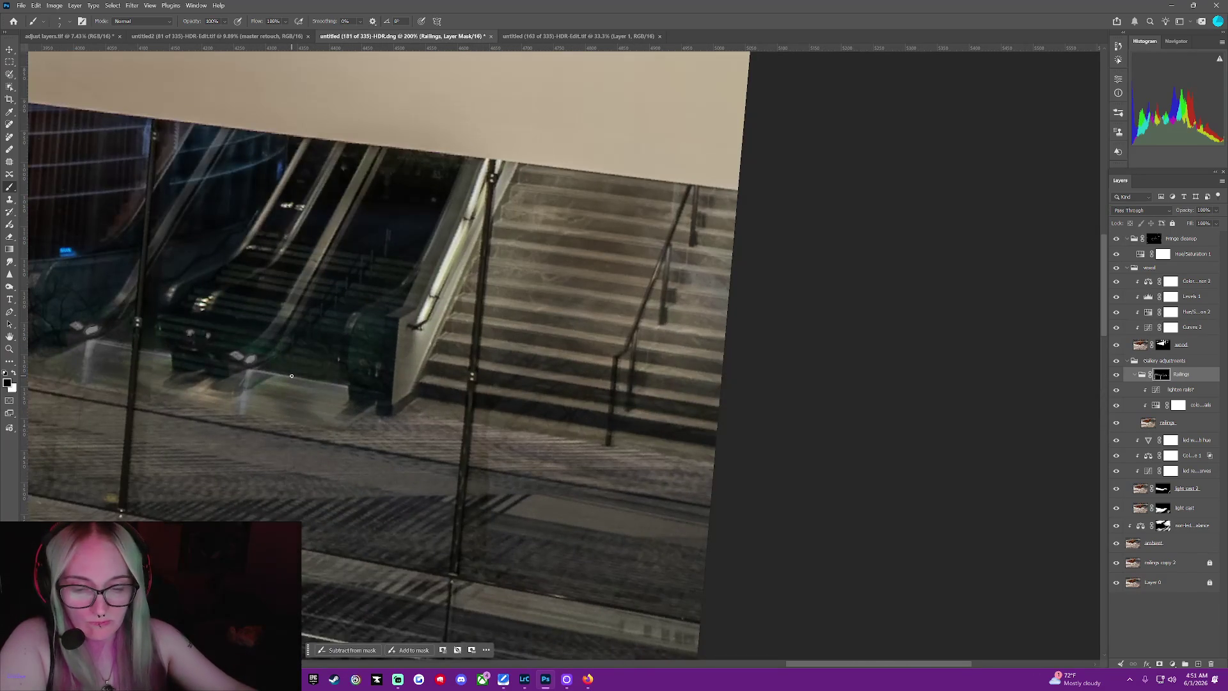
{"action": "scroll", "coordinate": [291, 376], "scroll_direction": "up", "scroll_amount": 2}
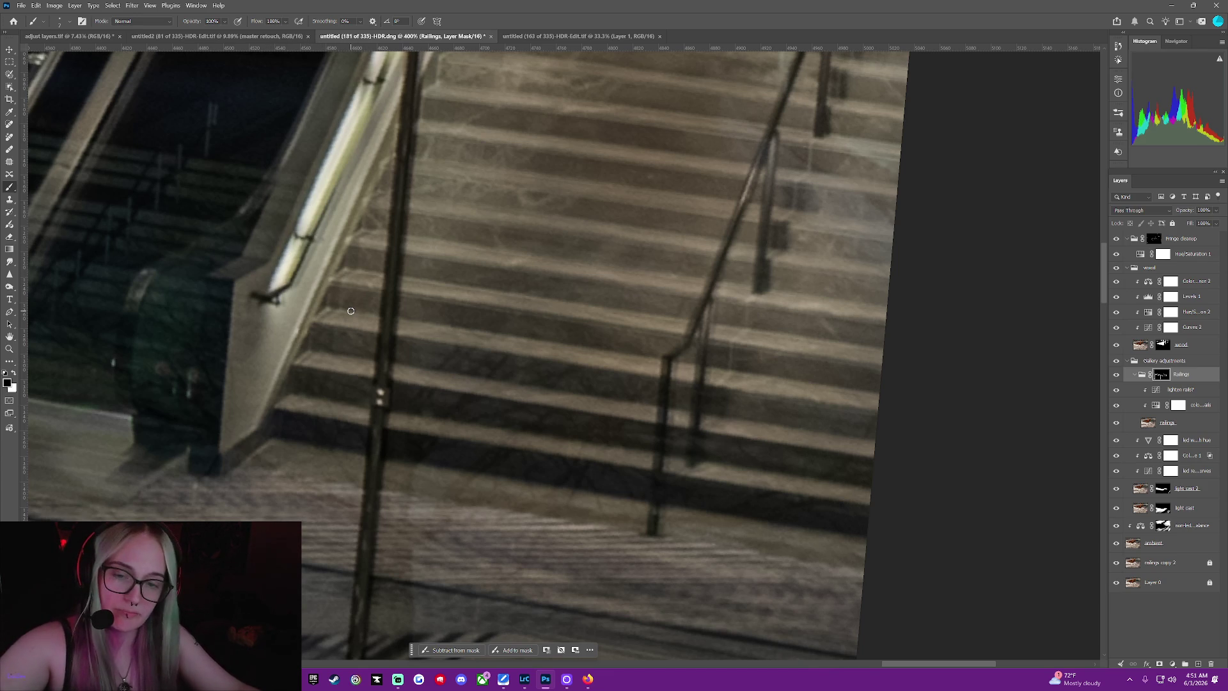
{"action": "left_click", "coordinate": [1157, 239]}
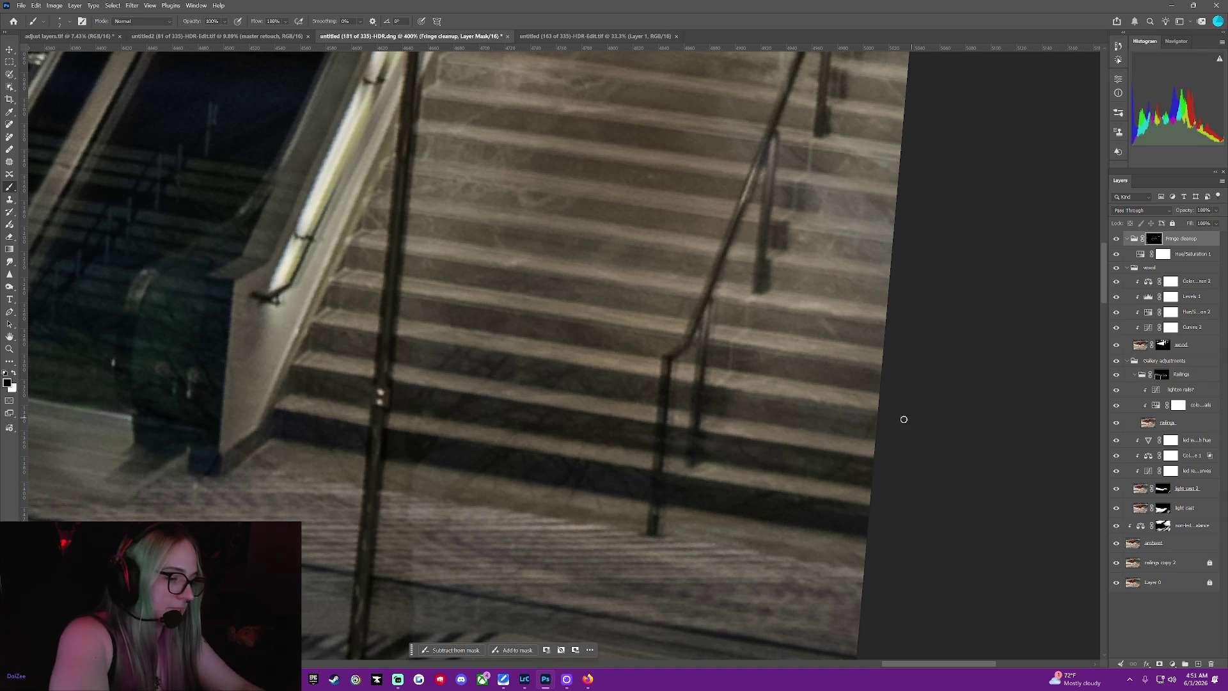
{"action": "key", "text": "x"}
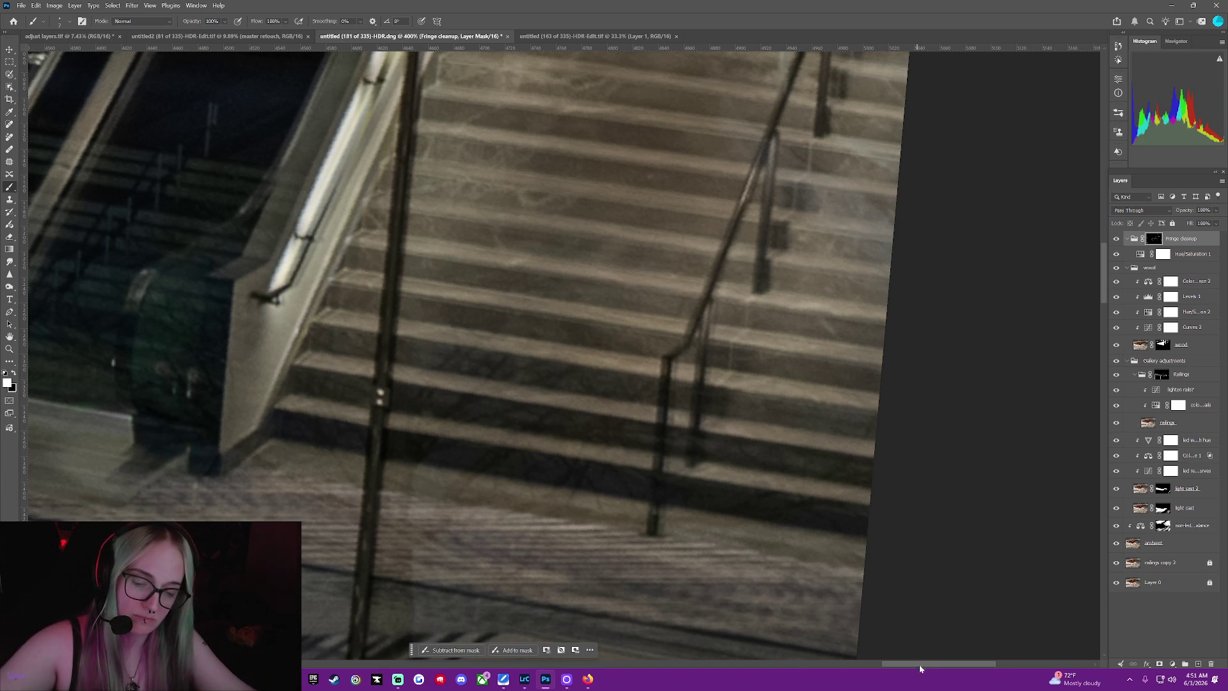
{"action": "left_click_drag", "start_coordinate": [920, 668], "coordinate": [802, 665]}
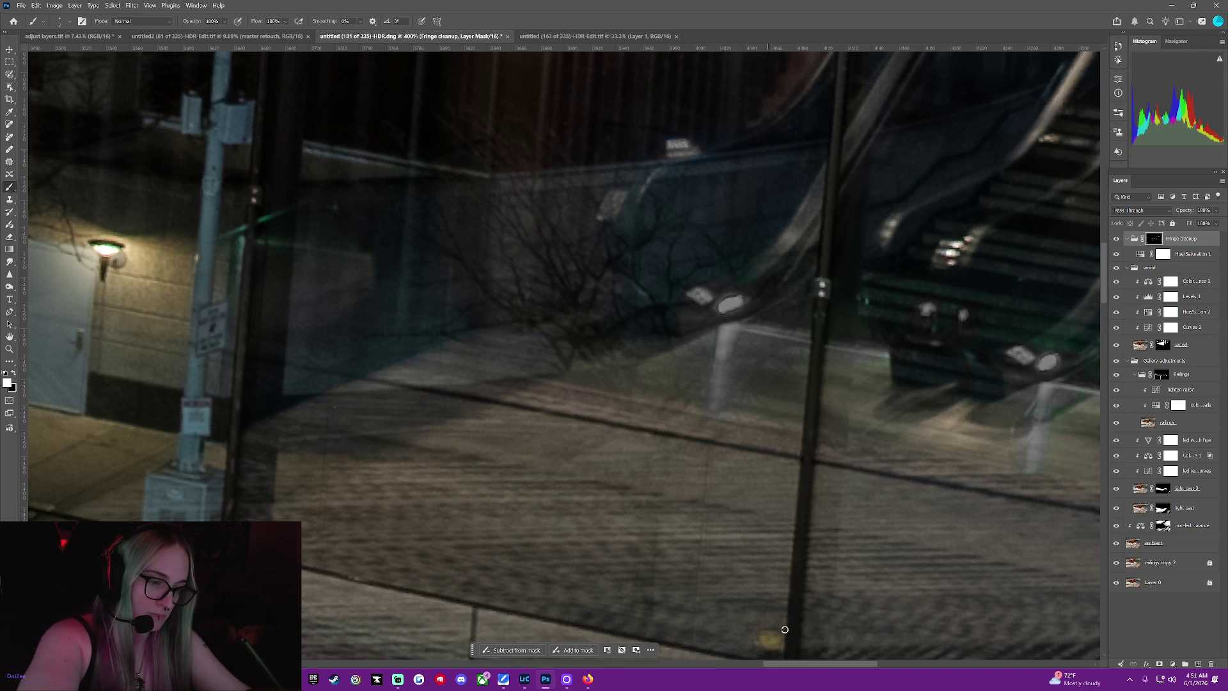
{"action": "left_click_drag", "start_coordinate": [815, 666], "coordinate": [734, 667]}
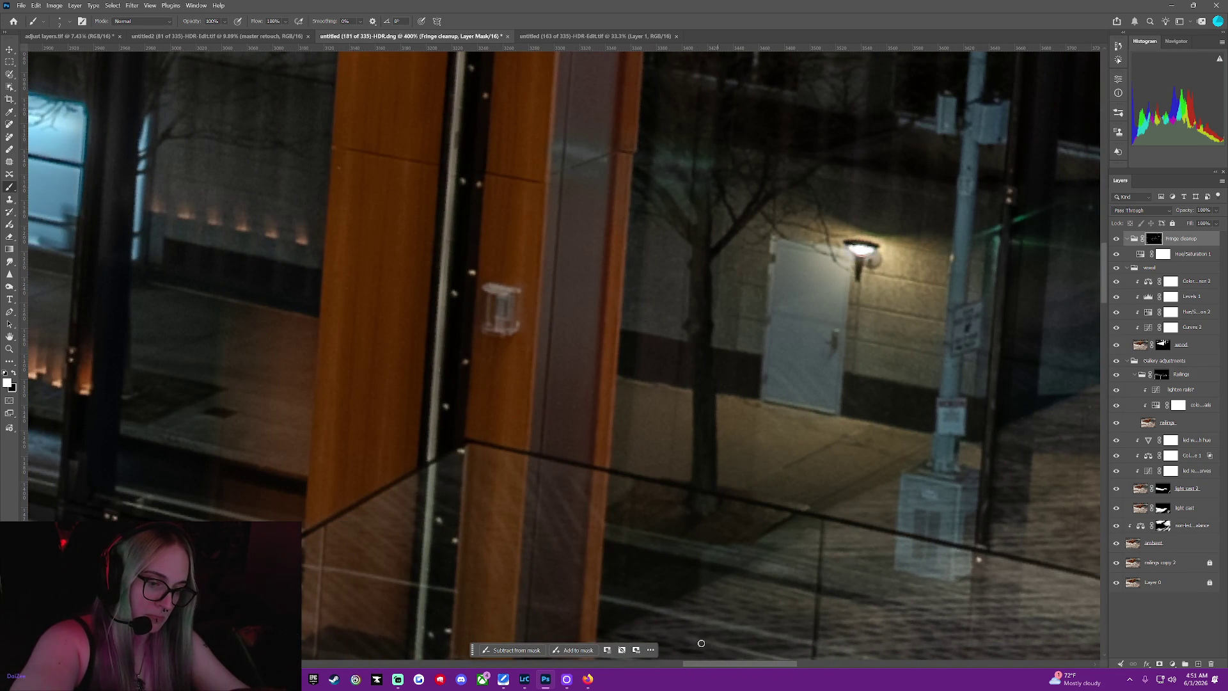
{"action": "mouse_move", "coordinate": [717, 663]}
{"action": "left_mouse_down"}
{"action": "mouse_move", "coordinate": [663, 667]}
{"action": "mouse_move", "coordinate": [826, 621]}
{"action": "left_mouse_up"}
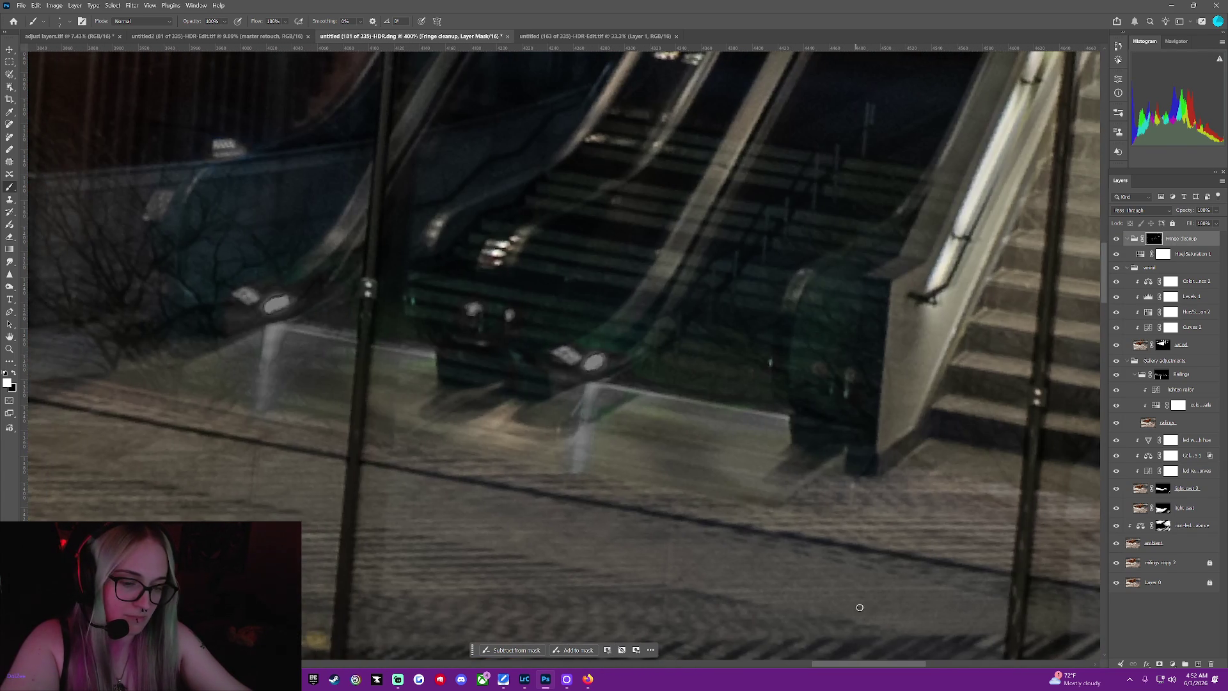
{"action": "left_click_drag", "start_coordinate": [826, 621], "coordinate": [872, 595]}
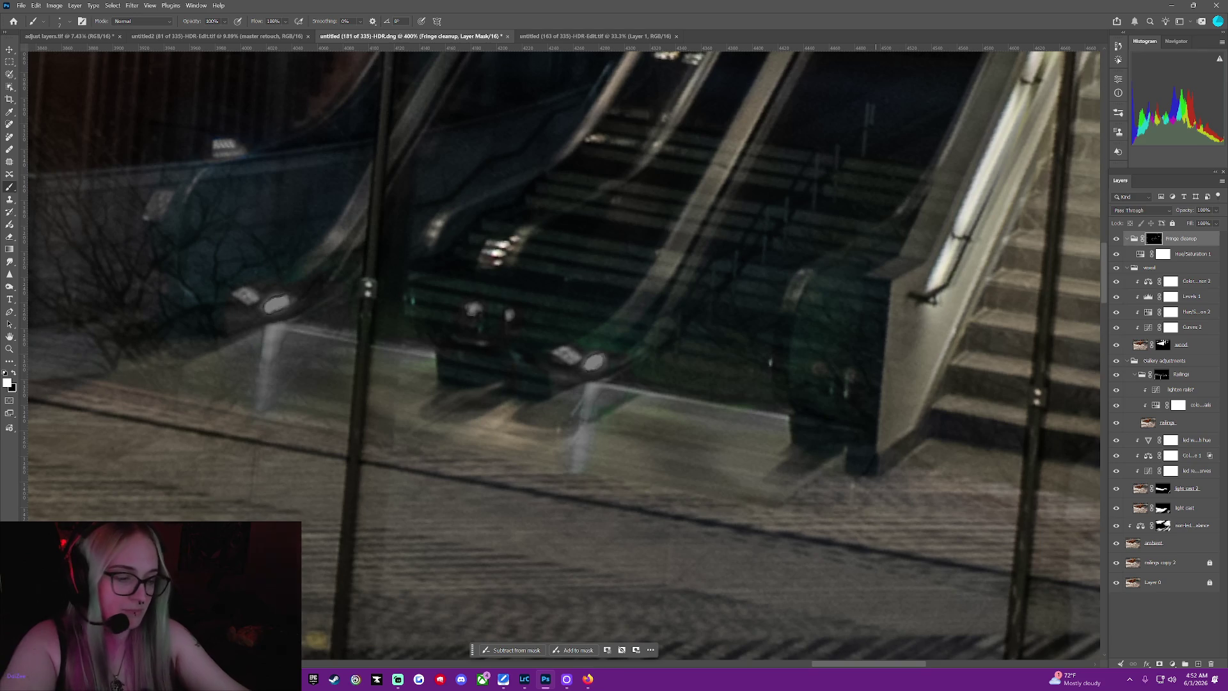
{"action": "key", "text": "ctrl+minus"}
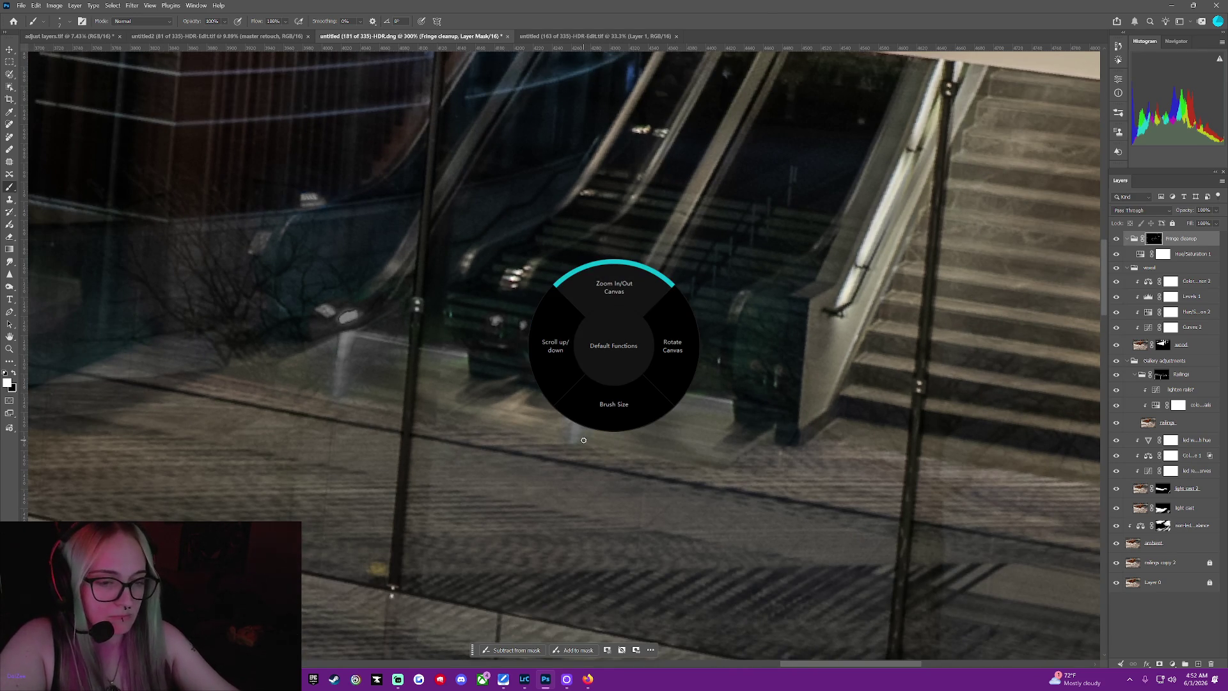
{"action": "scroll", "coordinate": [582, 440], "scroll_direction": "down", "scroll_amount": 2}
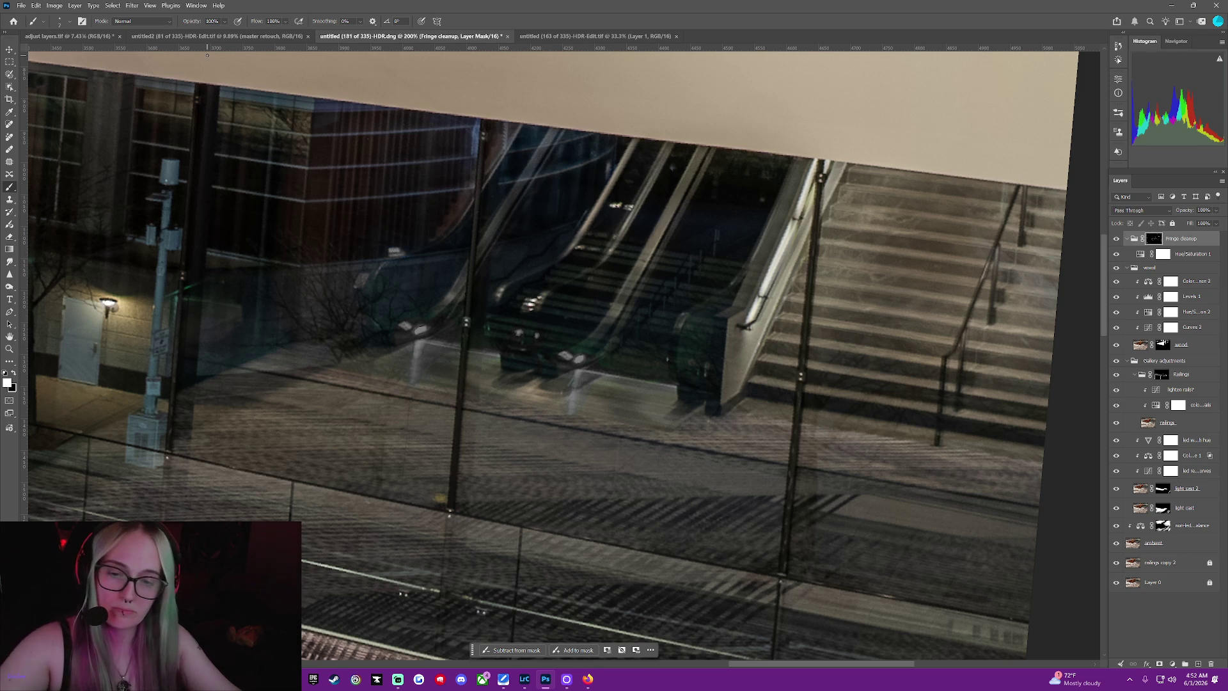
{"action": "key", "text": "ctrl+minus"}
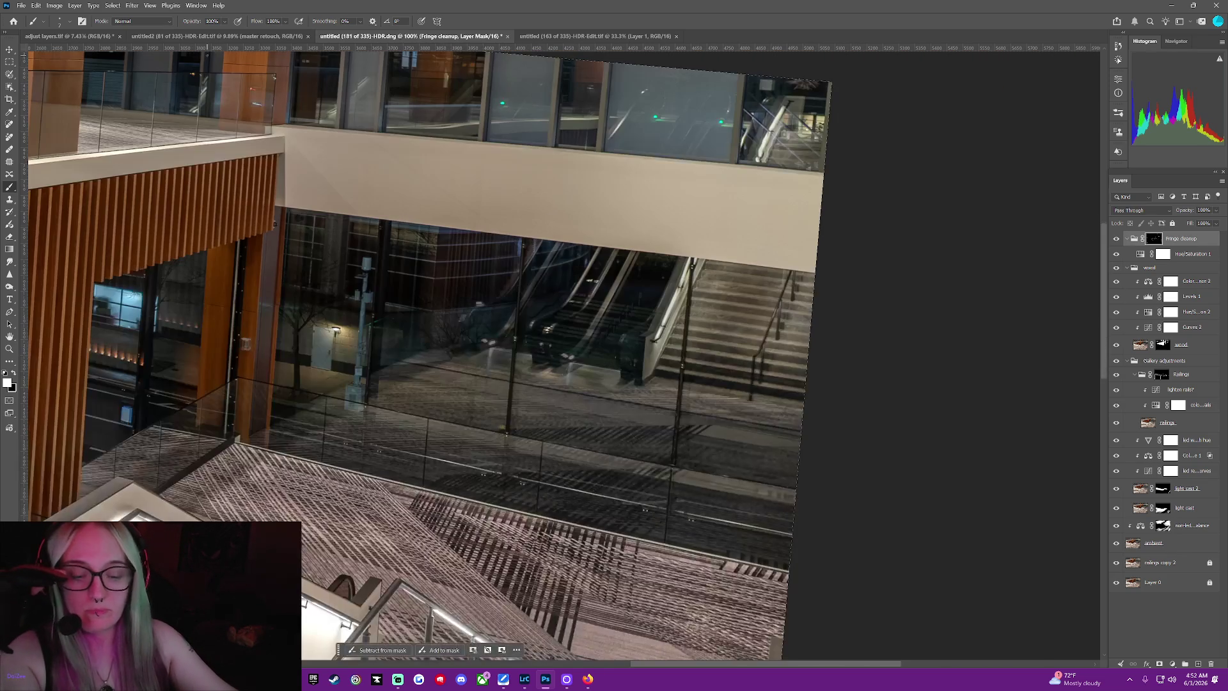
{"action": "key", "text": "ctrl+minus"}
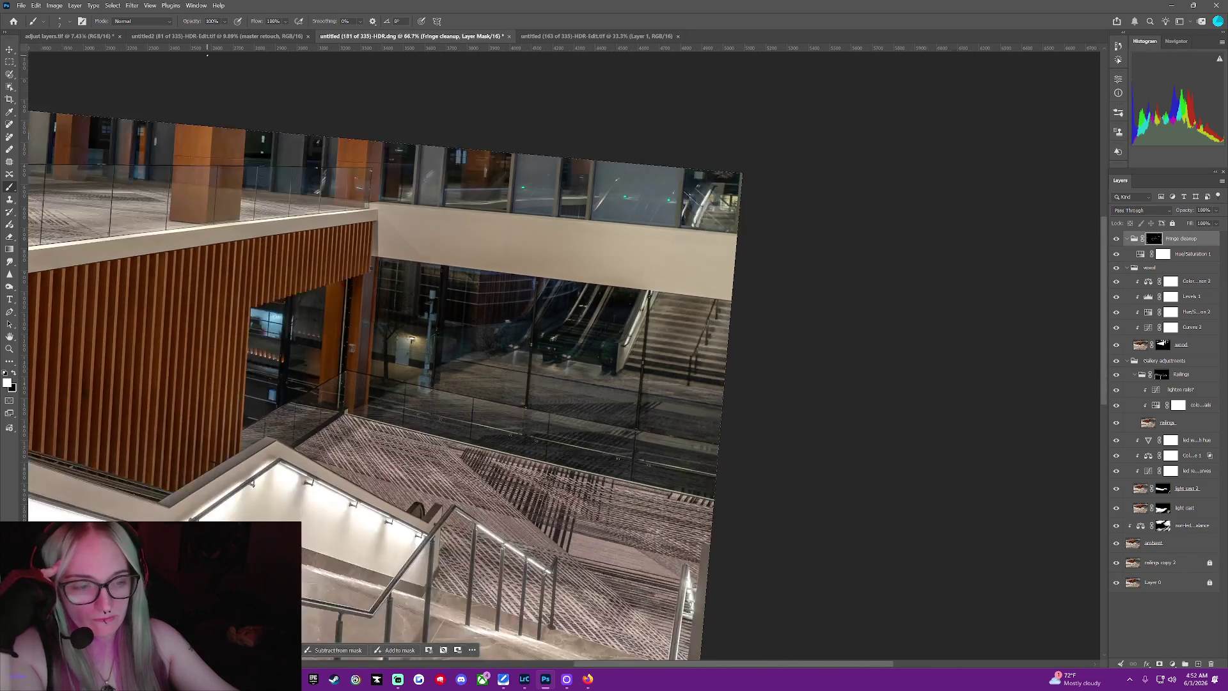
{"action": "key", "text": "ctrl+minus"}
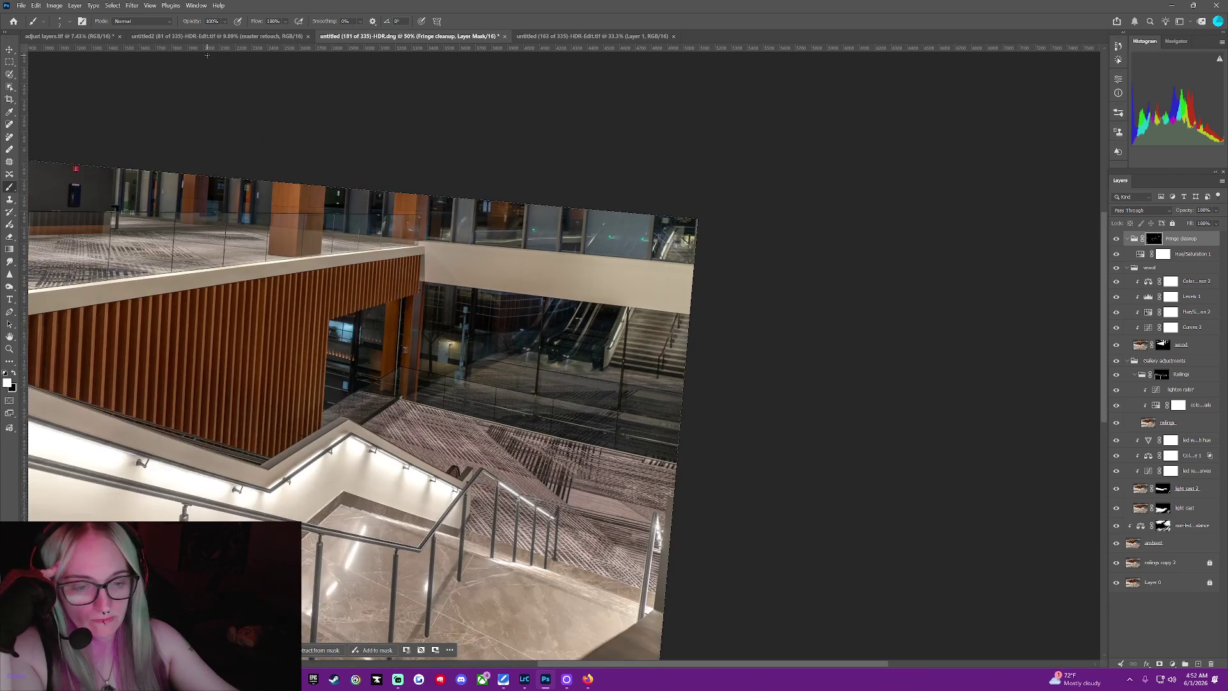
{"action": "key", "text": "ctrl+minus"}
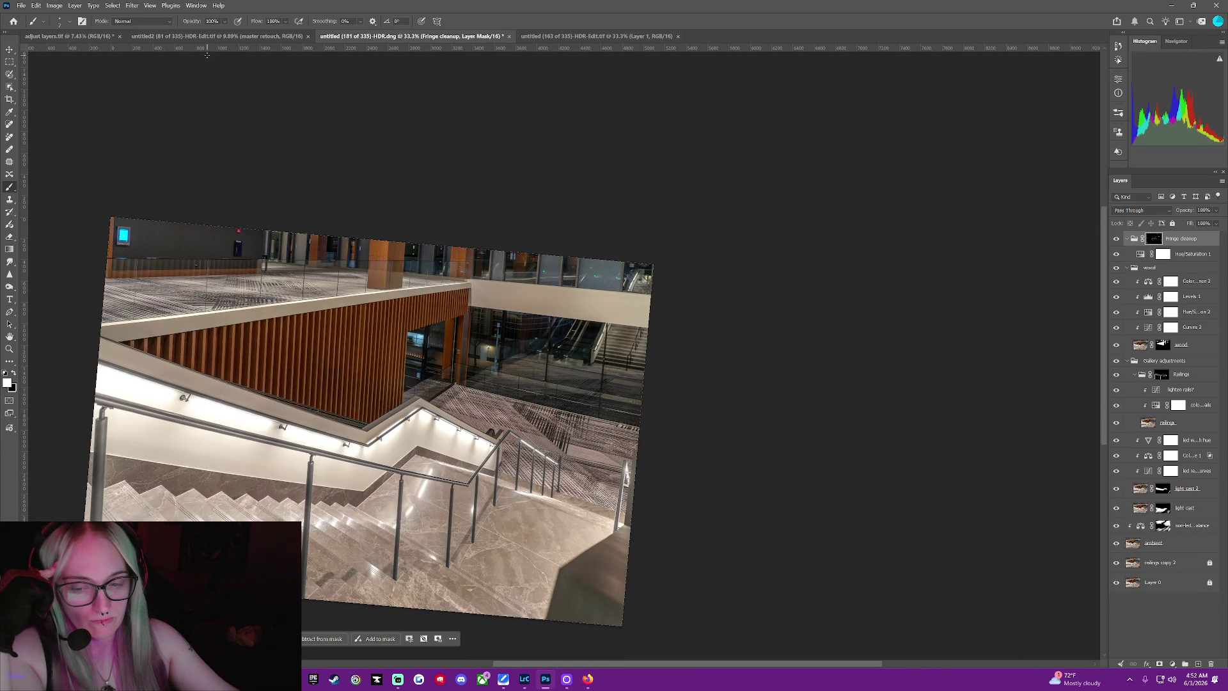
{"action": "left_click_drag", "start_coordinate": [688, 662], "coordinate": [557, 656]}
{"action": "key", "text": "ctrl+plus"}
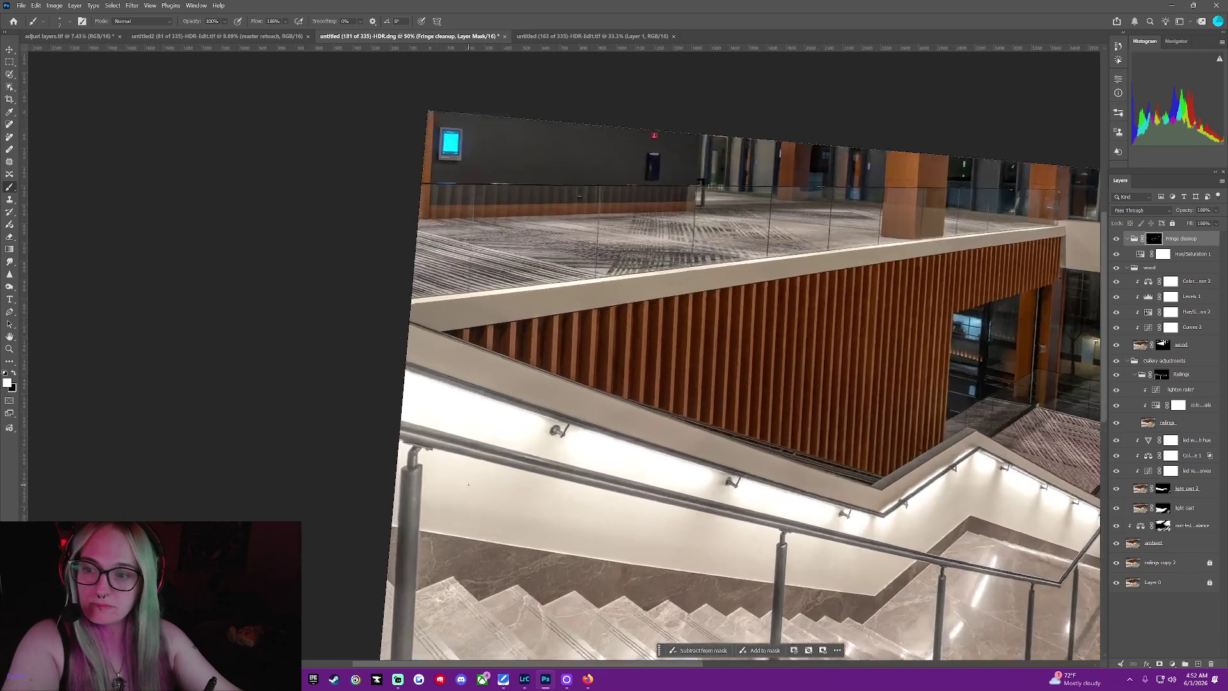
{"action": "key", "text": "ctrl+plus"}
{"action": "key", "text": "ctrl+plus"}
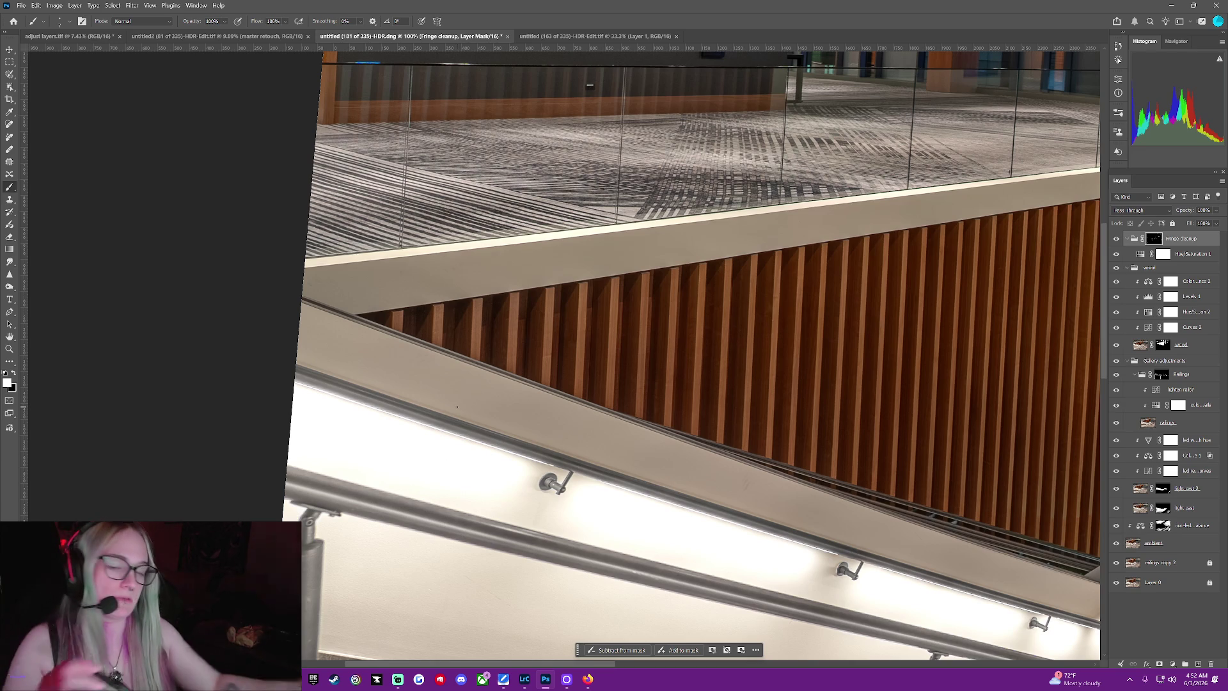
{"action": "scroll", "coordinate": [694, 355], "scroll_direction": "up", "scroll_amount": 2}
{"action": "scroll", "coordinate": [694, 355], "scroll_direction": "up", "scroll_amount": 2}
{"action": "scroll", "coordinate": [695, 355], "scroll_direction": "up", "scroll_amount": 2}
{"action": "scroll", "coordinate": [695, 355], "scroll_direction": "up", "scroll_amount": 2}
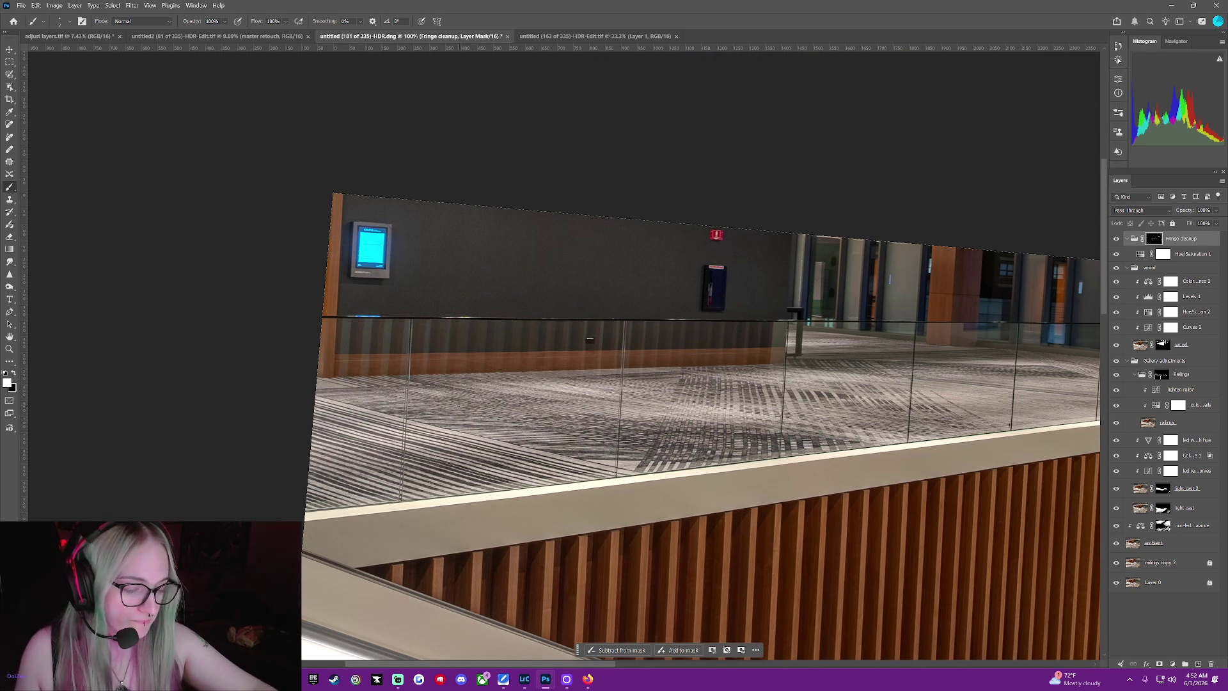
{"action": "scroll", "coordinate": [700, 431], "scroll_direction": "up", "scroll_amount": 1}
{"action": "scroll", "coordinate": [700, 432], "scroll_direction": "up", "scroll_amount": 2}
{"action": "scroll", "coordinate": [701, 432], "scroll_direction": "up", "scroll_amount": 2}
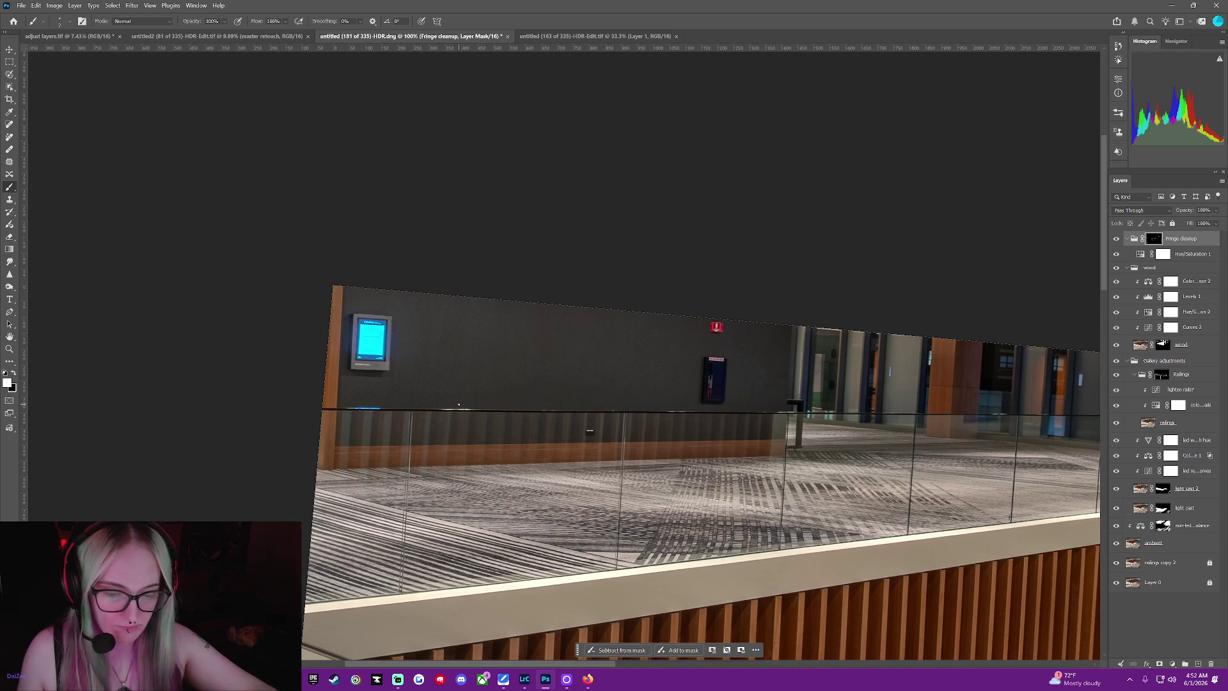
Test a fringe stroke over the cyan screen, undo it, then bring up railings copy 2's visibility options
{"action": "key", "text": "ctrl+plus"}
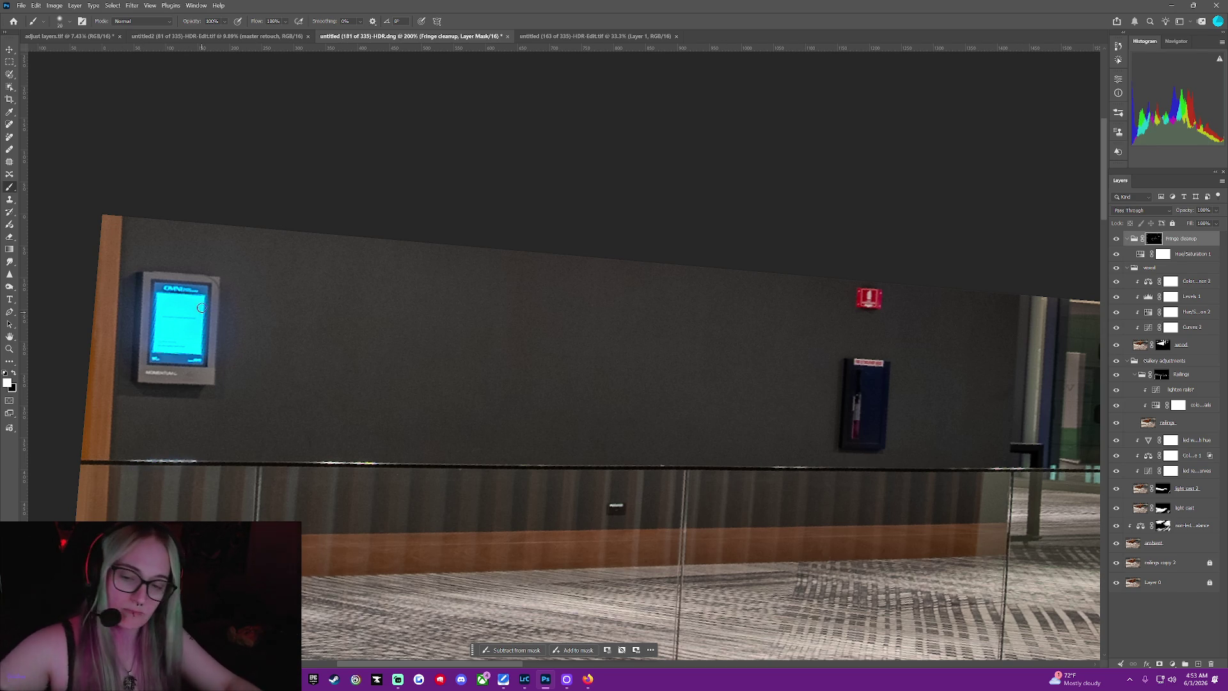
{"action": "left_click_drag", "start_coordinate": [213, 343], "coordinate": [166, 339]}
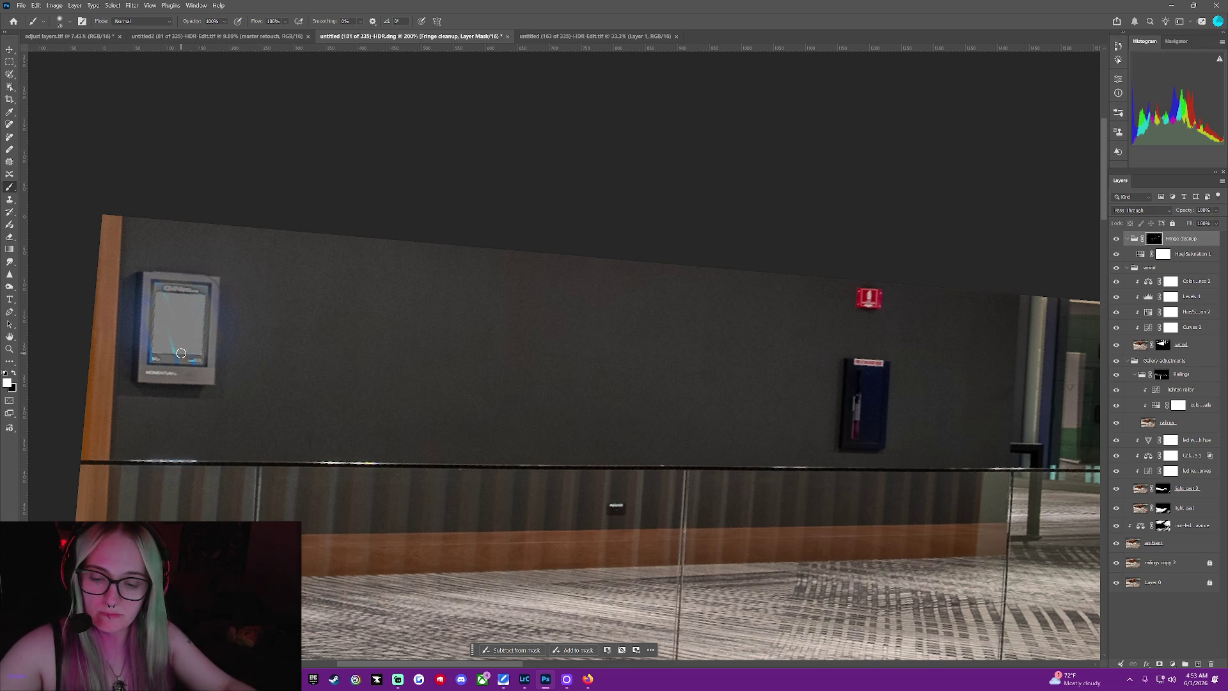
{"action": "key", "text": "ctrl+z"}
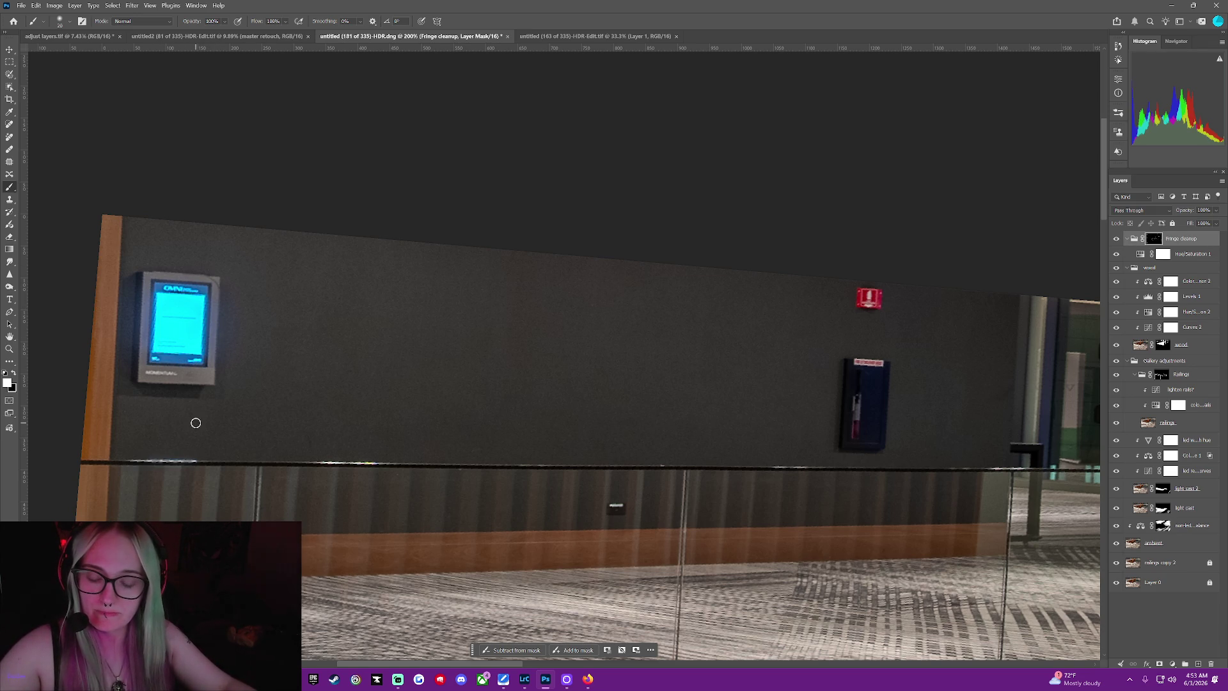
{"action": "left_click_drag", "start_coordinate": [505, 665], "coordinate": [626, 659]}
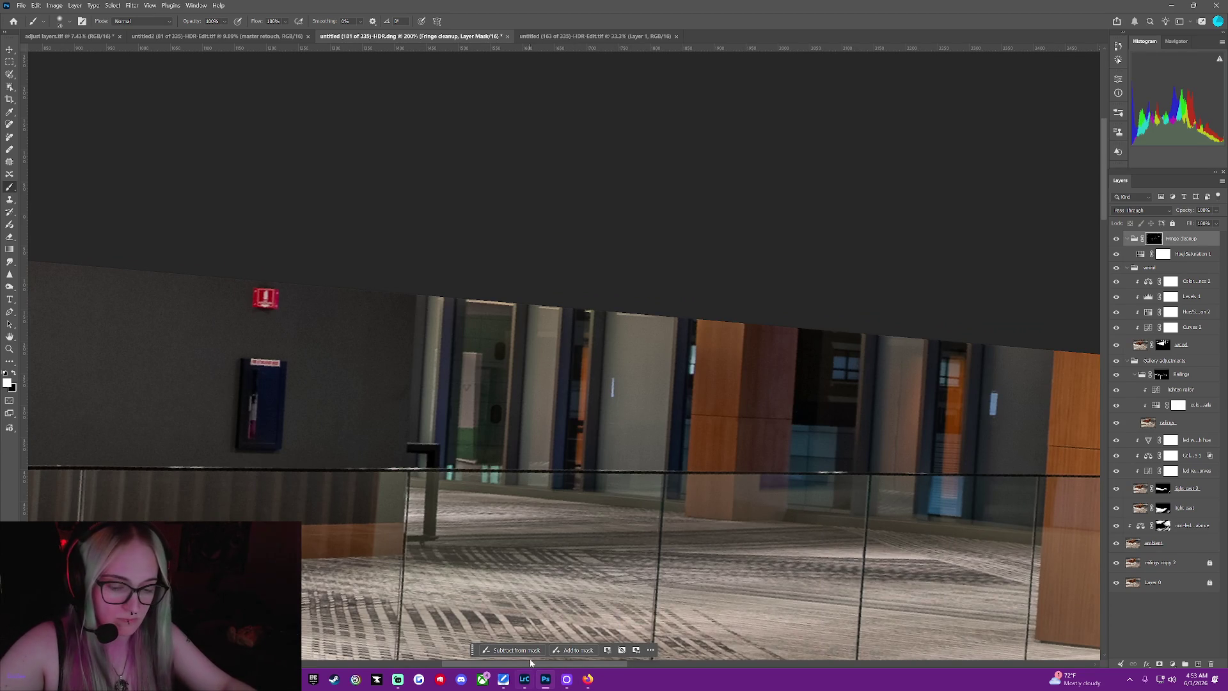
{"action": "left_click_drag", "start_coordinate": [575, 666], "coordinate": [674, 684]}
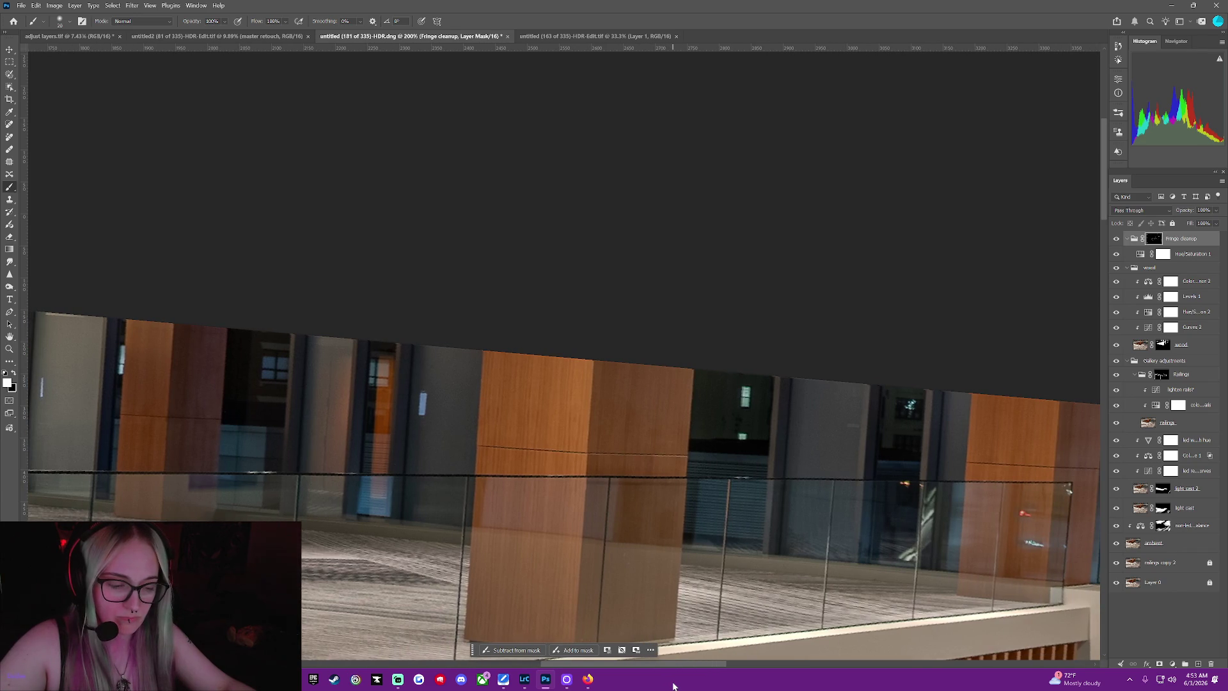
{"action": "left_click_drag", "start_coordinate": [674, 684], "coordinate": [775, 662]}
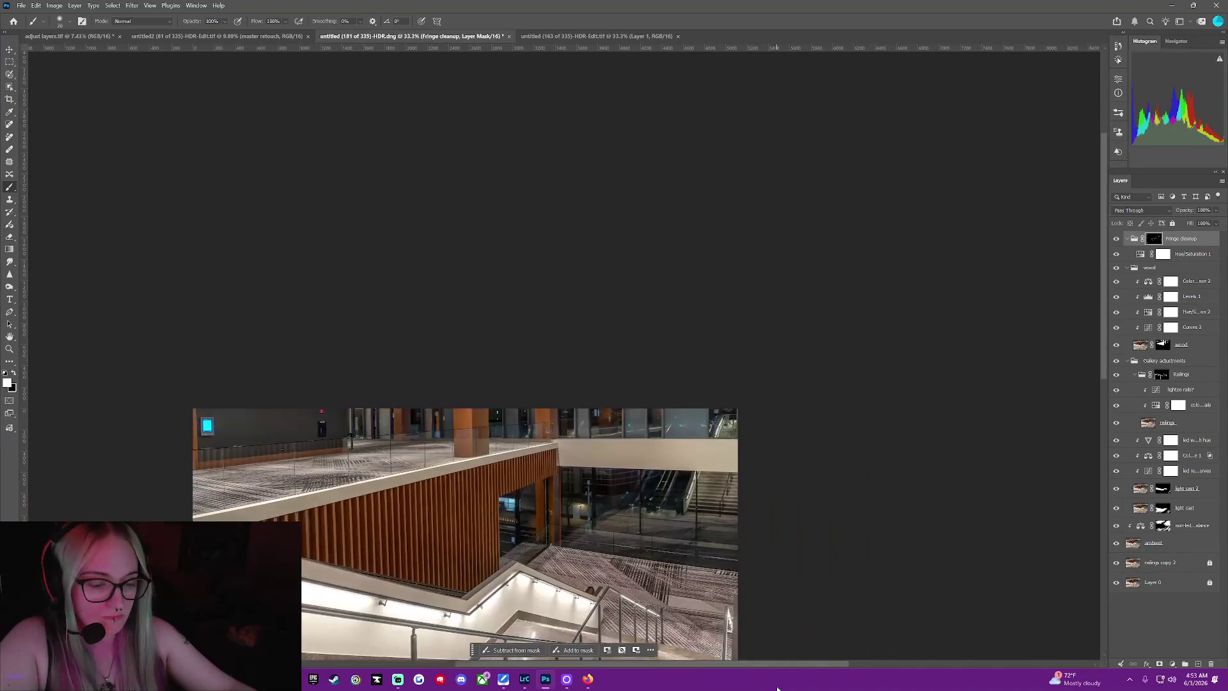
{"action": "scroll", "coordinate": [806, 585], "scroll_direction": "down", "scroll_amount": 2}
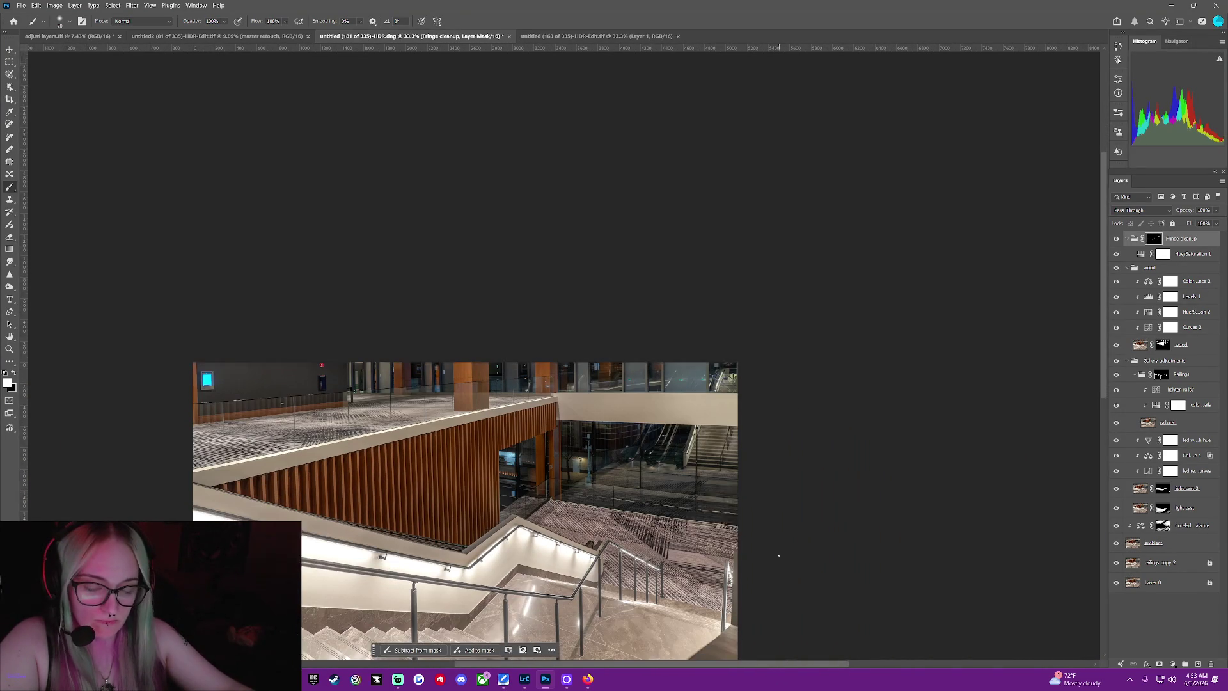
{"action": "scroll", "coordinate": [787, 571], "scroll_direction": "down", "scroll_amount": 2}
{"action": "scroll", "coordinate": [767, 557], "scroll_direction": "down", "scroll_amount": 2}
{"action": "scroll", "coordinate": [746, 542], "scroll_direction": "down", "scroll_amount": 1}
{"action": "scroll", "coordinate": [768, 544], "scroll_direction": "down", "scroll_amount": 1}
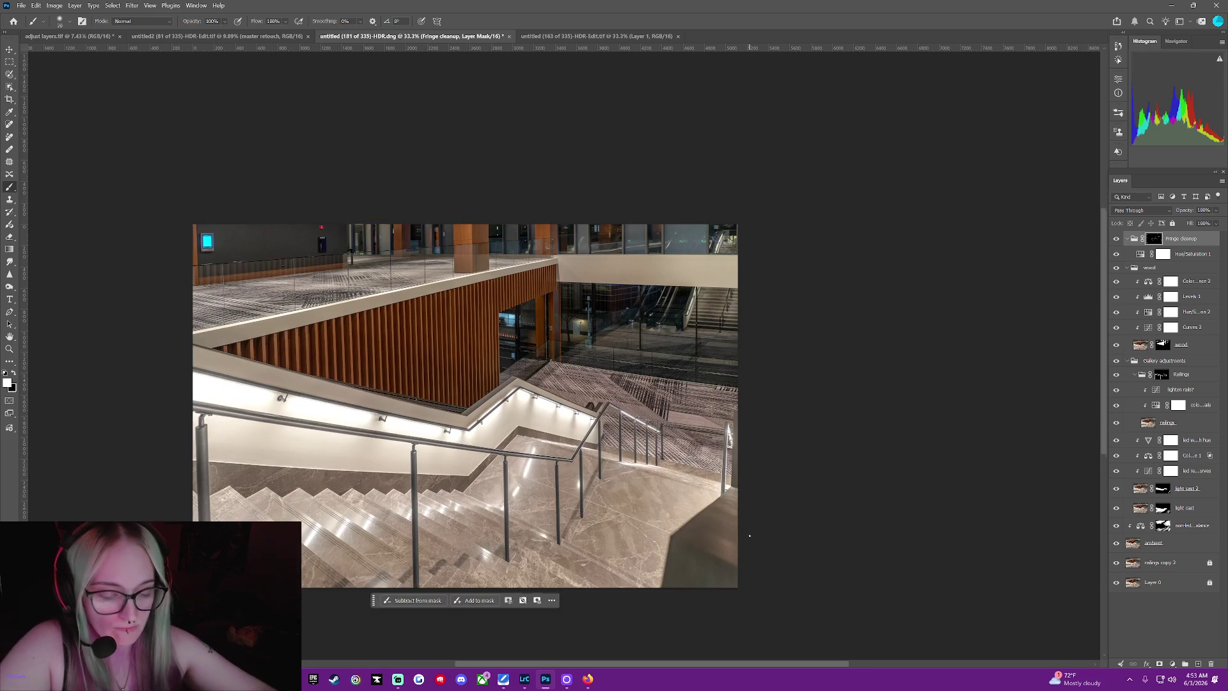
{"action": "scroll", "coordinate": [815, 544], "scroll_direction": "down", "scroll_amount": 1}
{"action": "scroll", "coordinate": [922, 545], "scroll_direction": "up", "scroll_amount": 1}
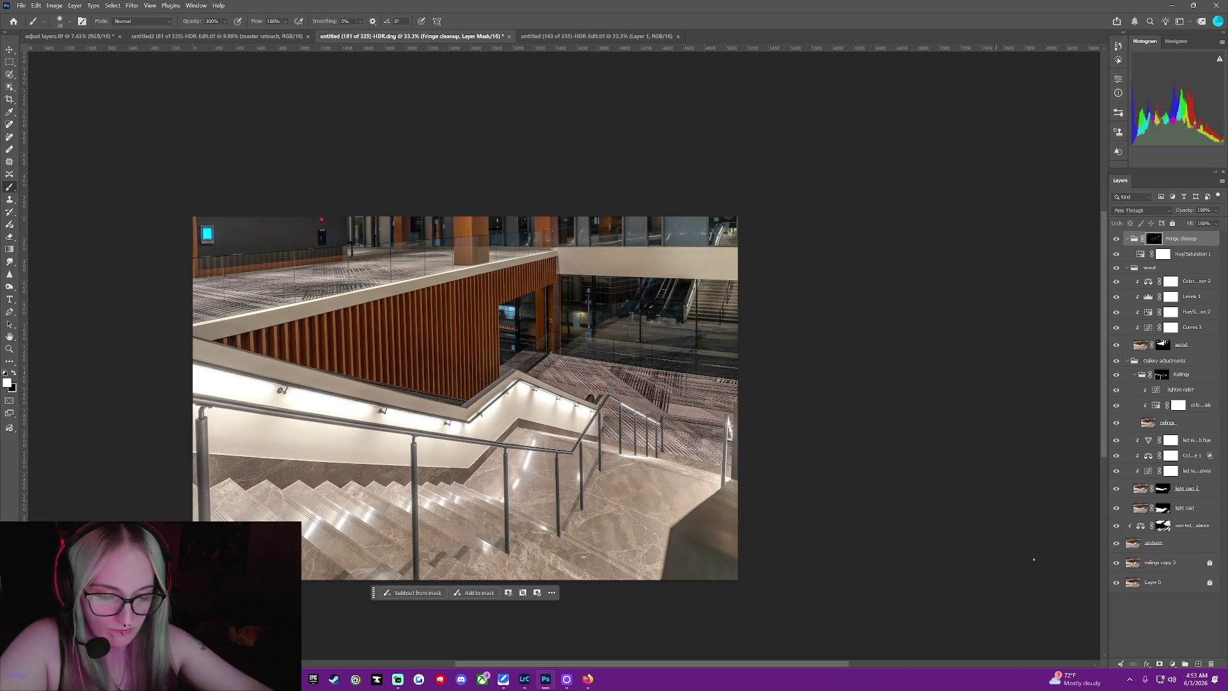
{"action": "right_click", "coordinate": [1115, 425]}
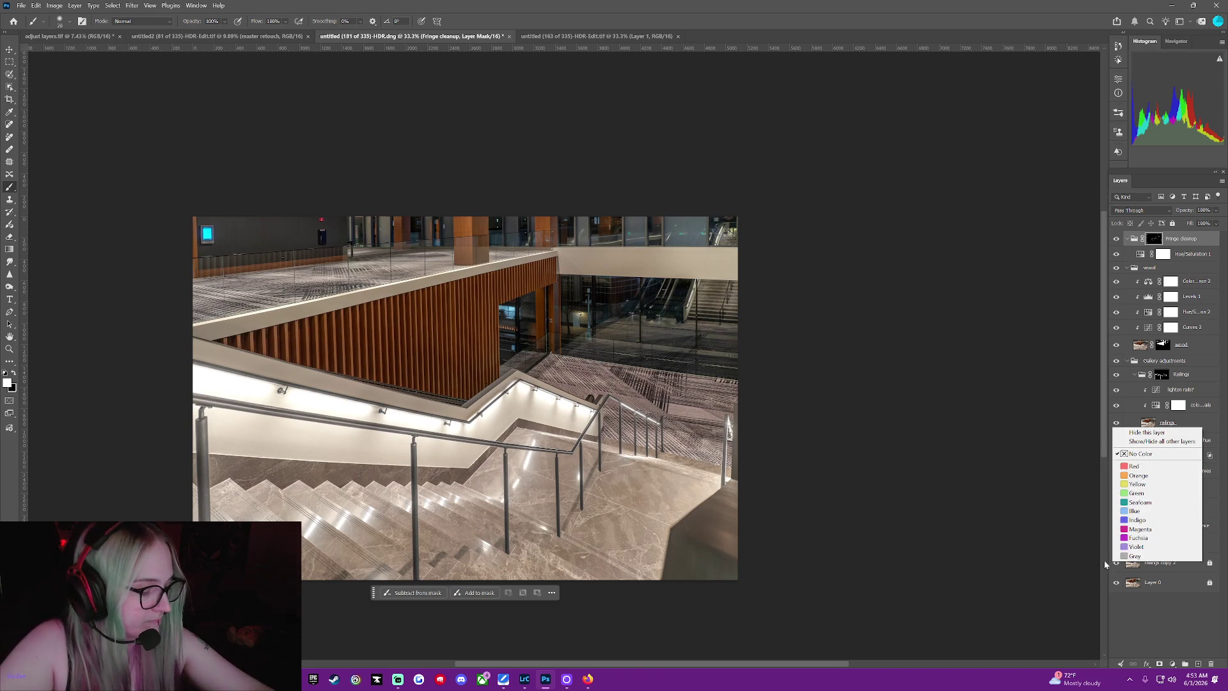
{"action": "left_click", "coordinate": [1140, 441]}
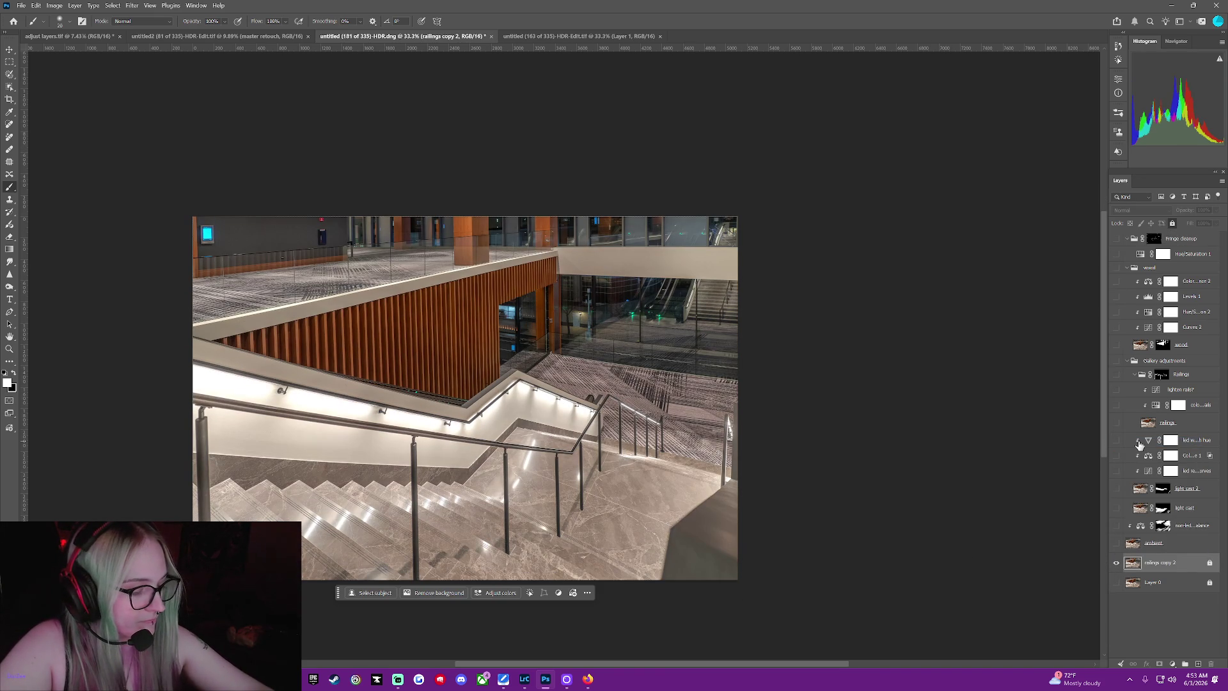
{"action": "right_click", "coordinate": [1116, 565]}
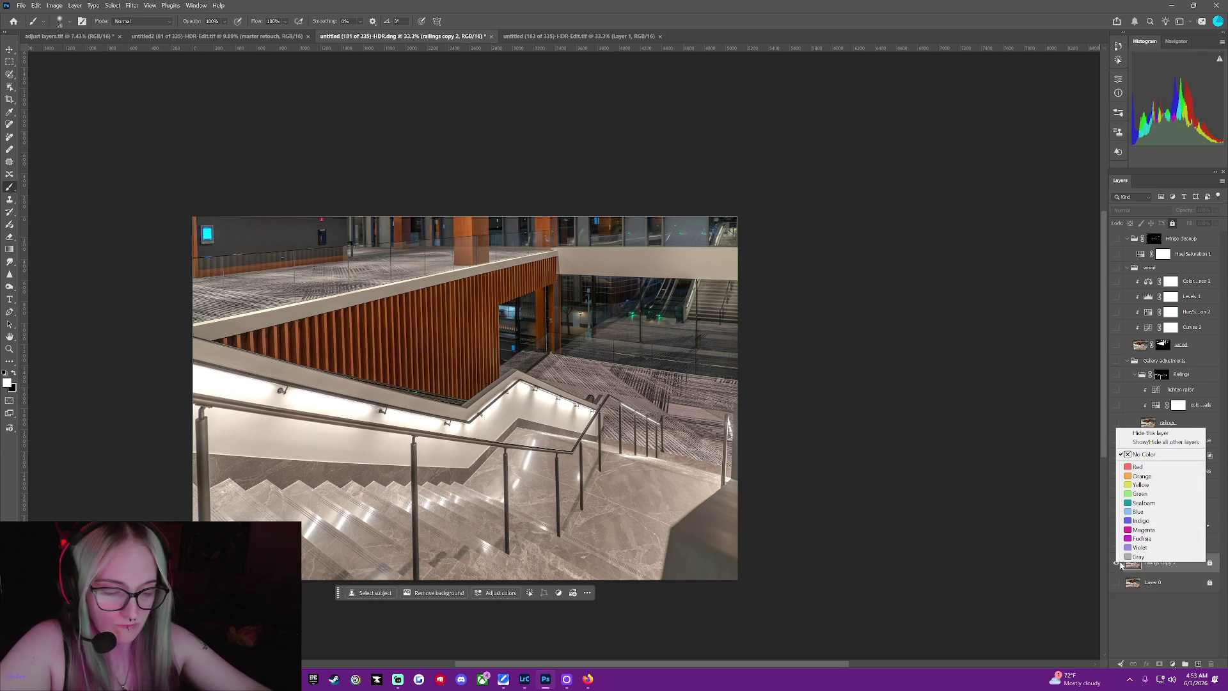
{"action": "left_click", "coordinate": [1138, 443]}
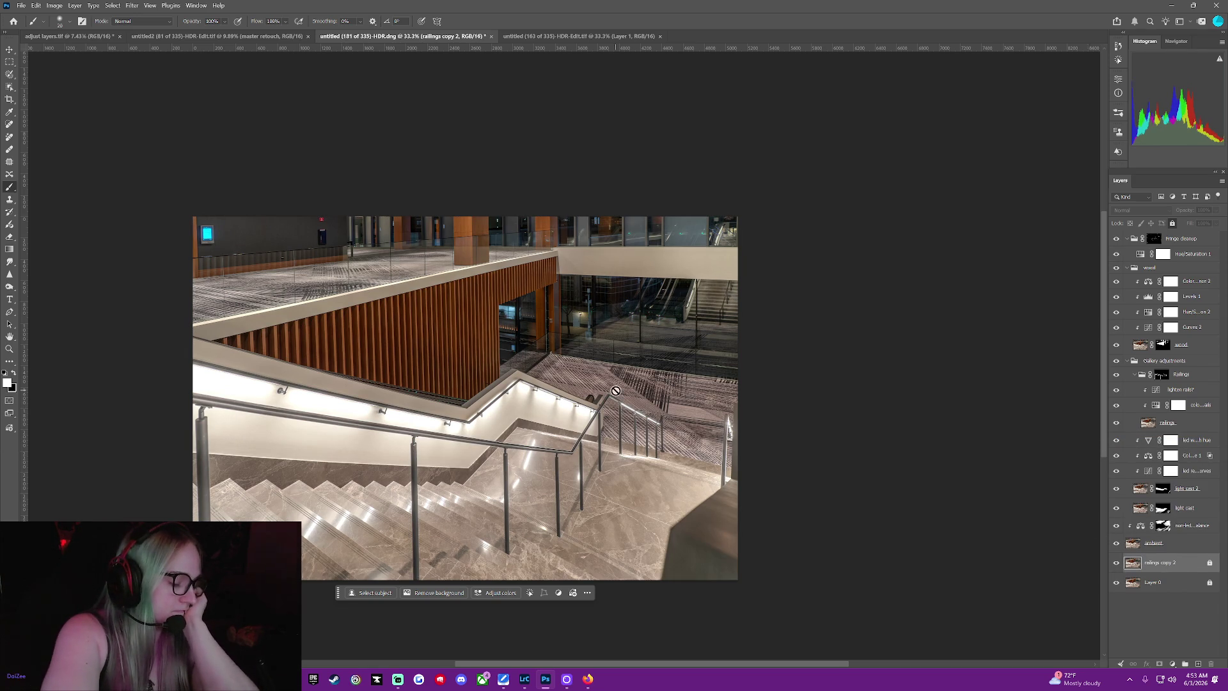
{"action": "key", "text": "ctrl+z"}
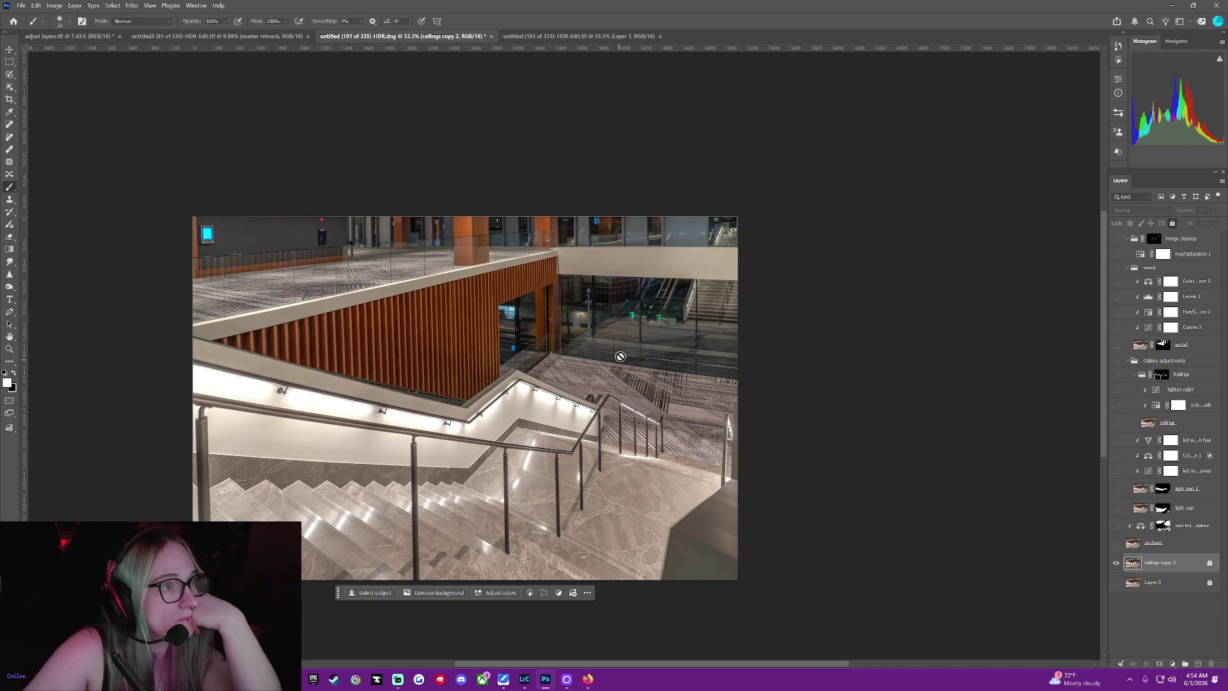
{"action": "key", "text": "ctrl+shift+z"}
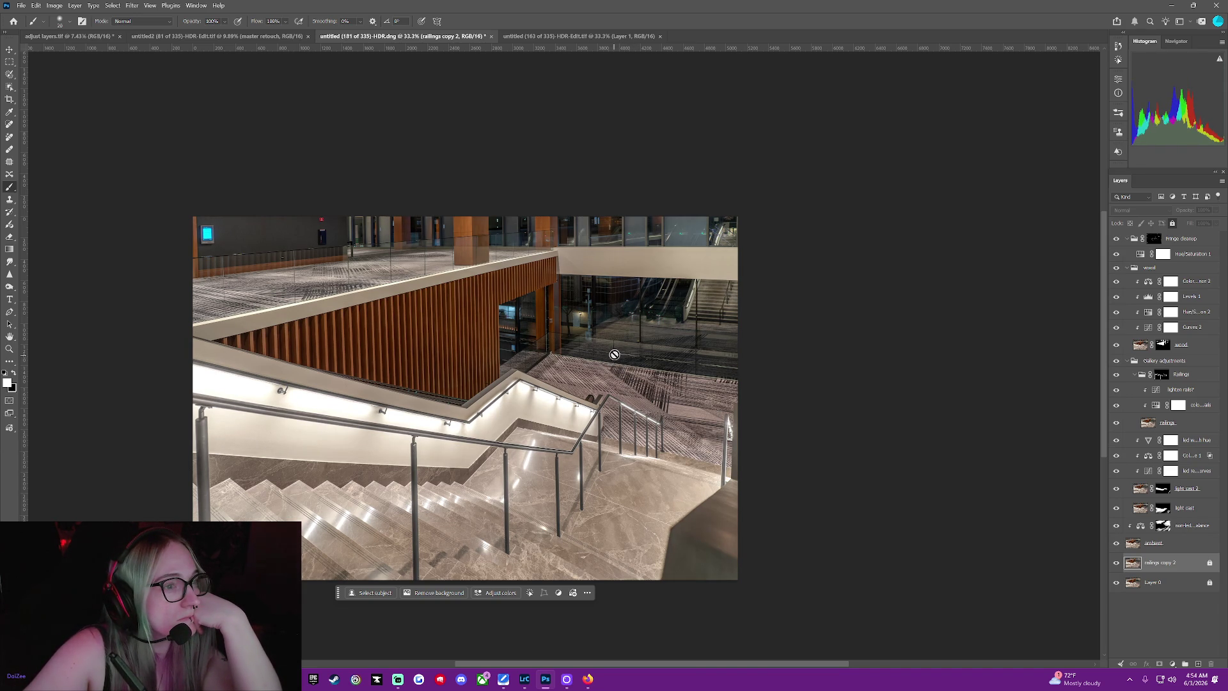
{"action": "key", "text": "ctrl+z"}
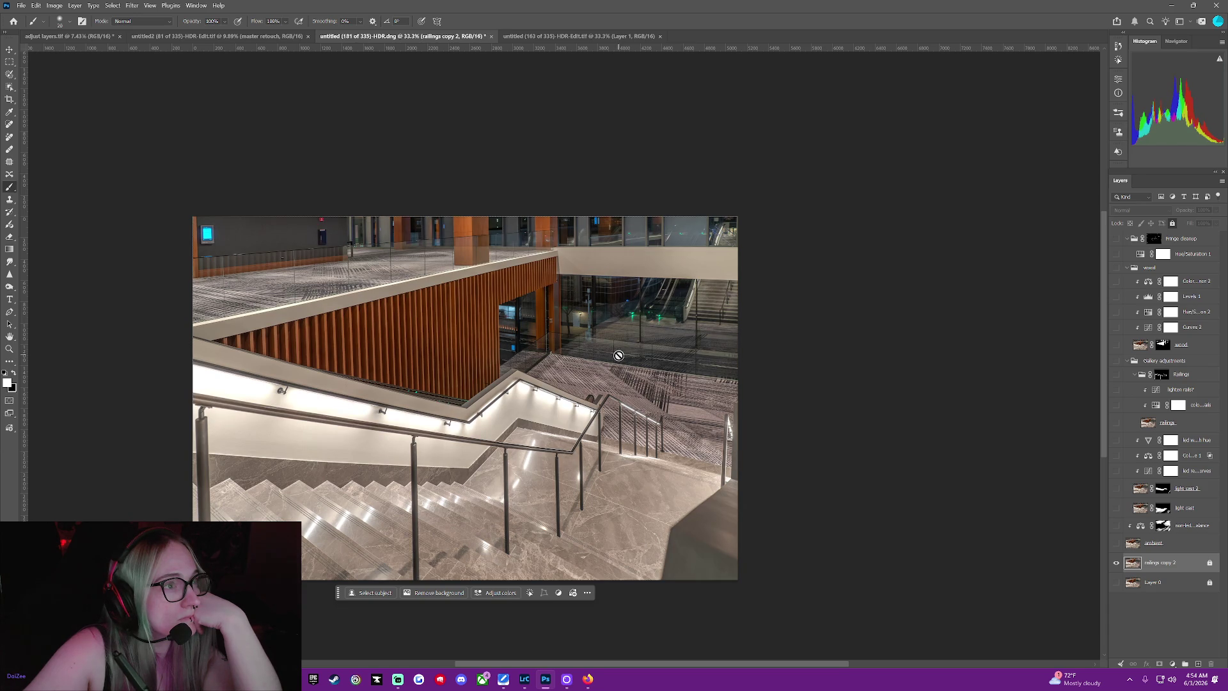
{"action": "key", "text": "ctrl+shift+z"}
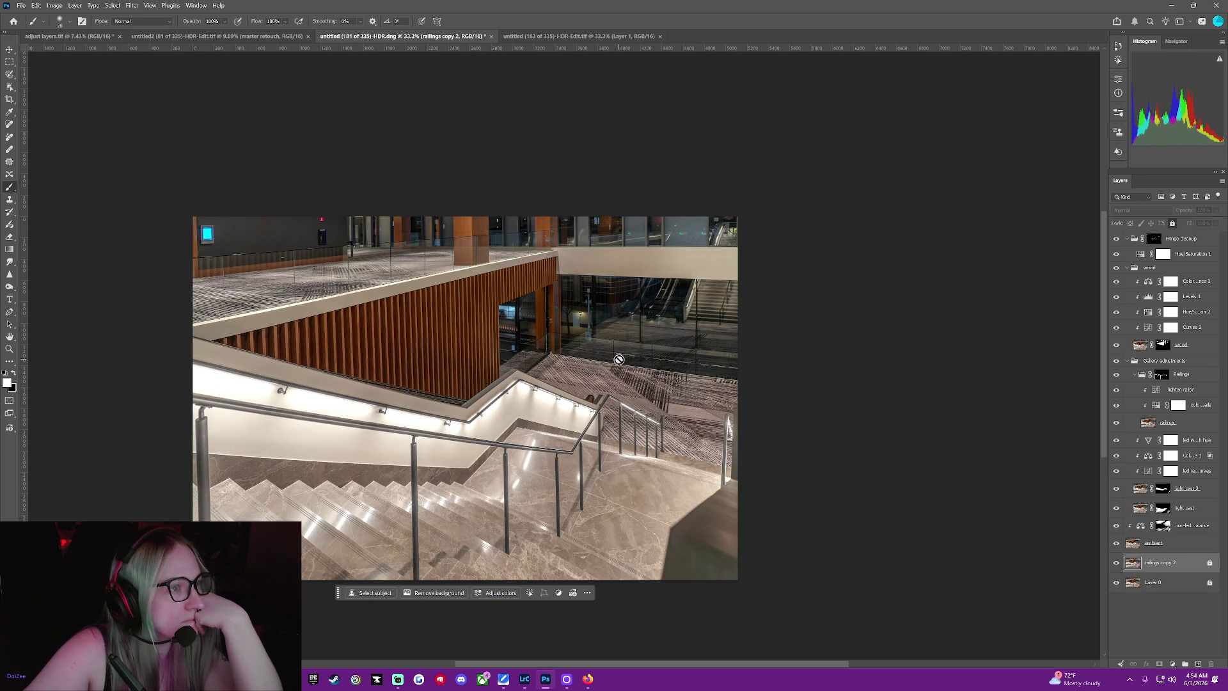
{"action": "left_click", "coordinate": [1162, 344]}
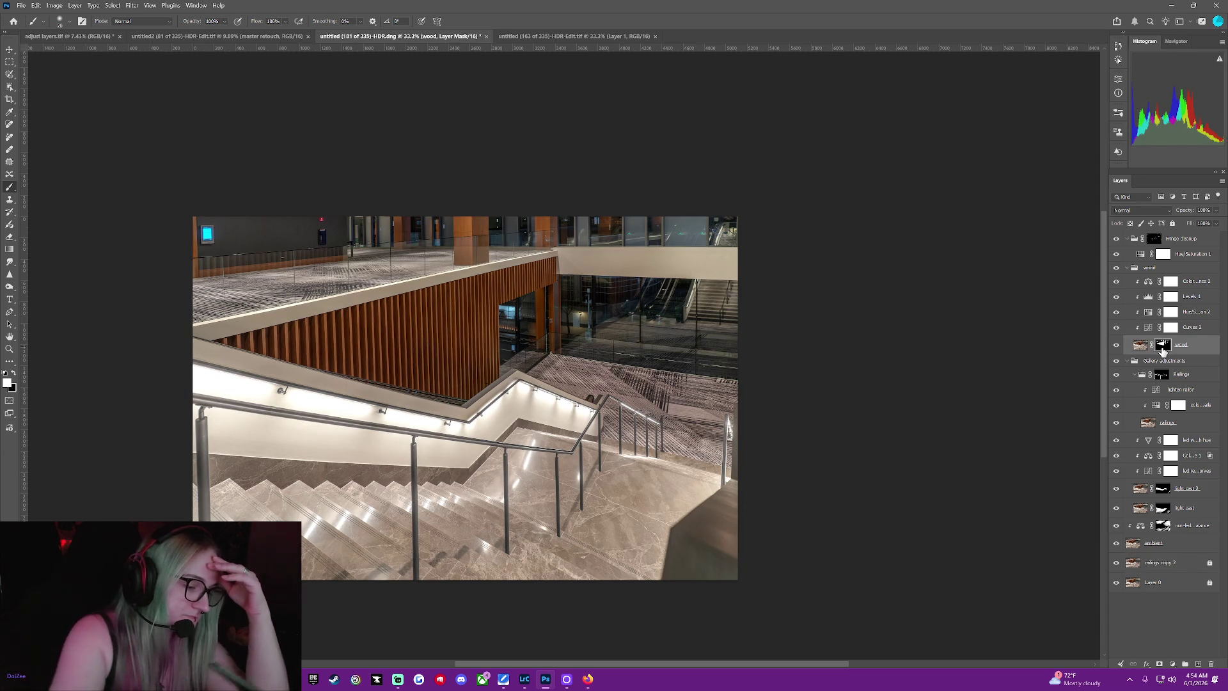
Raise Curves 2's upper curve point to about 160/187 to brighten the wood's highlights
{"action": "left_click", "coordinate": [1152, 330]}
{"action": "double_click", "coordinate": [1149, 328]}
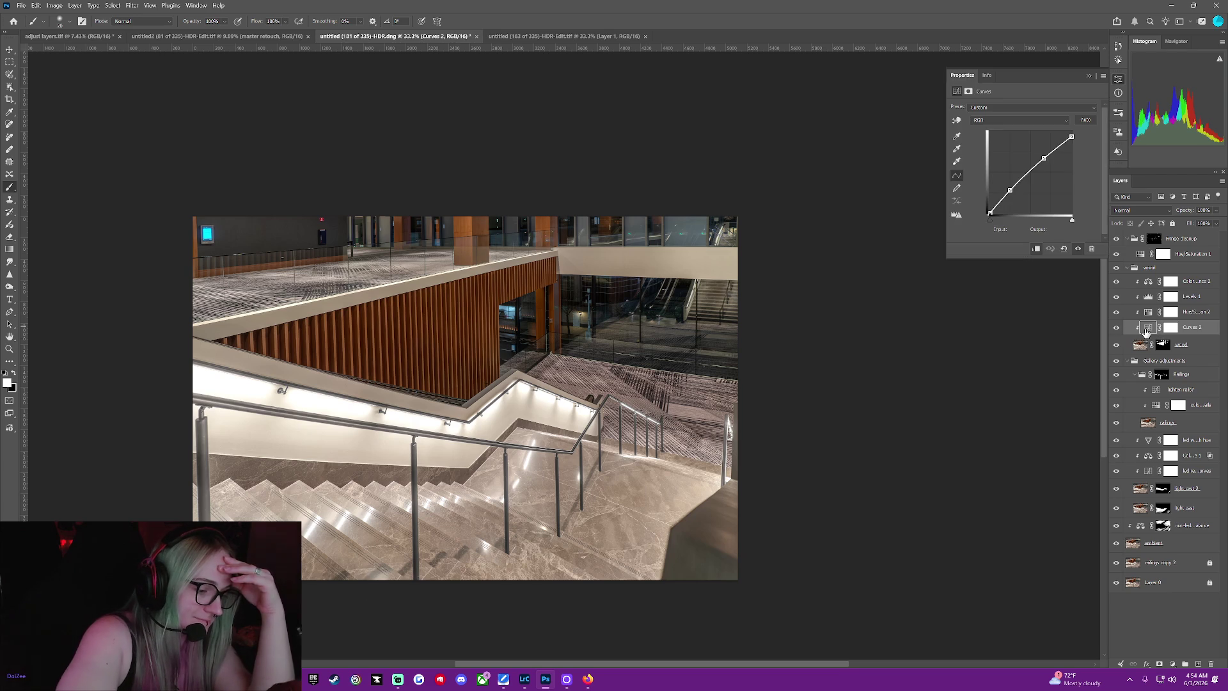
{"action": "left_click", "coordinate": [1010, 189]}
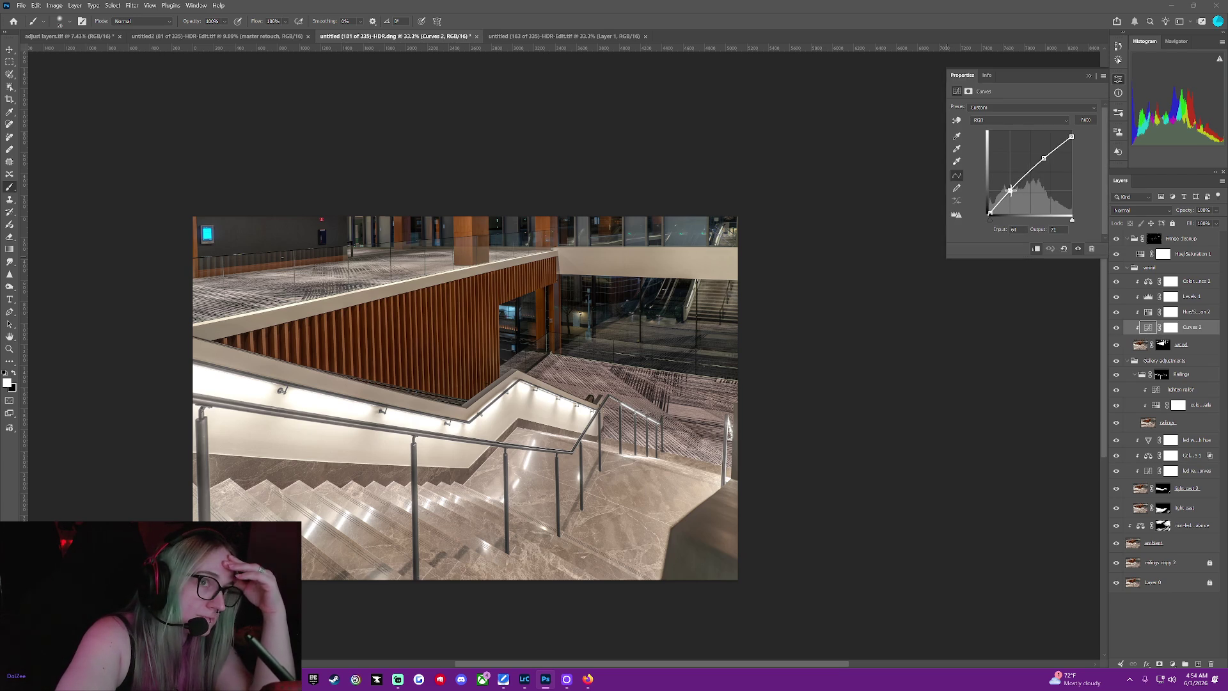
{"action": "left_click", "coordinate": [1043, 156]}
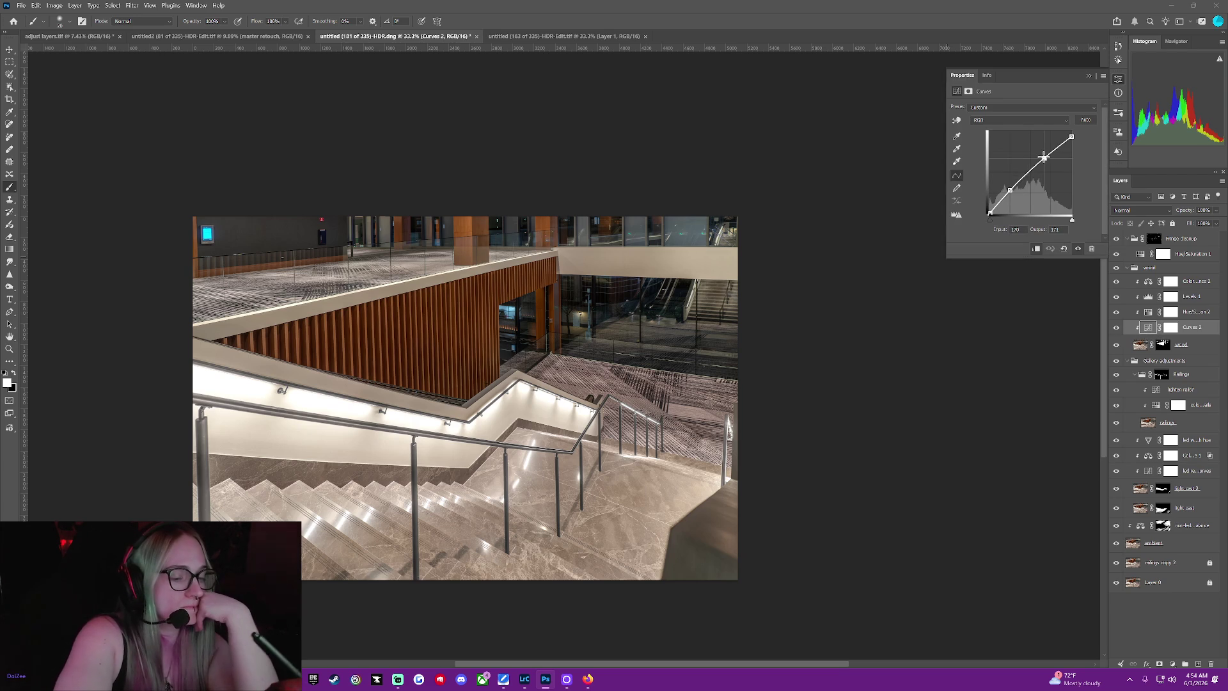
{"action": "left_click_drag", "start_coordinate": [1043, 158], "coordinate": [1040, 152]}
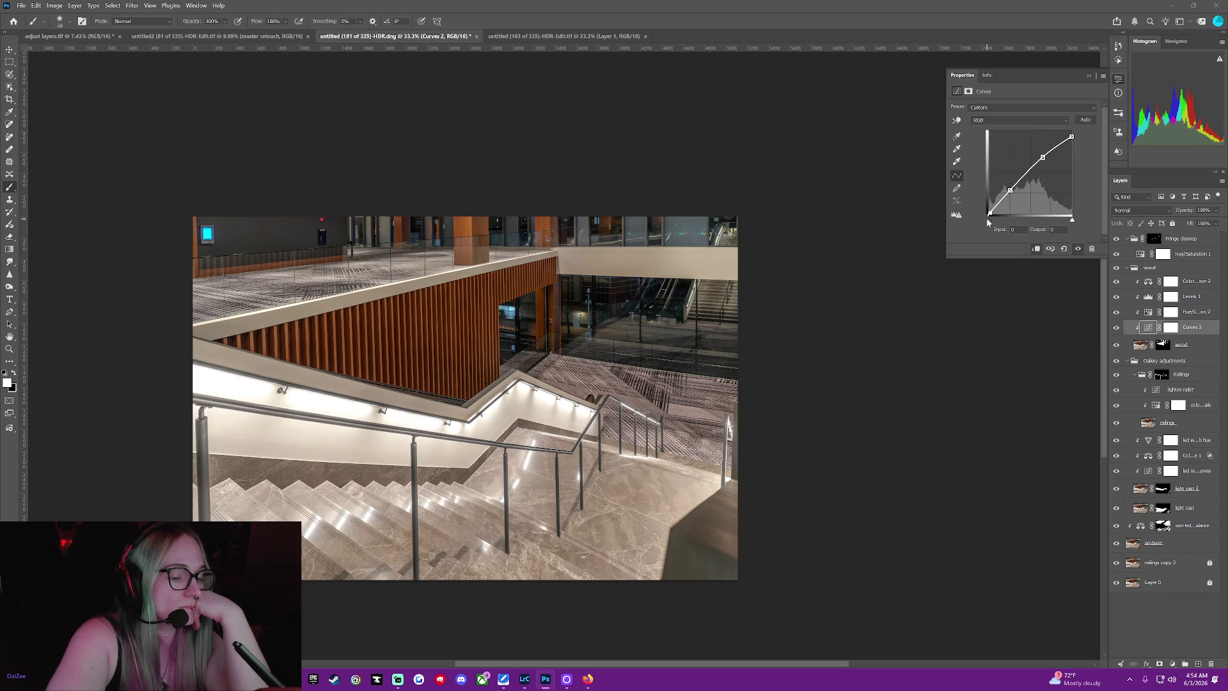
Lift Curves 2's black point to deepen shadows, then pull it back toward zero
{"action": "left_click_drag", "start_coordinate": [996, 230], "coordinate": [988, 229]}
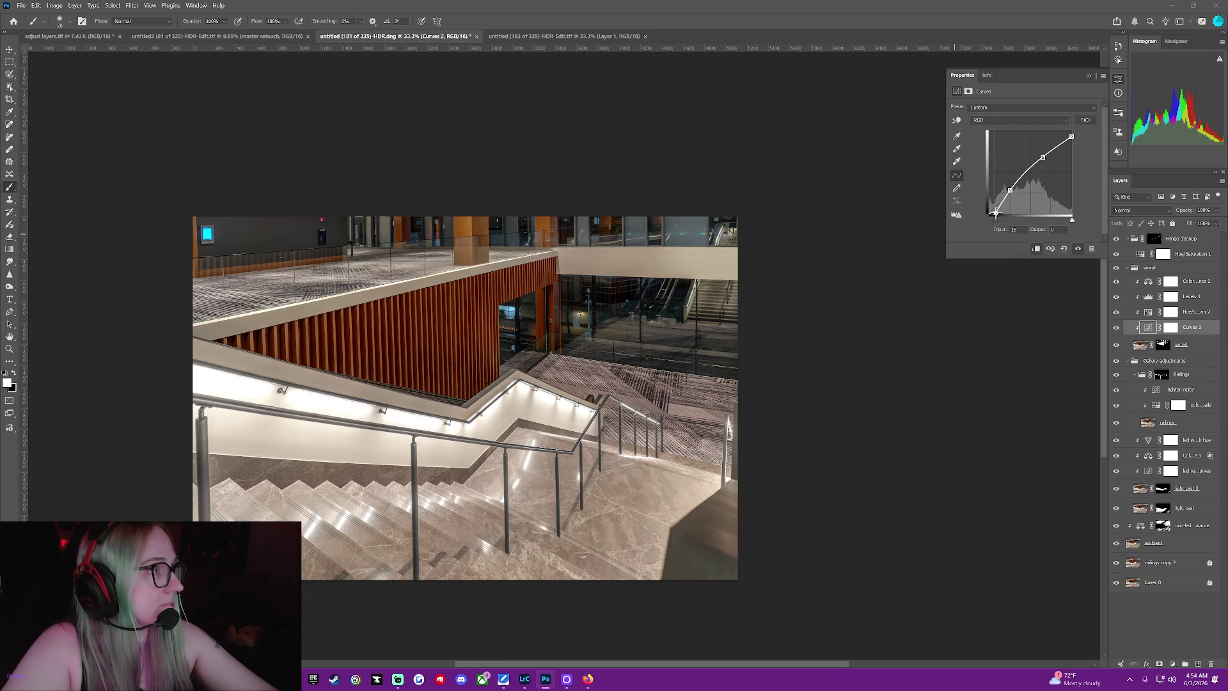
{"action": "mouse_move", "coordinate": [993, 213]}
{"action": "left_mouse_down"}
{"action": "mouse_move", "coordinate": [970, 225]}
{"action": "mouse_move", "coordinate": [998, 229]}
{"action": "left_mouse_up"}
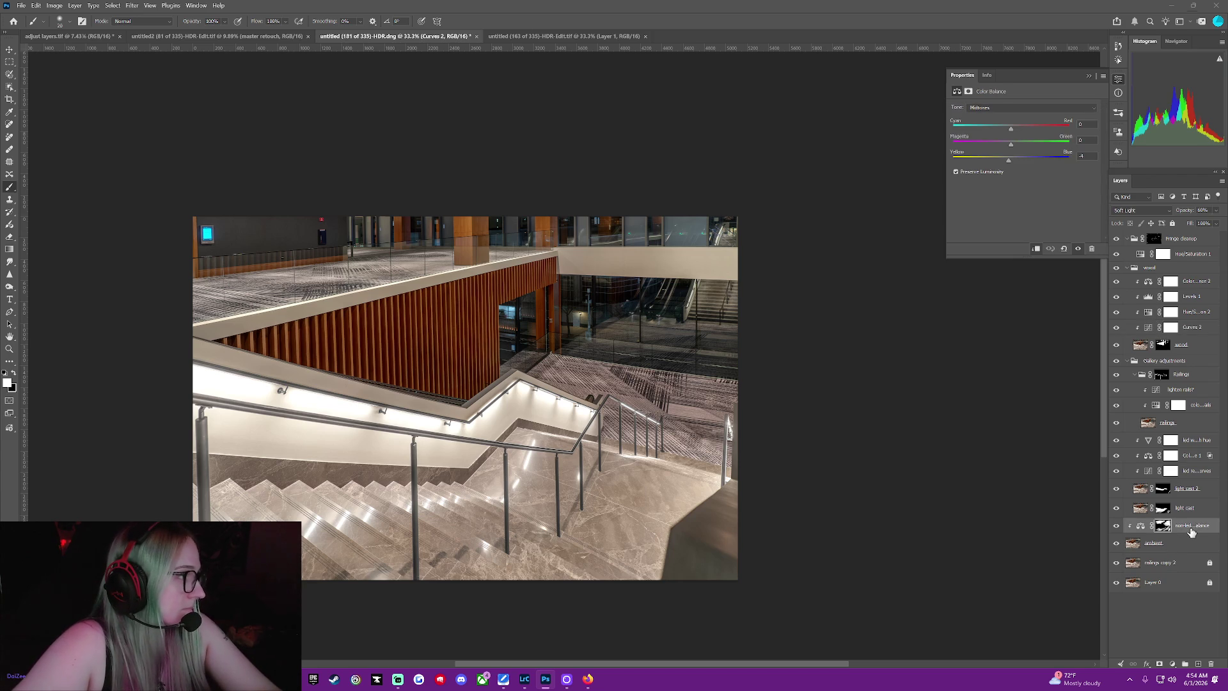
Create a new Curves adjustment layer directly above the ambient layer
{"action": "left_click", "coordinate": [1162, 524]}
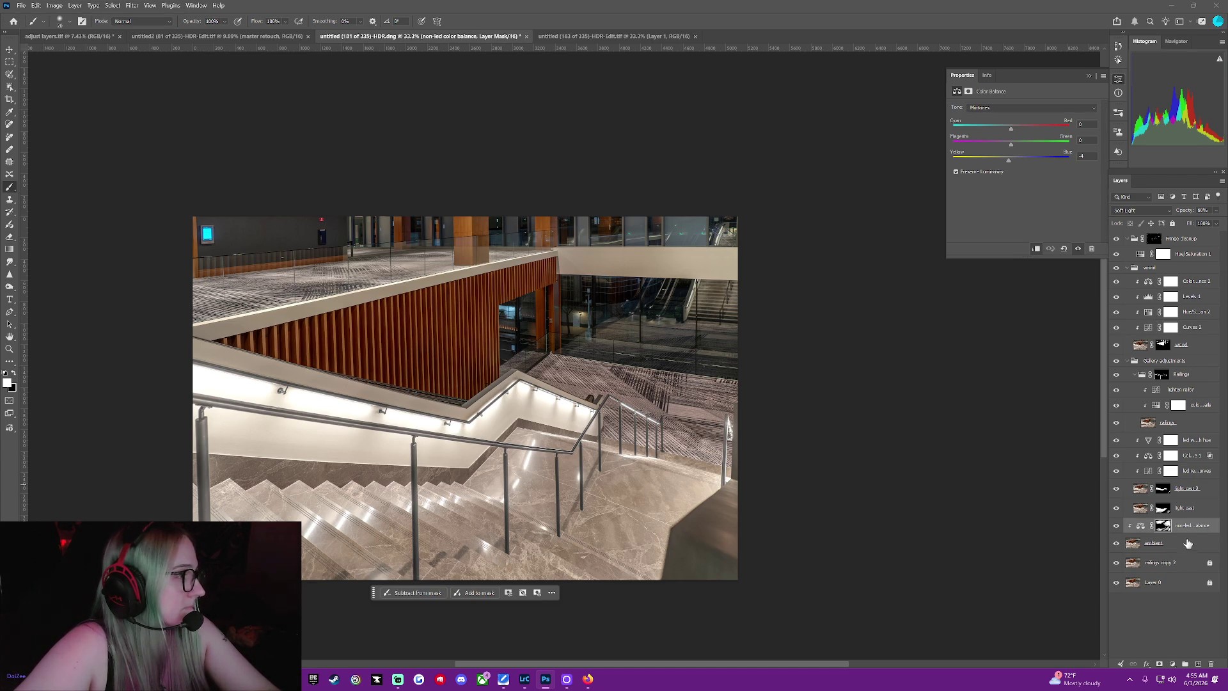
{"action": "left_click", "coordinate": [1189, 543]}
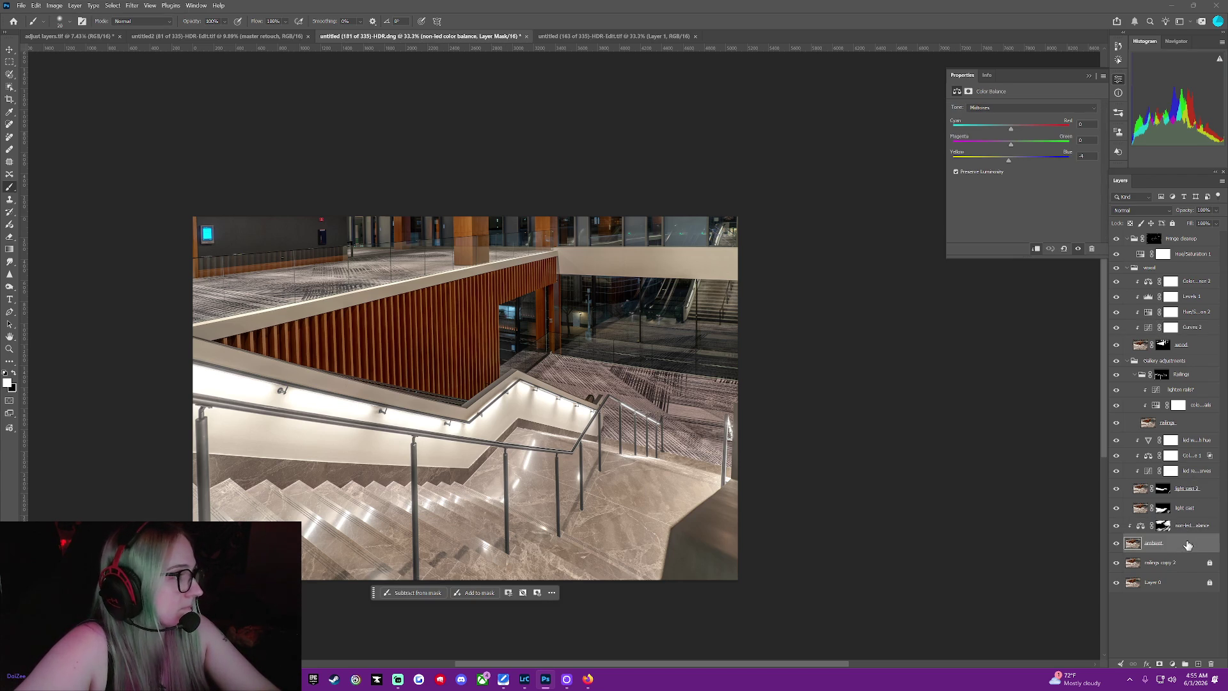
{"action": "left_click", "coordinate": [1196, 664]}
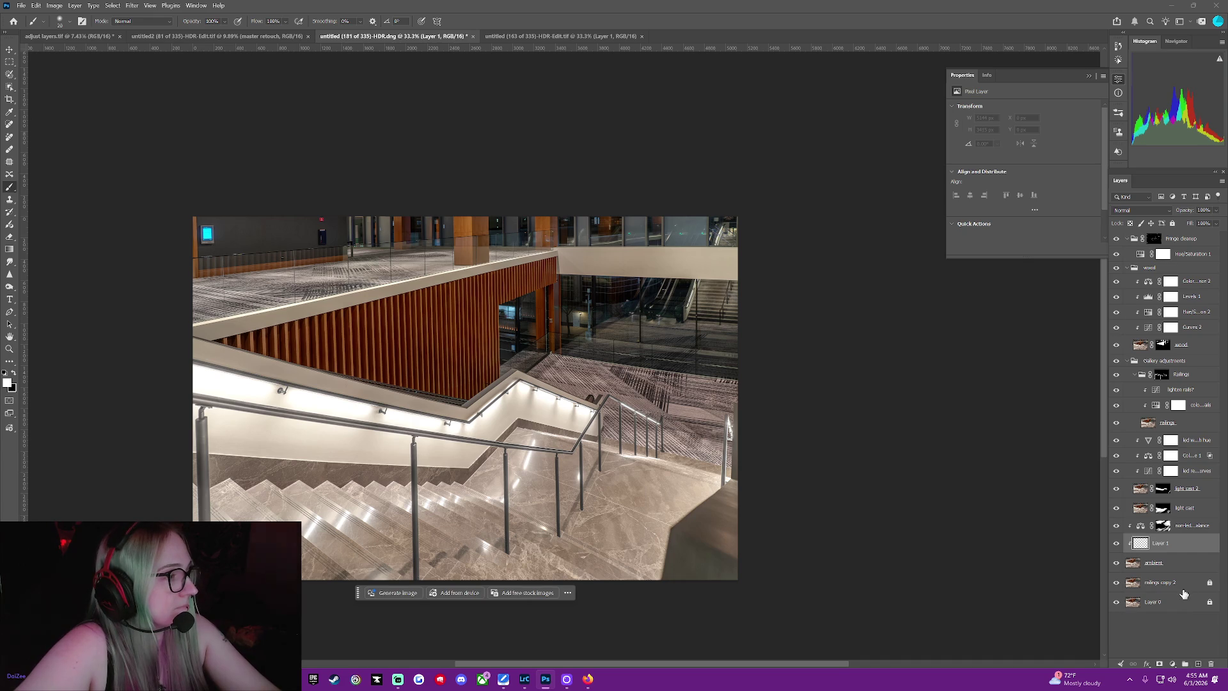
{"action": "key", "text": "ctrl+z"}
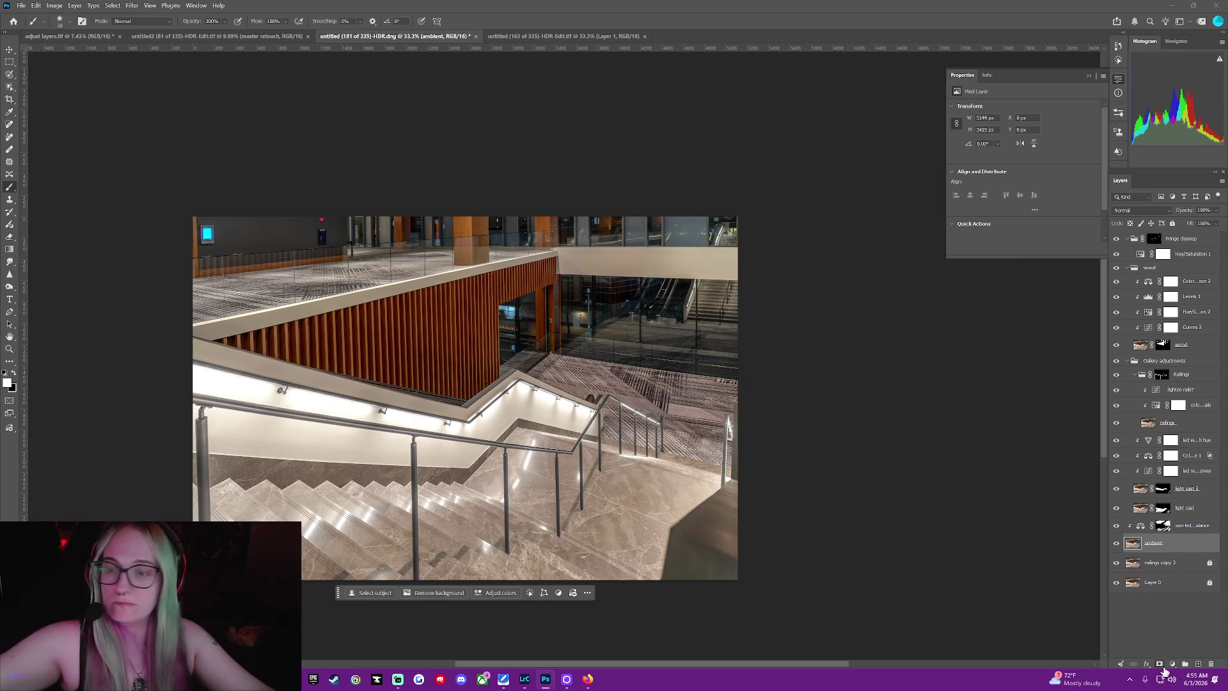
{"action": "left_click", "coordinate": [1173, 669]}
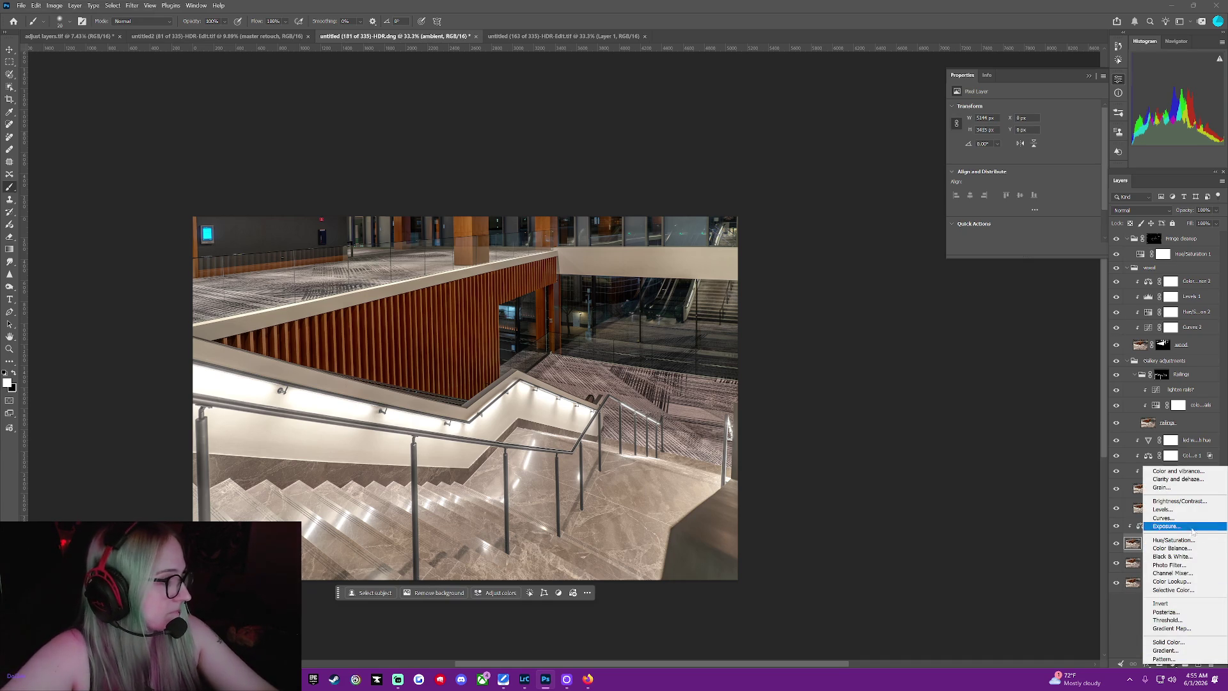
{"action": "key", "text": "Escape"}
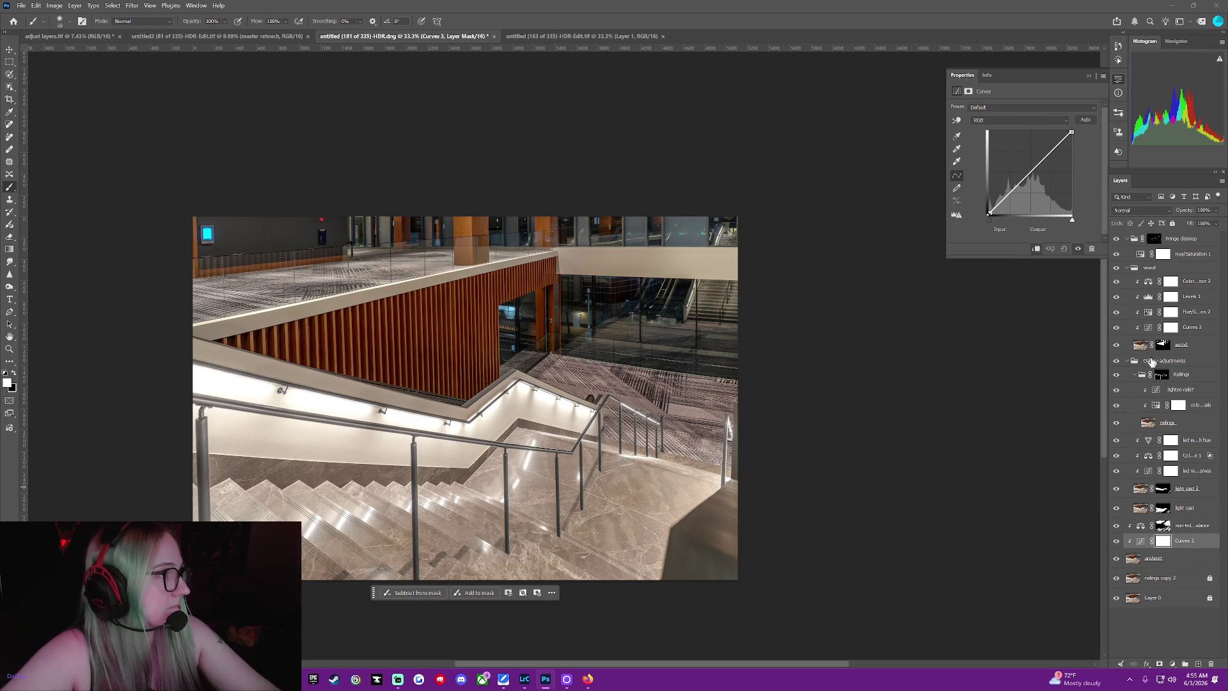
Shape Curves 3 with a lifted black point, darker shadows and brighter highlights, toggling it to compare
{"action": "left_click", "coordinate": [1115, 544]}
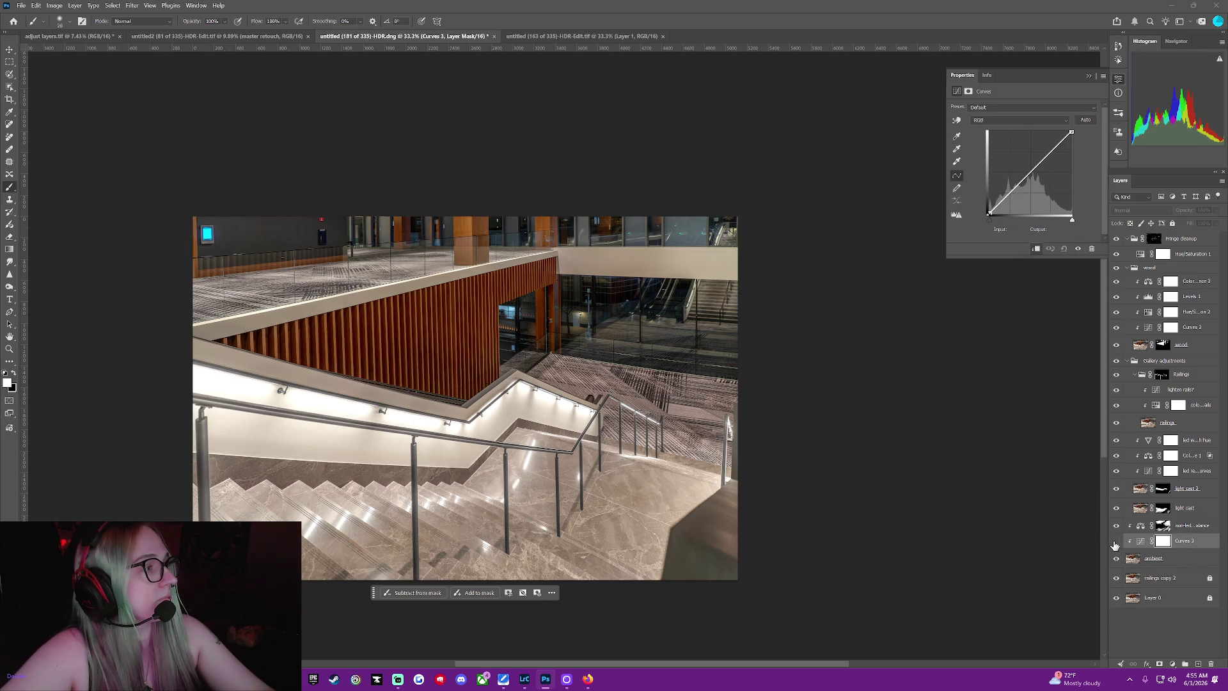
{"action": "left_click", "coordinate": [1114, 544]}
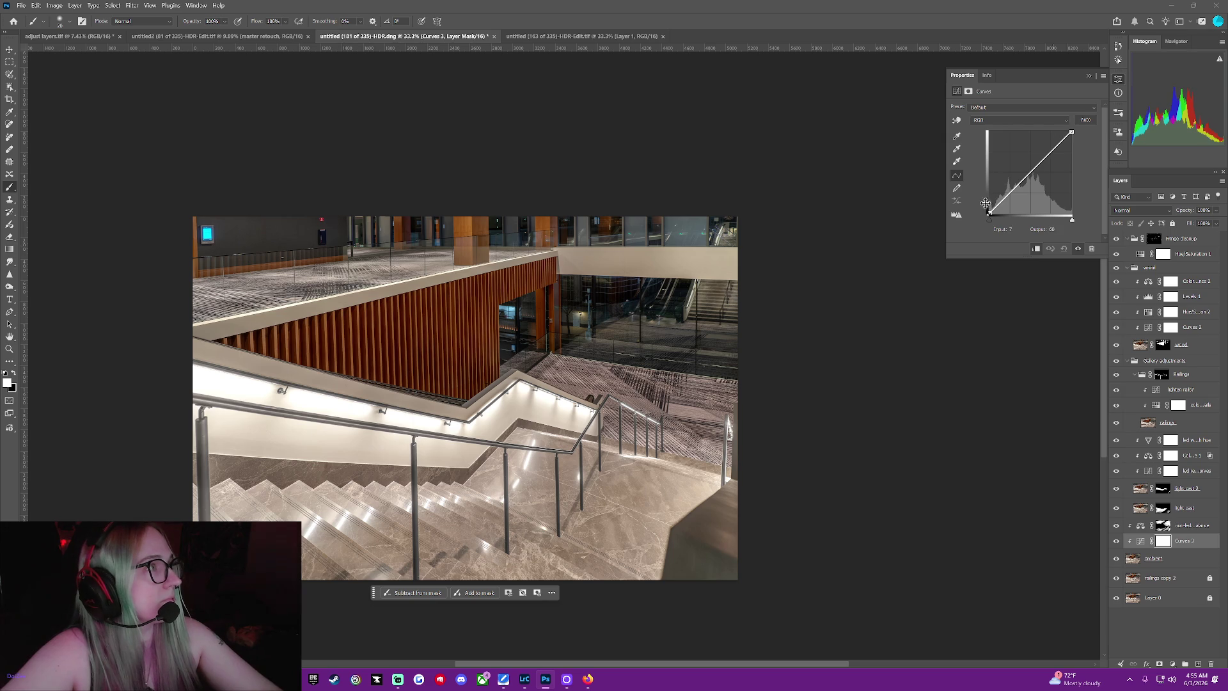
{"action": "left_click_drag", "start_coordinate": [989, 222], "coordinate": [992, 227]}
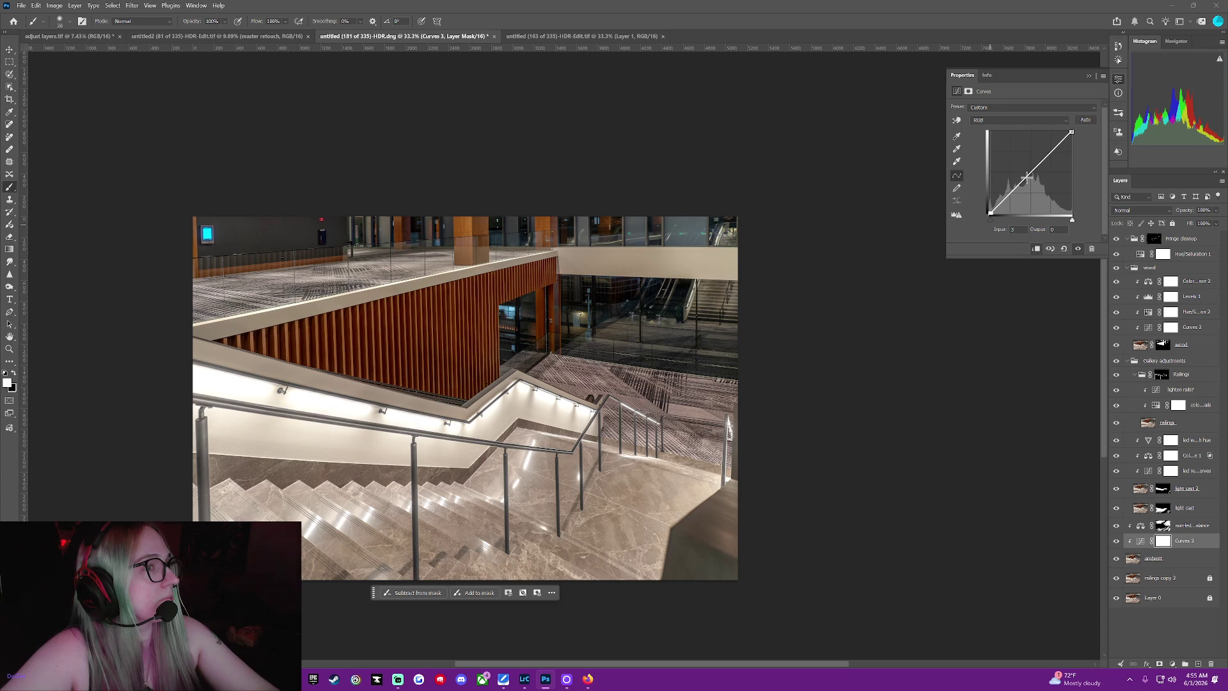
{"action": "left_click_drag", "start_coordinate": [1017, 188], "coordinate": [1013, 192]}
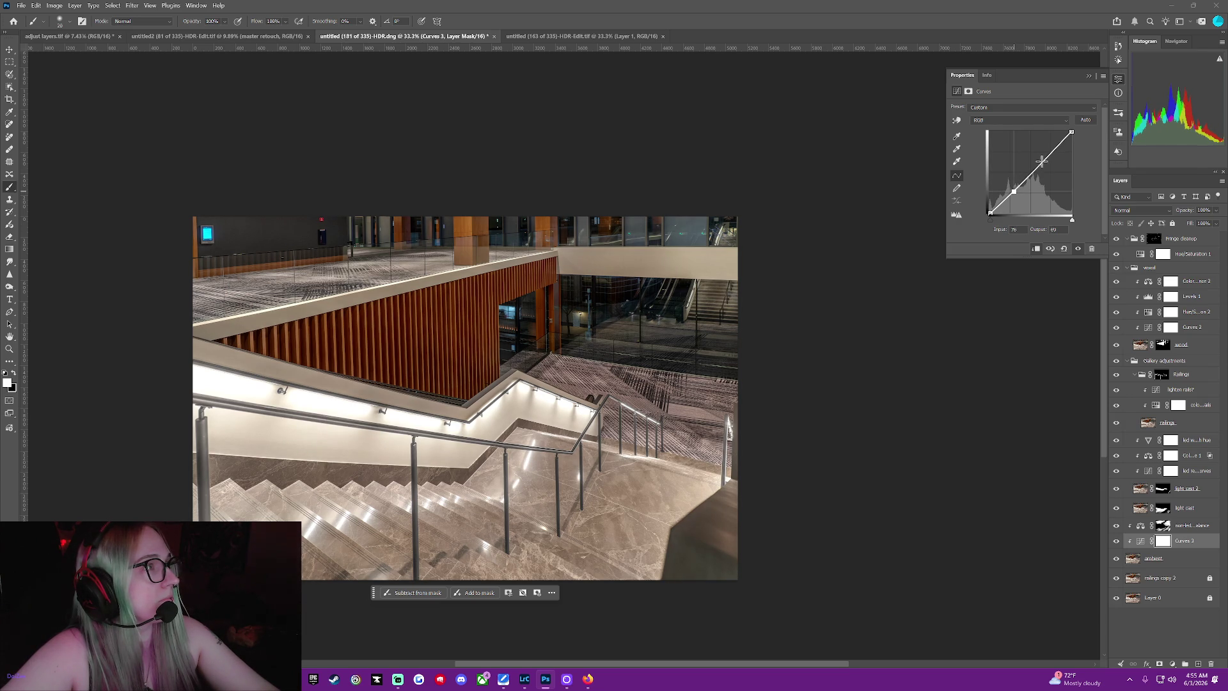
{"action": "left_click_drag", "start_coordinate": [1042, 159], "coordinate": [1045, 159]}
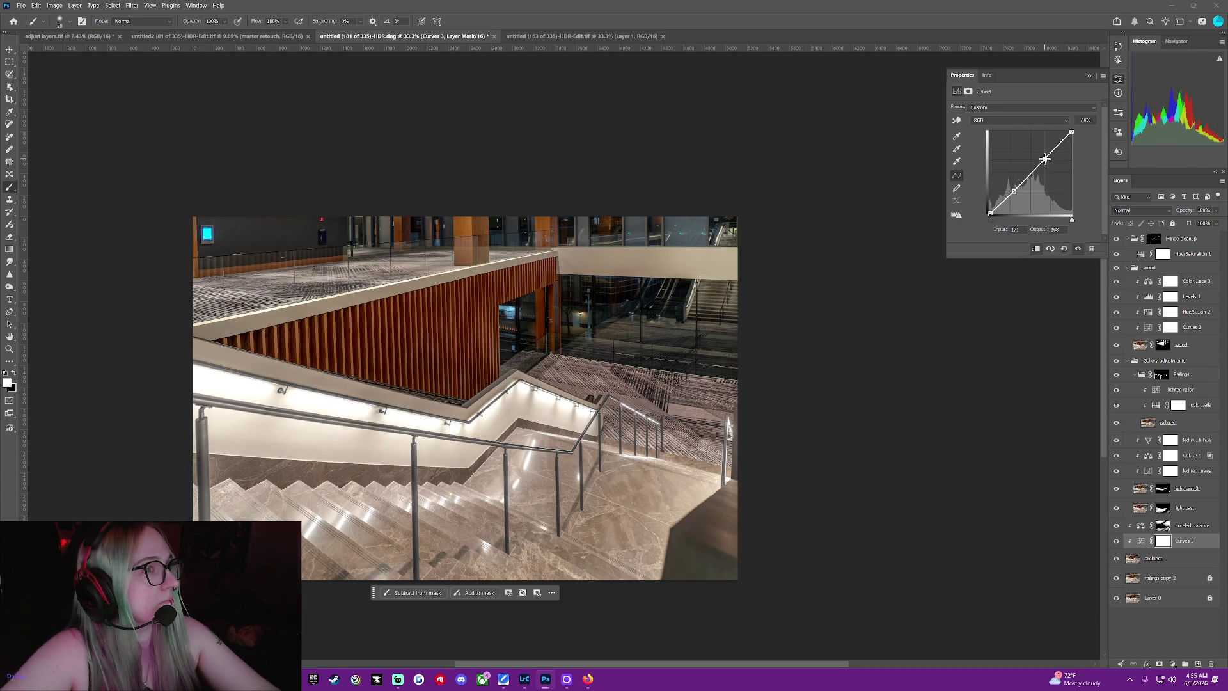
{"action": "left_click_drag", "start_coordinate": [1010, 191], "coordinate": [1013, 189]}
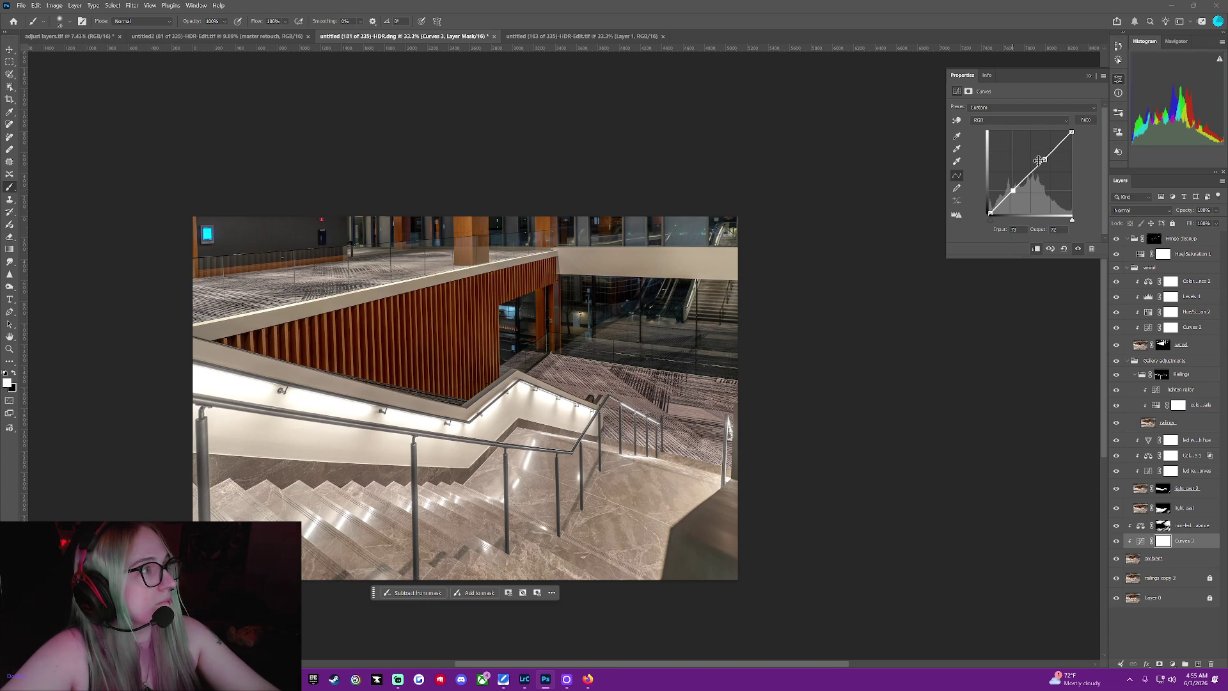
{"action": "left_click", "coordinate": [1117, 542]}
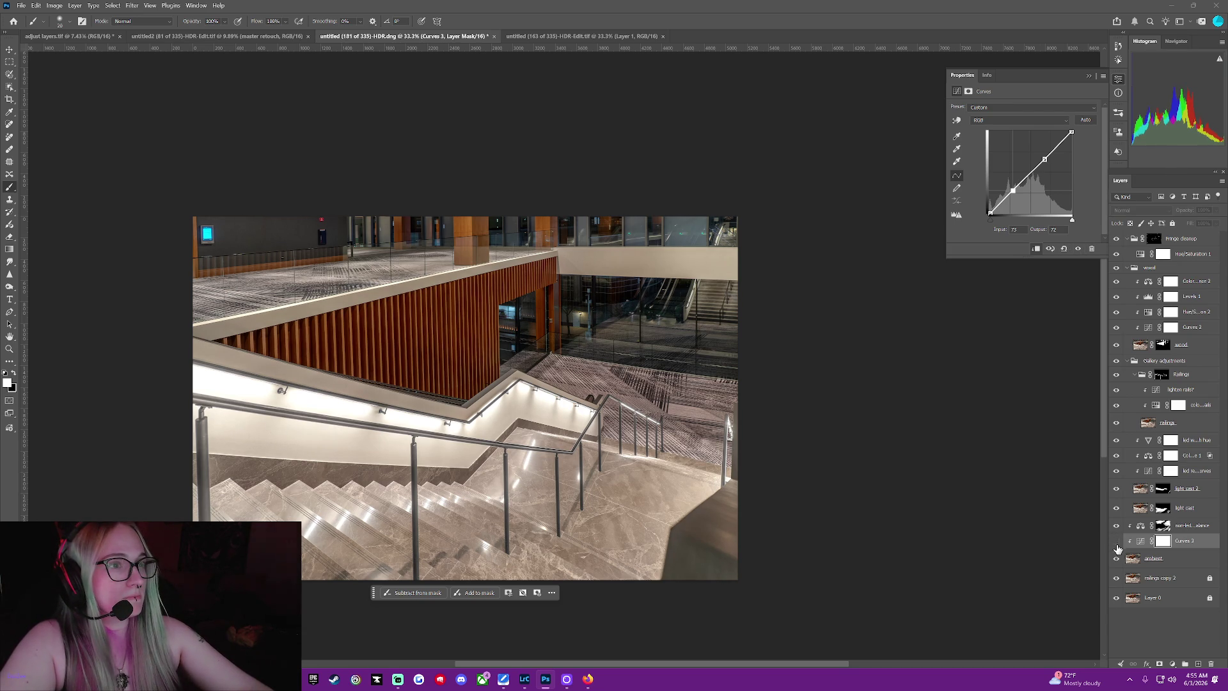
{"action": "left_click", "coordinate": [1116, 542]}
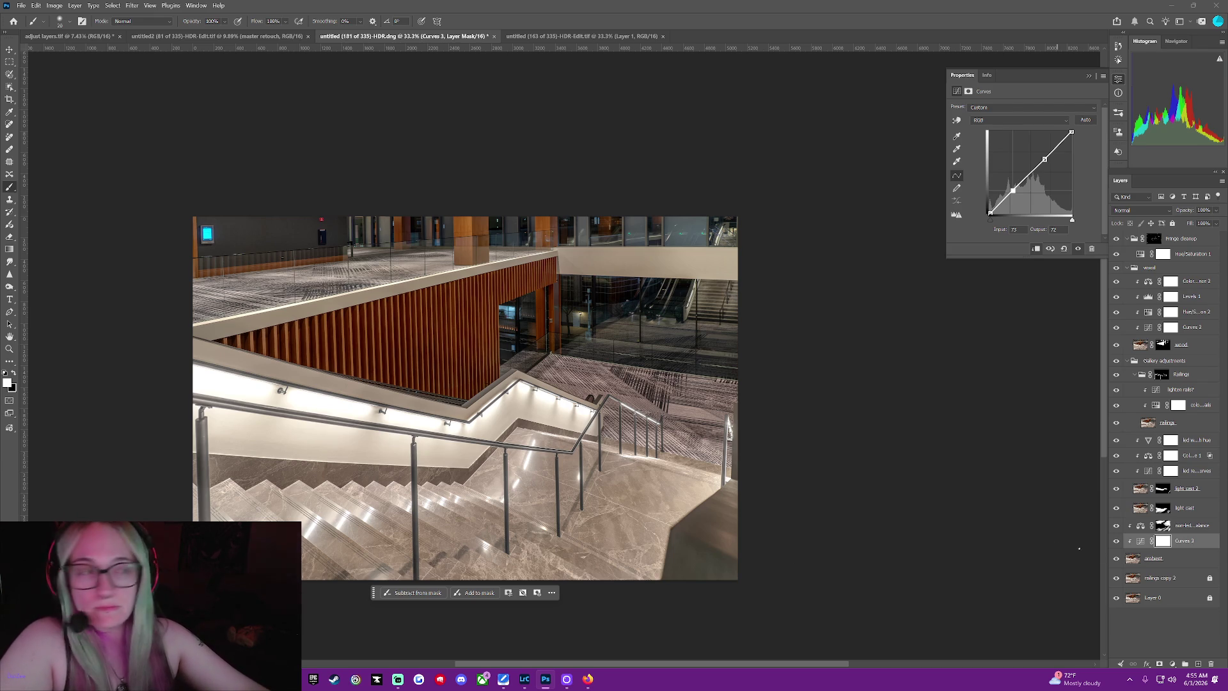
{"action": "left_click", "coordinate": [1170, 581]}
Solo the railings copy 2 layer to check it, then make all layers visible again
{"action": "right_click", "coordinate": [1117, 578]}
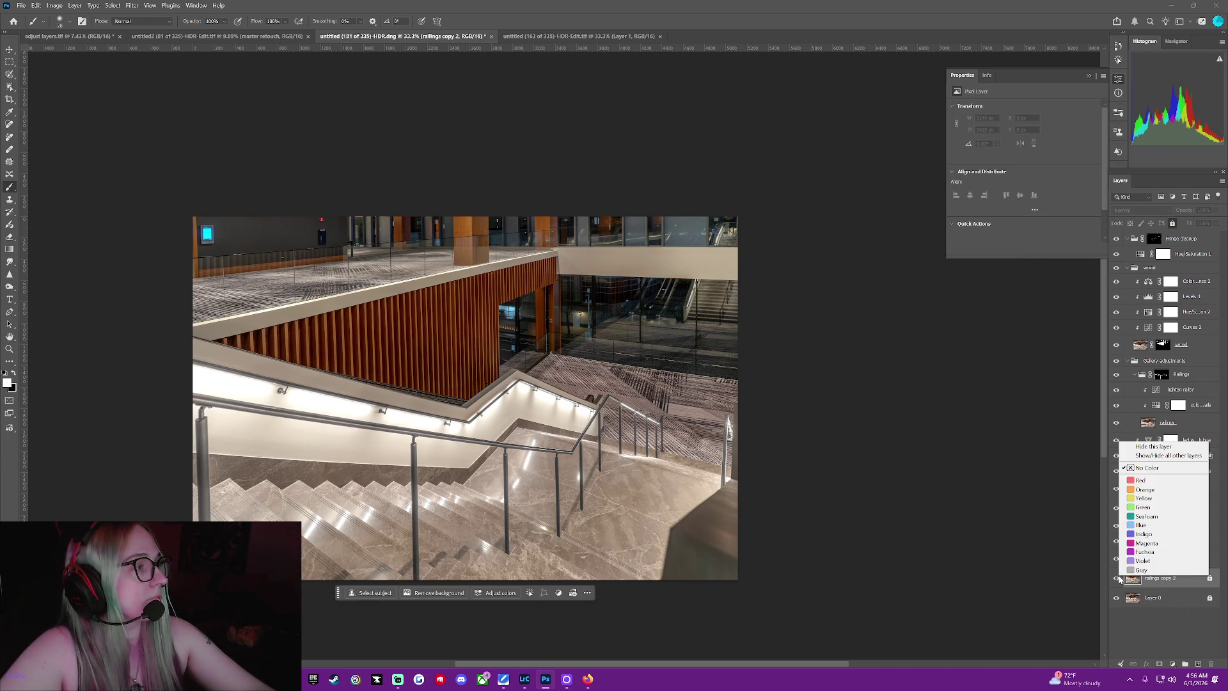
{"action": "left_click", "coordinate": [1143, 456]}
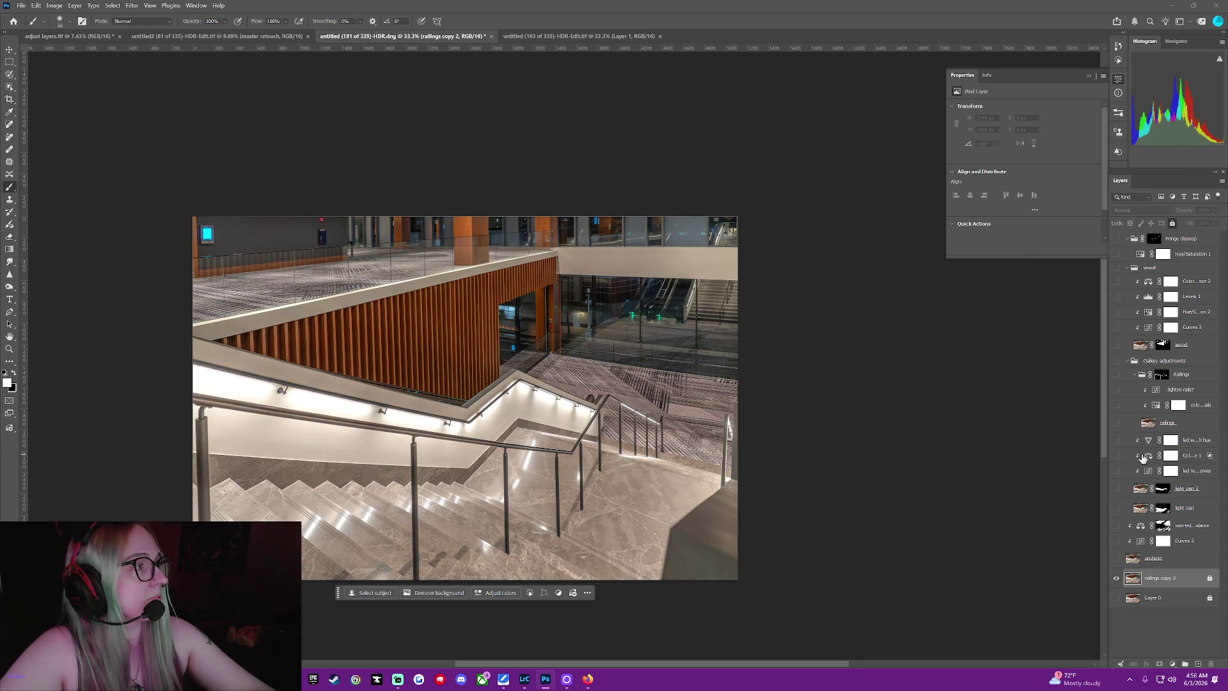
{"action": "right_click", "coordinate": [1115, 580]}
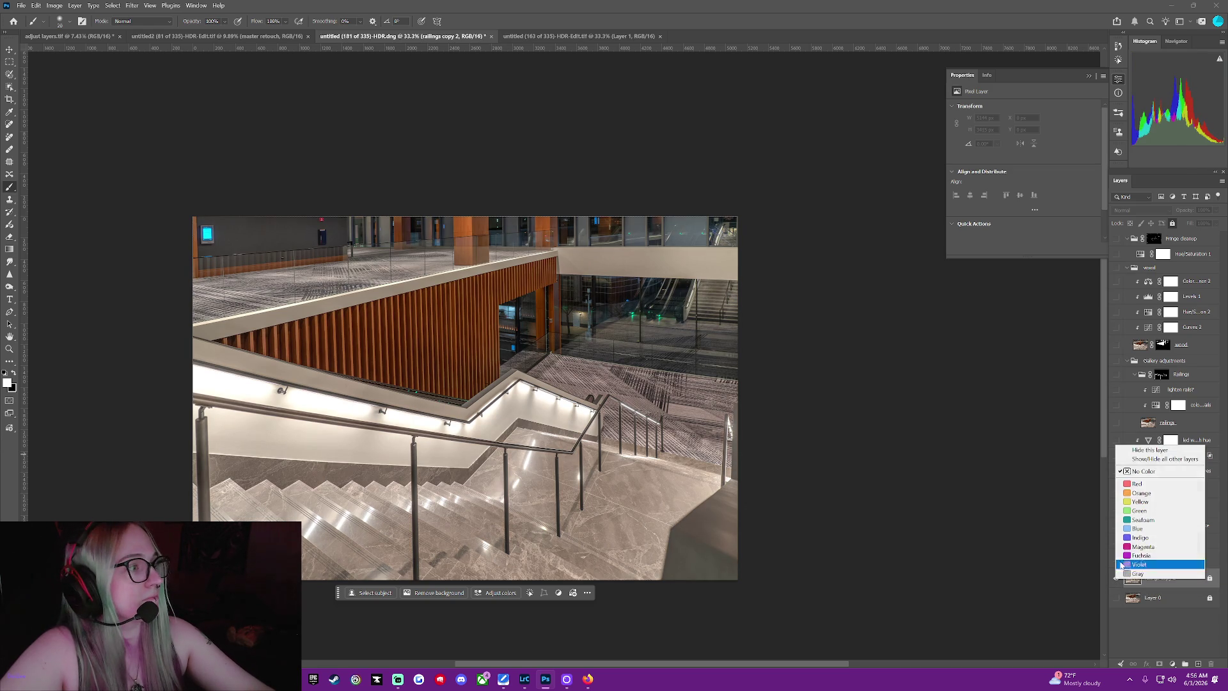
{"action": "left_click", "coordinate": [1143, 459]}
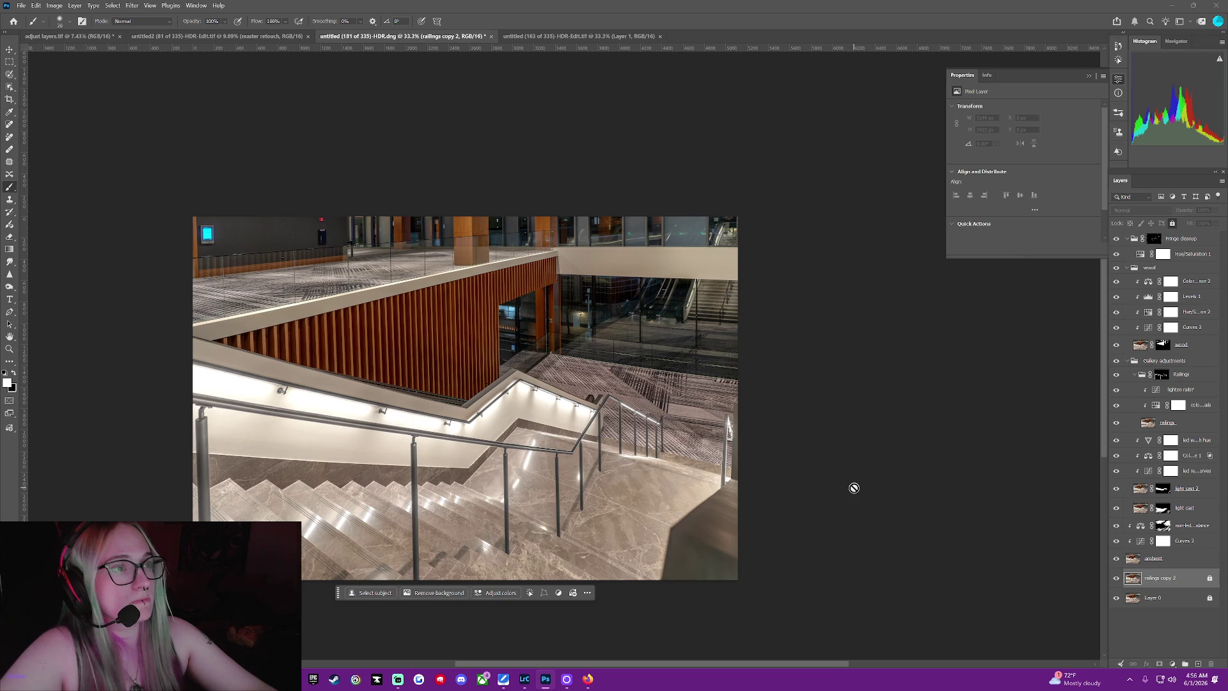
Close the adjustment properties and capture a screenshot of the full stairwell composite
{"action": "left_click", "coordinate": [1089, 76]}
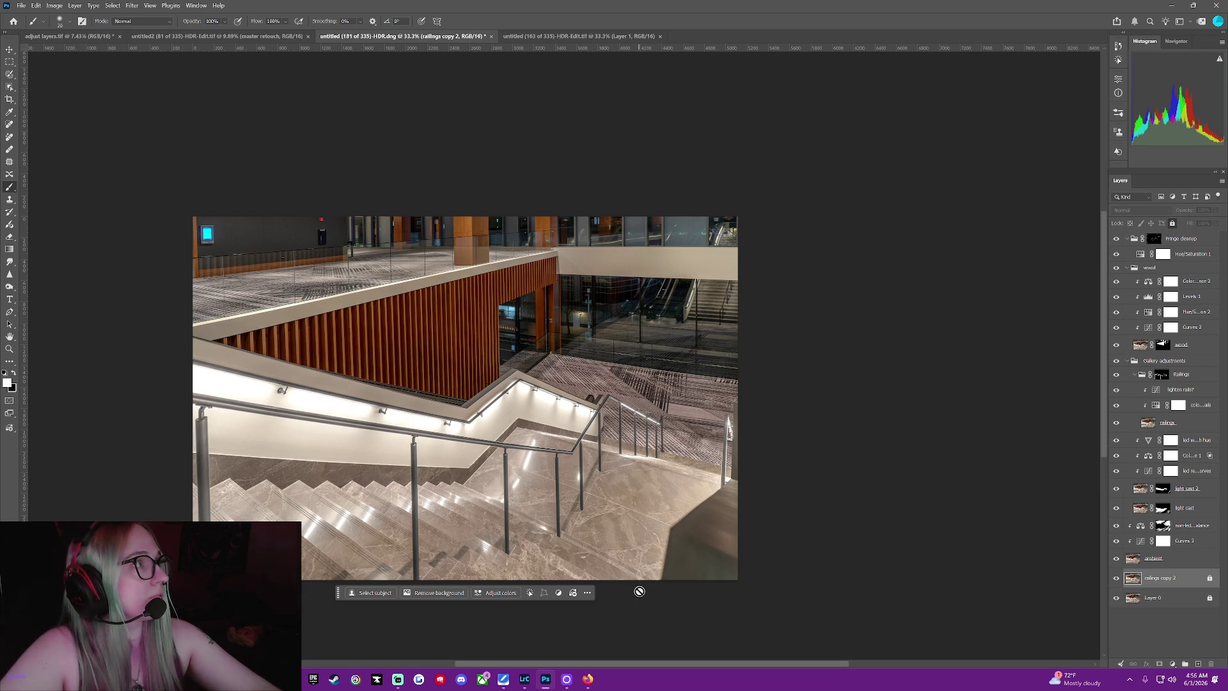
{"action": "left_click_drag", "start_coordinate": [644, 663], "coordinate": [566, 662]}
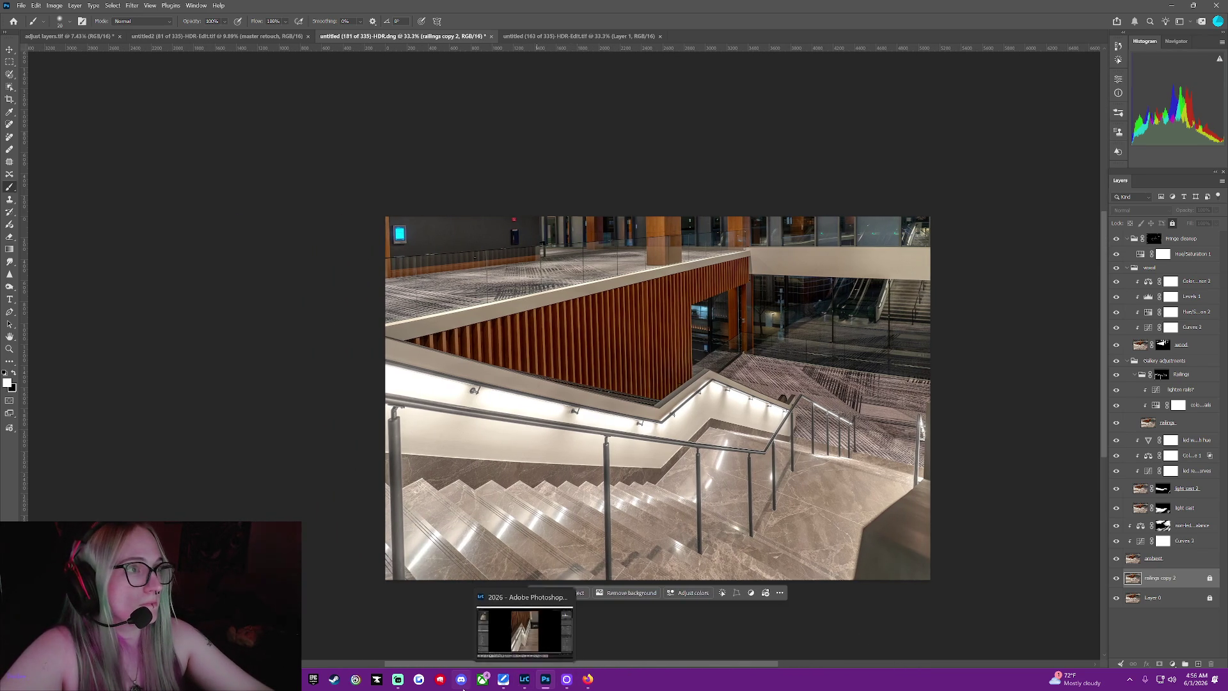
{"action": "key", "text": "Print"}
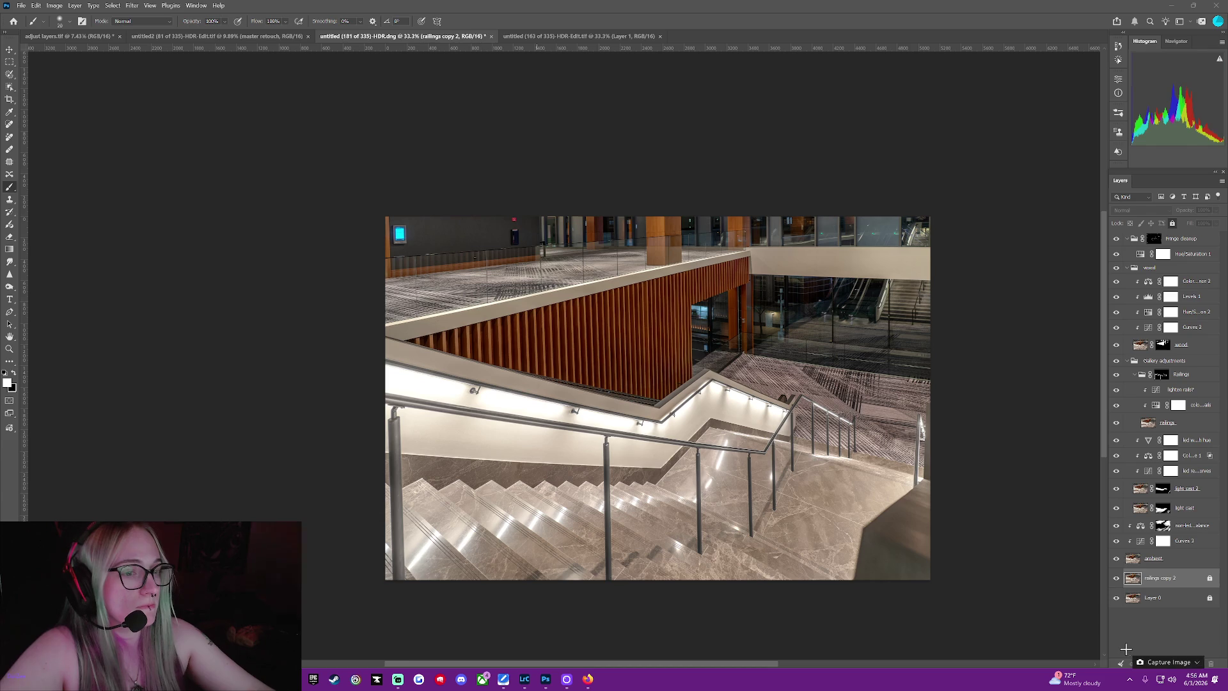
{"action": "mouse_move", "coordinate": [1222, 620]}
{"action": "left_mouse_down"}
{"action": "mouse_move", "coordinate": [971, 456]}
{"action": "mouse_move", "coordinate": [277, 55]}
{"action": "left_mouse_up"}
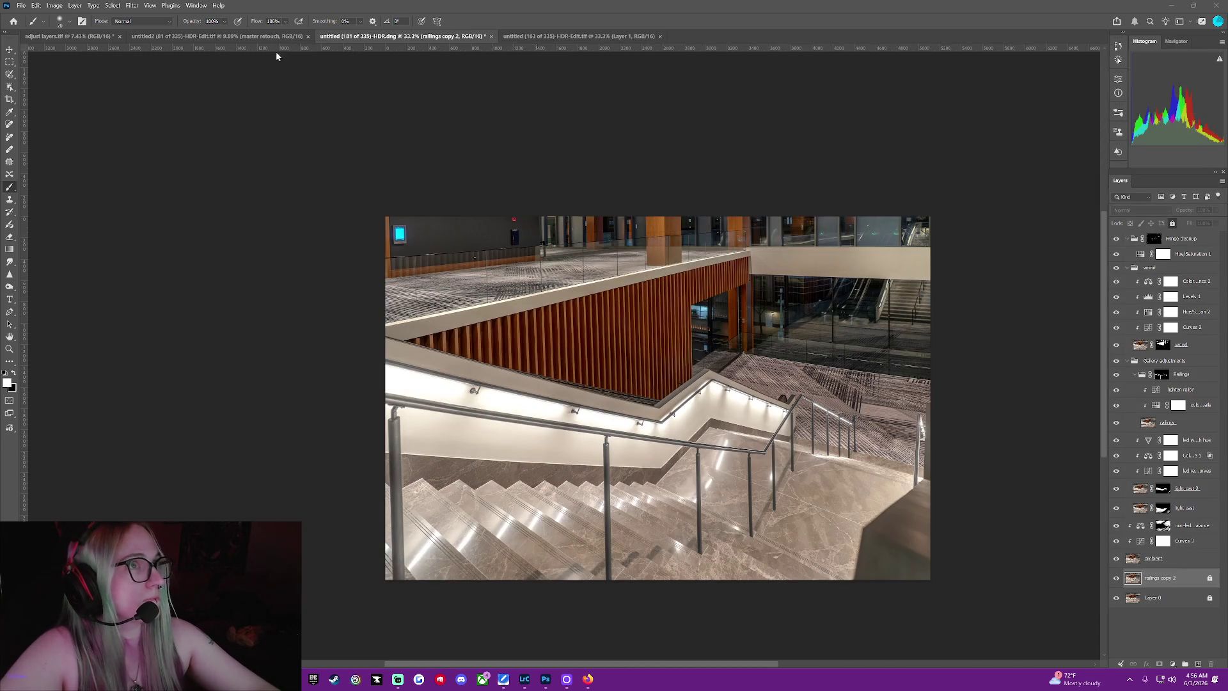
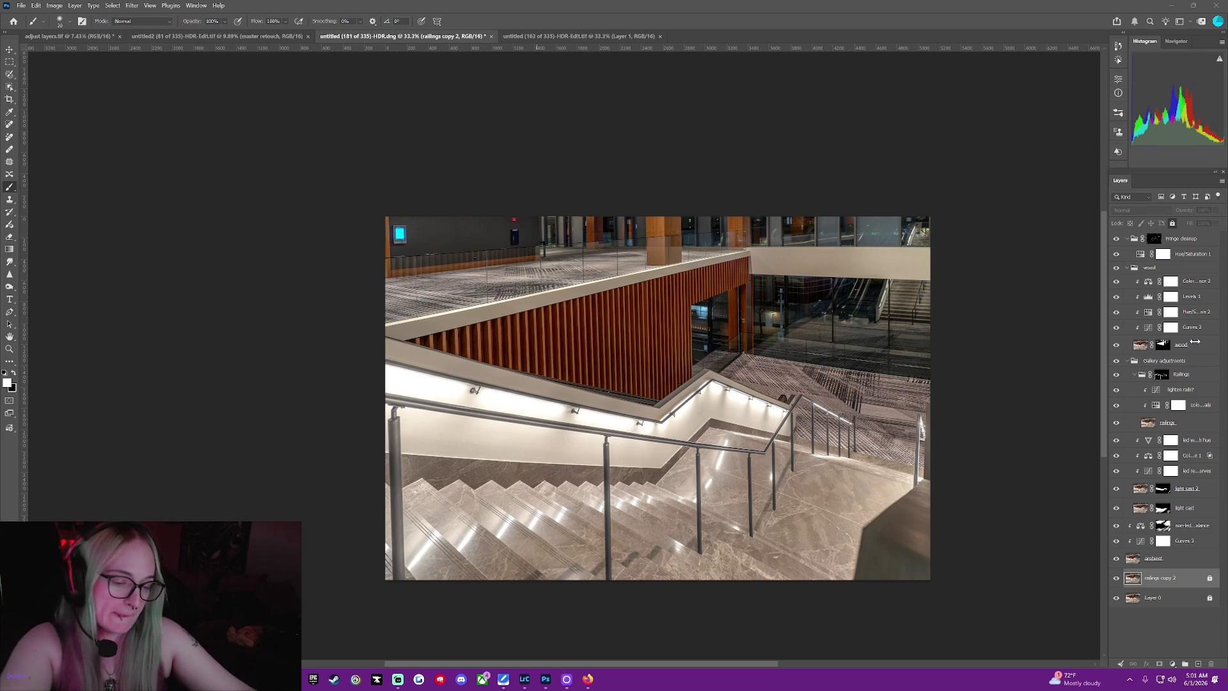
Commit the light spot 2 rename and add a shaping point on the led reflection curve
{"action": "key", "text": "Return"}
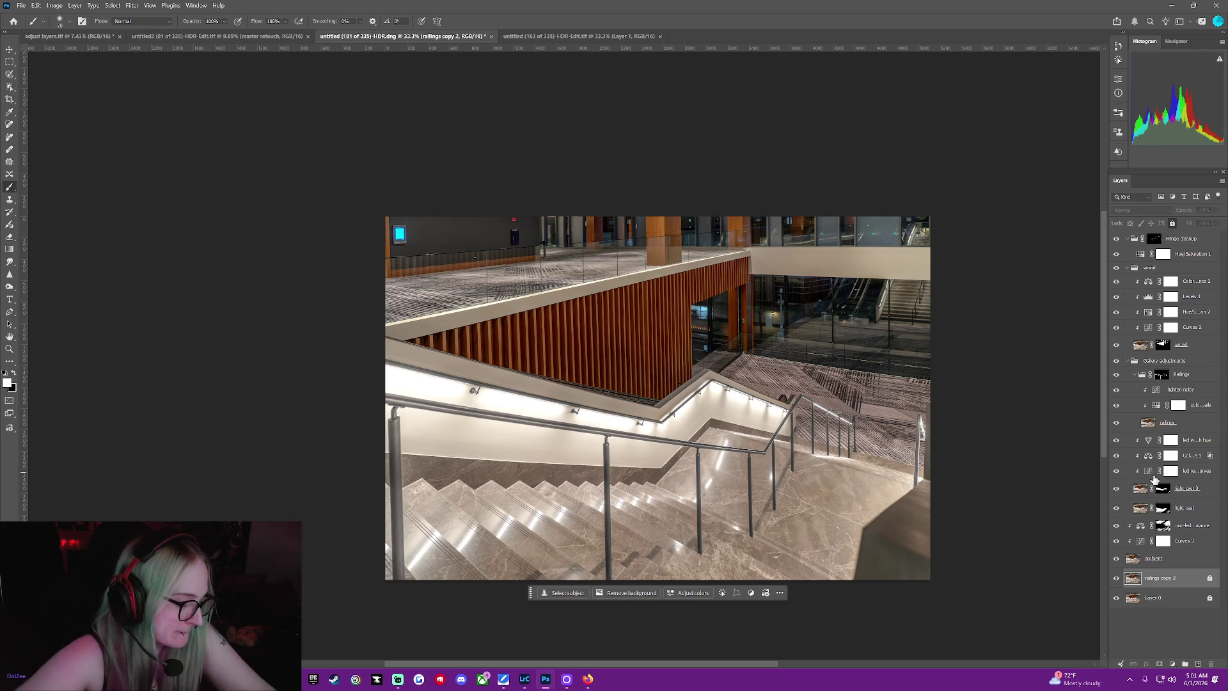
{"action": "left_click", "coordinate": [1148, 471]}
{"action": "double_click", "coordinate": [1147, 471]}
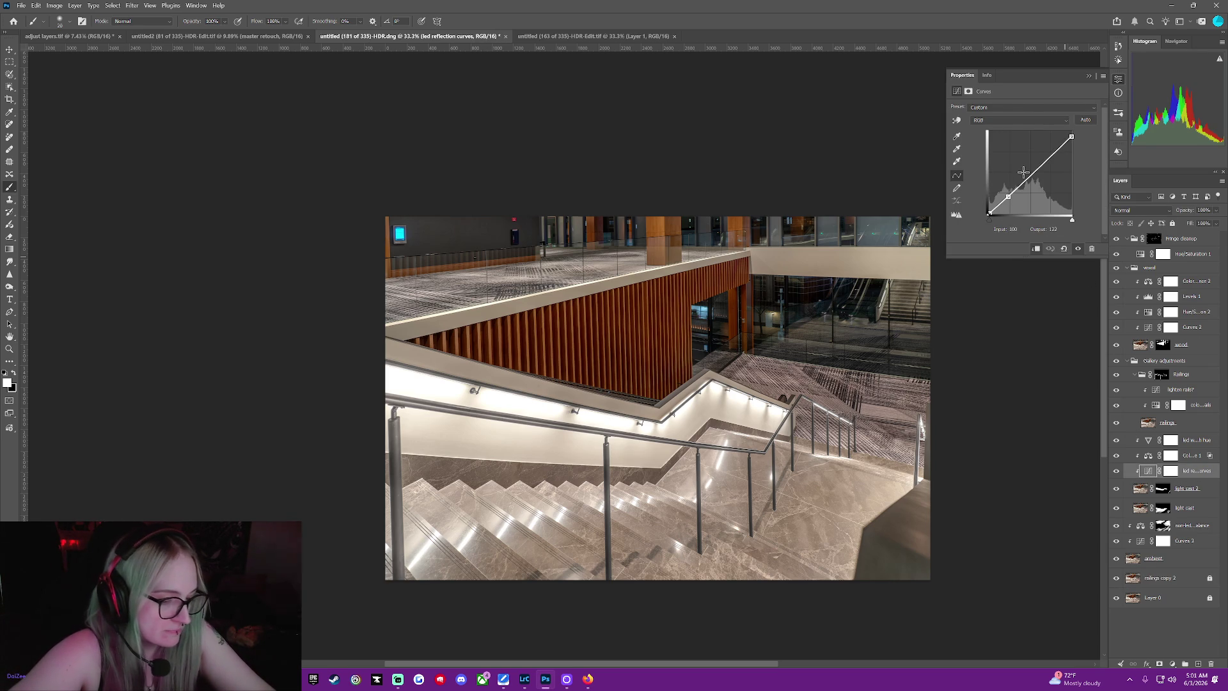
{"action": "mouse_move", "coordinate": [1034, 174]}
{"action": "left_mouse_down"}
{"action": "mouse_move", "coordinate": [1008, 150]}
{"action": "mouse_move", "coordinate": [1056, 163]}
{"action": "mouse_move", "coordinate": [1051, 189]}
{"action": "left_mouse_up"}
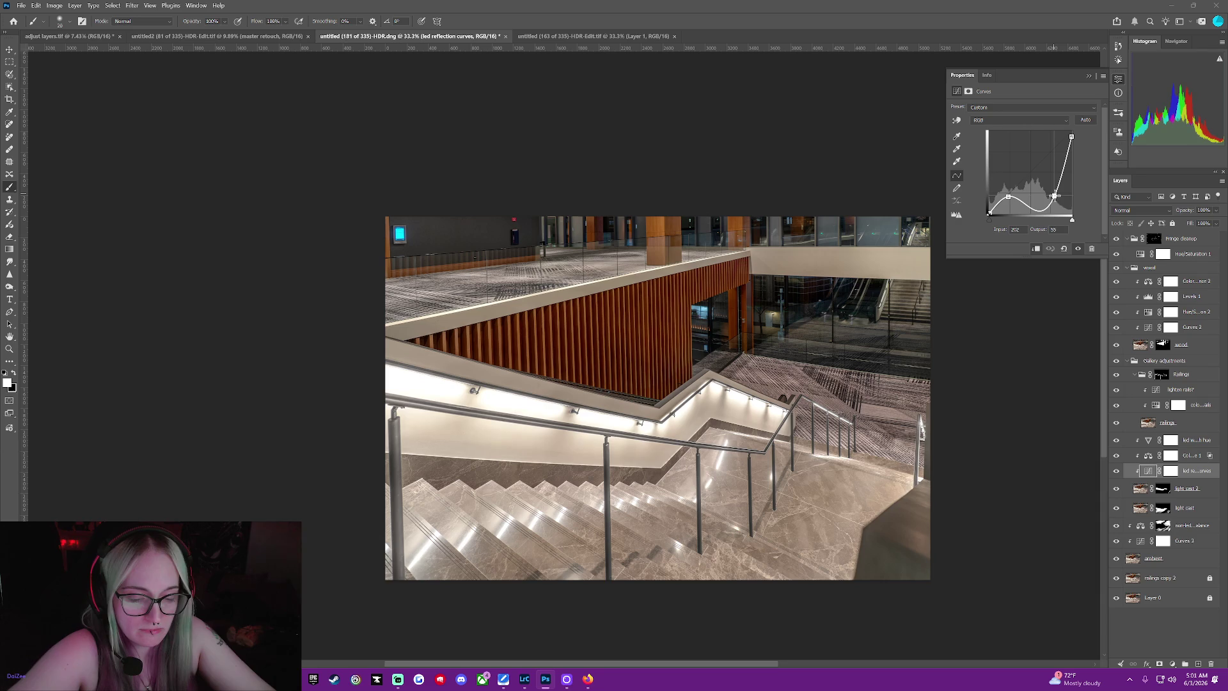
{"action": "mouse_move", "coordinate": [1049, 190]}
{"action": "left_mouse_down"}
{"action": "mouse_move", "coordinate": [1048, 161]}
{"action": "mouse_move", "coordinate": [1044, 172]}
{"action": "left_mouse_up"}
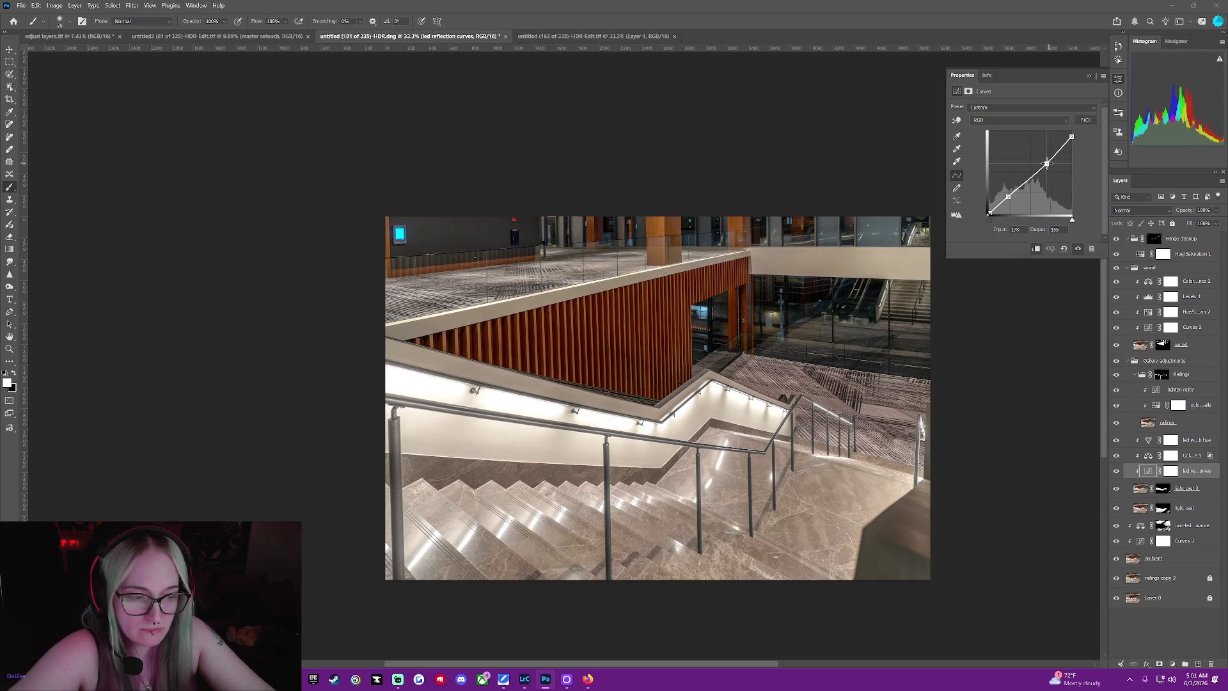
Pull the curve's top-right endpoint fully down into an arch and flatten its peak
{"action": "left_click_drag", "start_coordinate": [1070, 137], "coordinate": [1071, 163]}
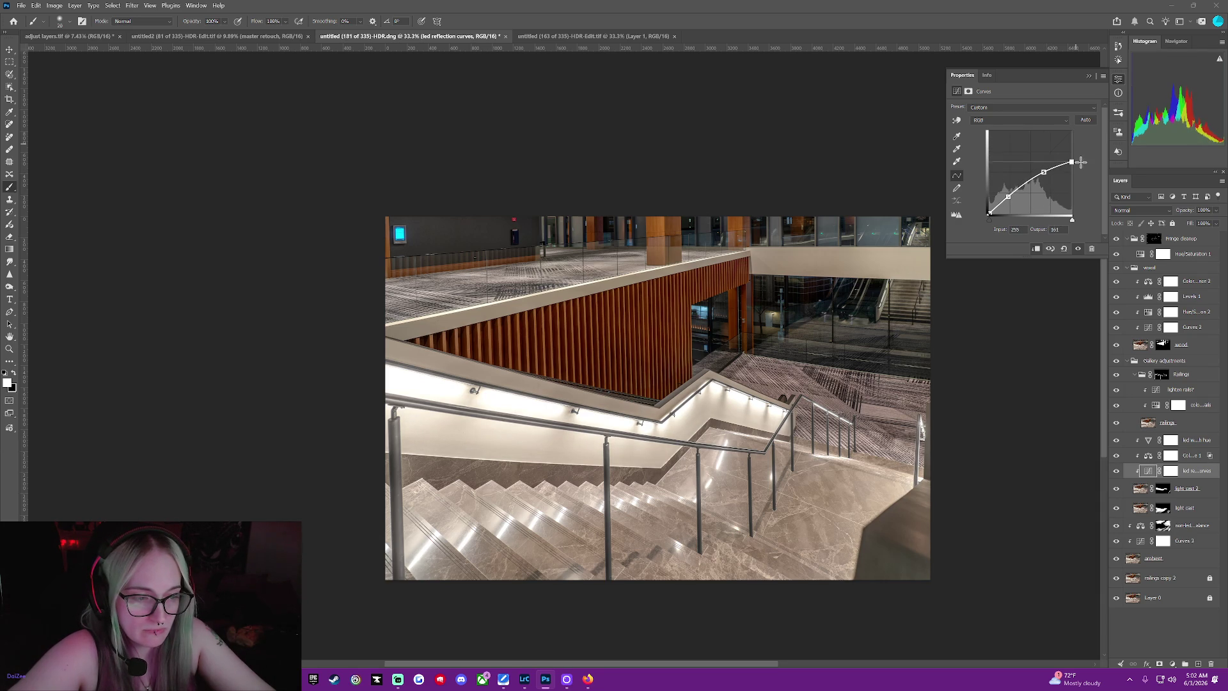
{"action": "left_click_drag", "start_coordinate": [1080, 162], "coordinate": [1083, 227]}
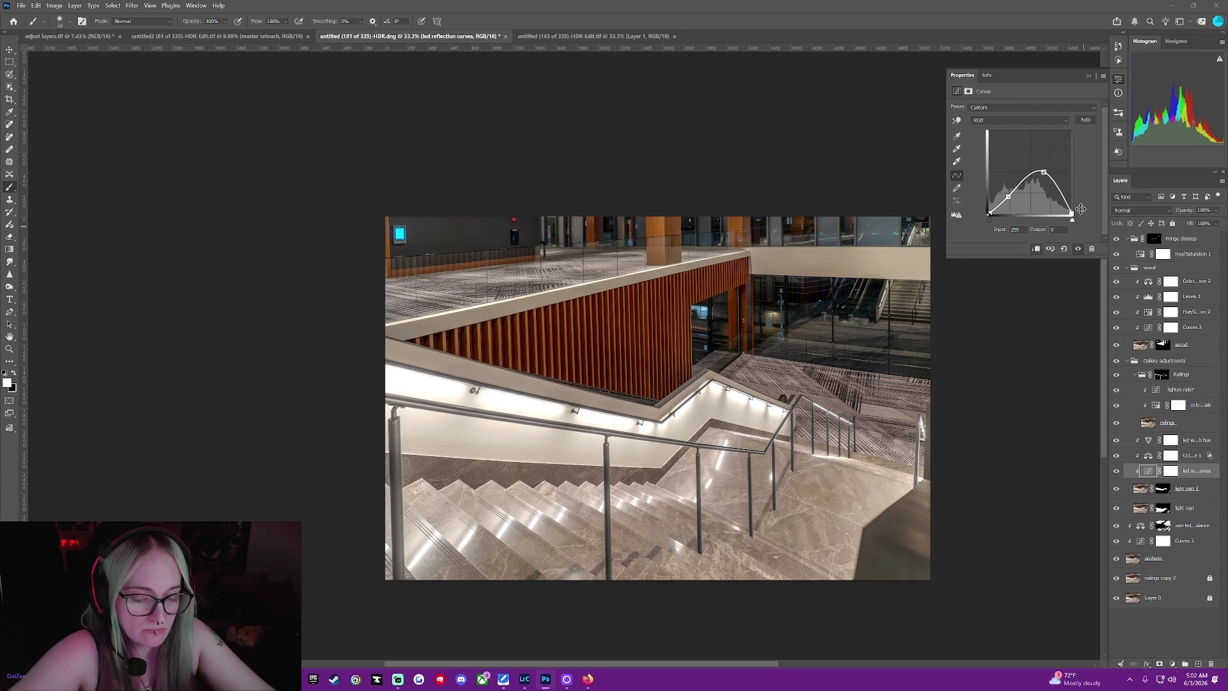
{"action": "left_click", "coordinate": [1042, 173]}
{"action": "left_click_drag", "start_coordinate": [1042, 178], "coordinate": [1010, 201]}
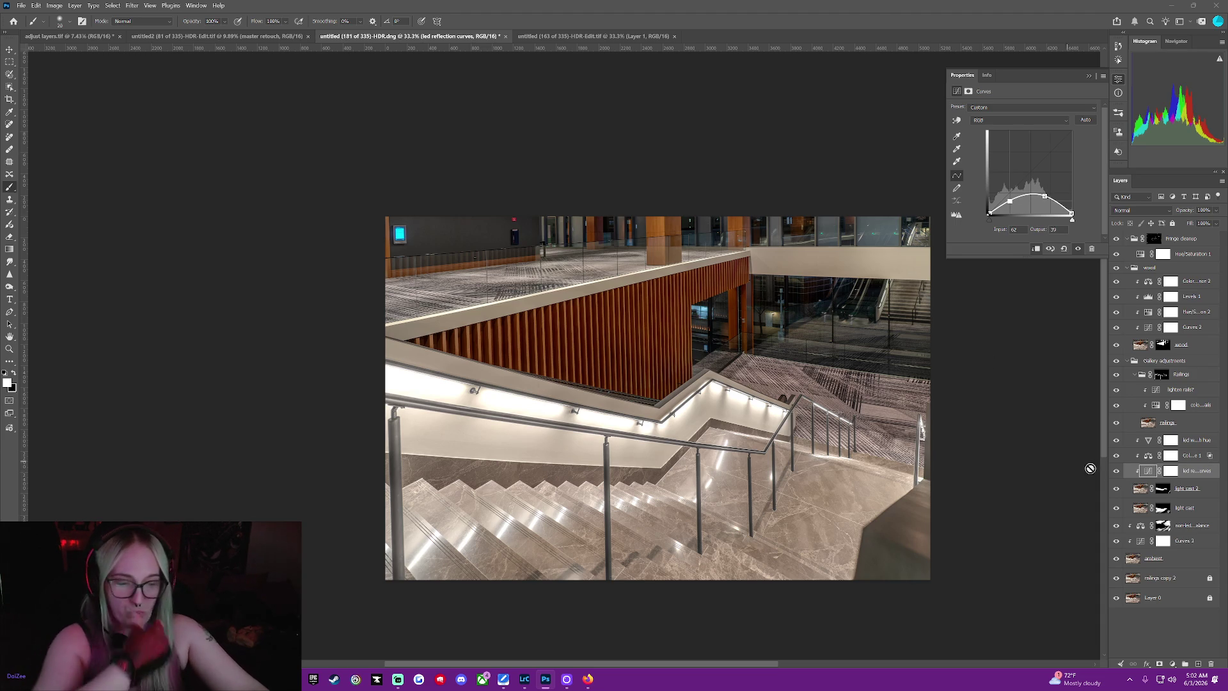
Compare the handrail glow with the curves adjustment hidden and shown several times
{"action": "left_click", "coordinate": [1117, 471]}
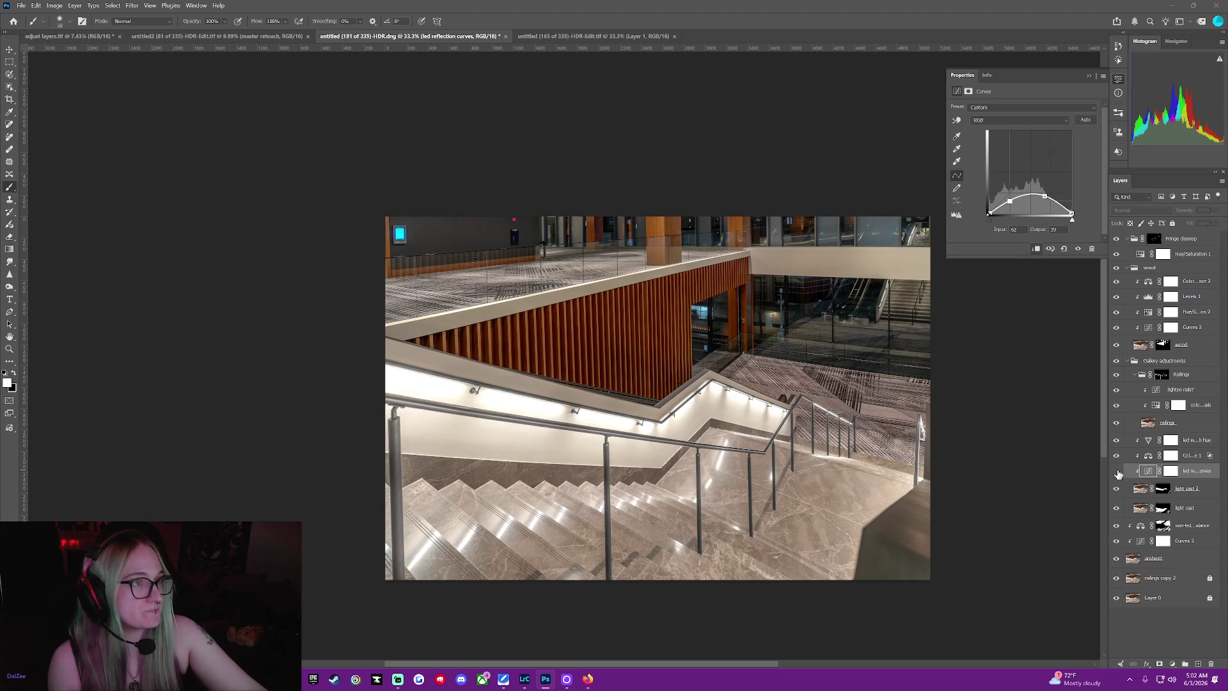
{"action": "left_click", "coordinate": [1117, 471]}
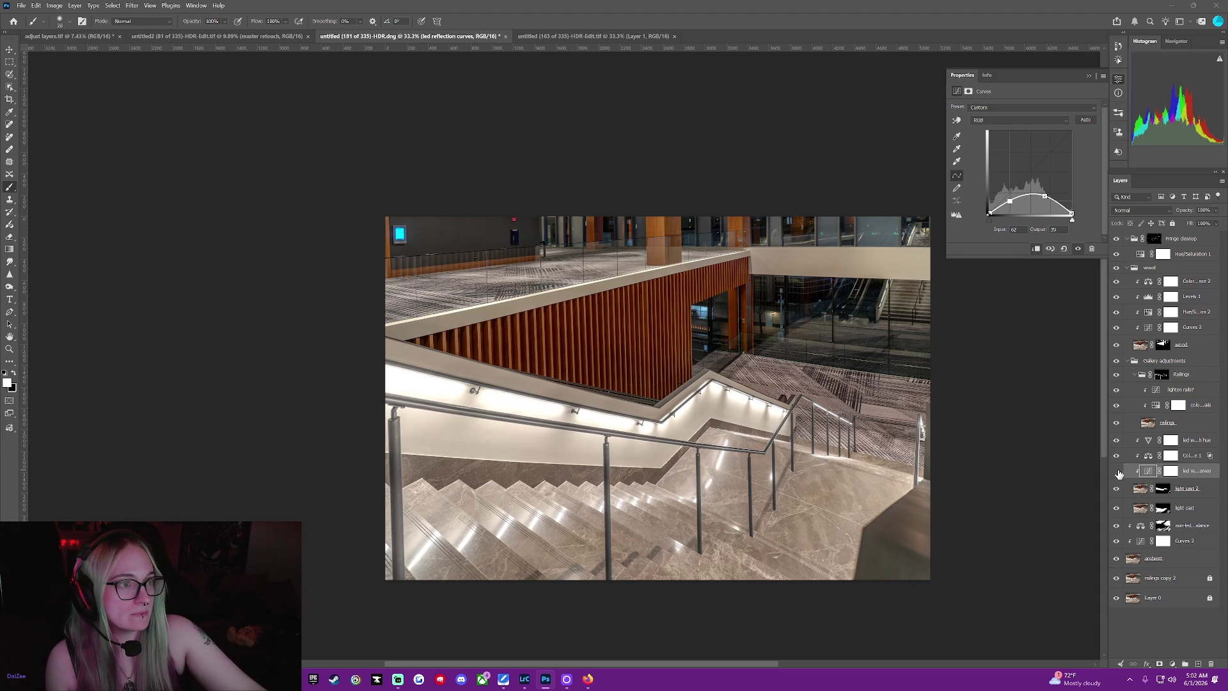
{"action": "left_click", "coordinate": [1117, 471]}
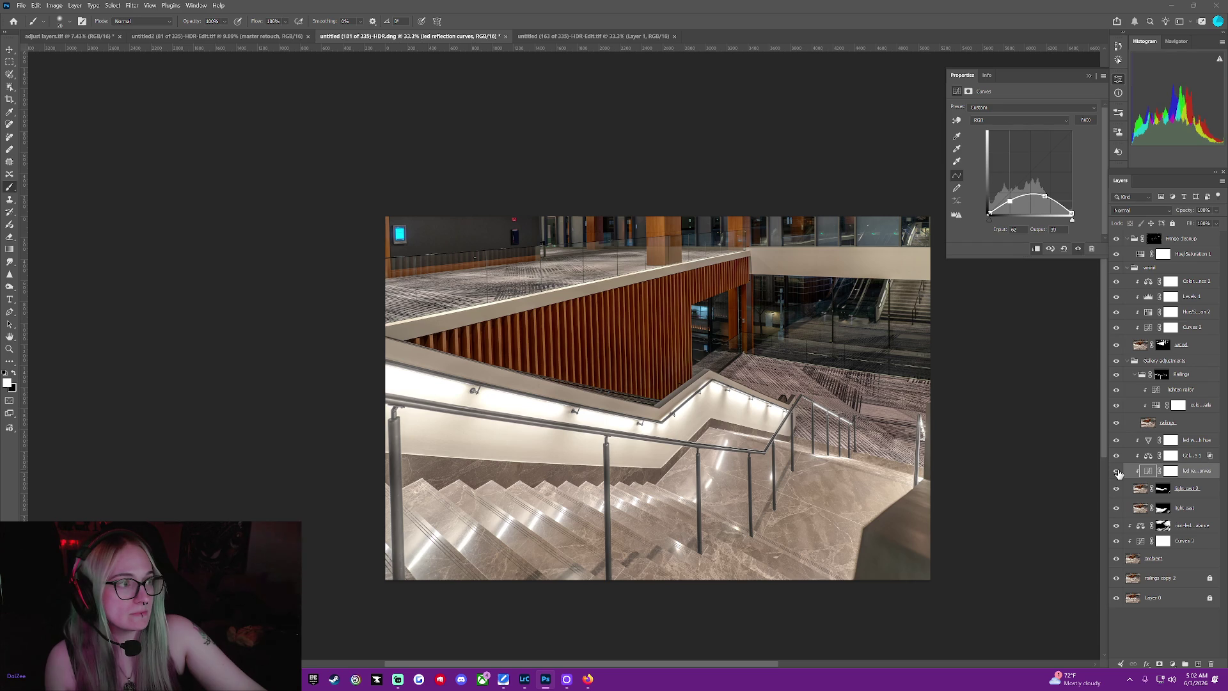
{"action": "left_click", "coordinate": [1116, 470]}
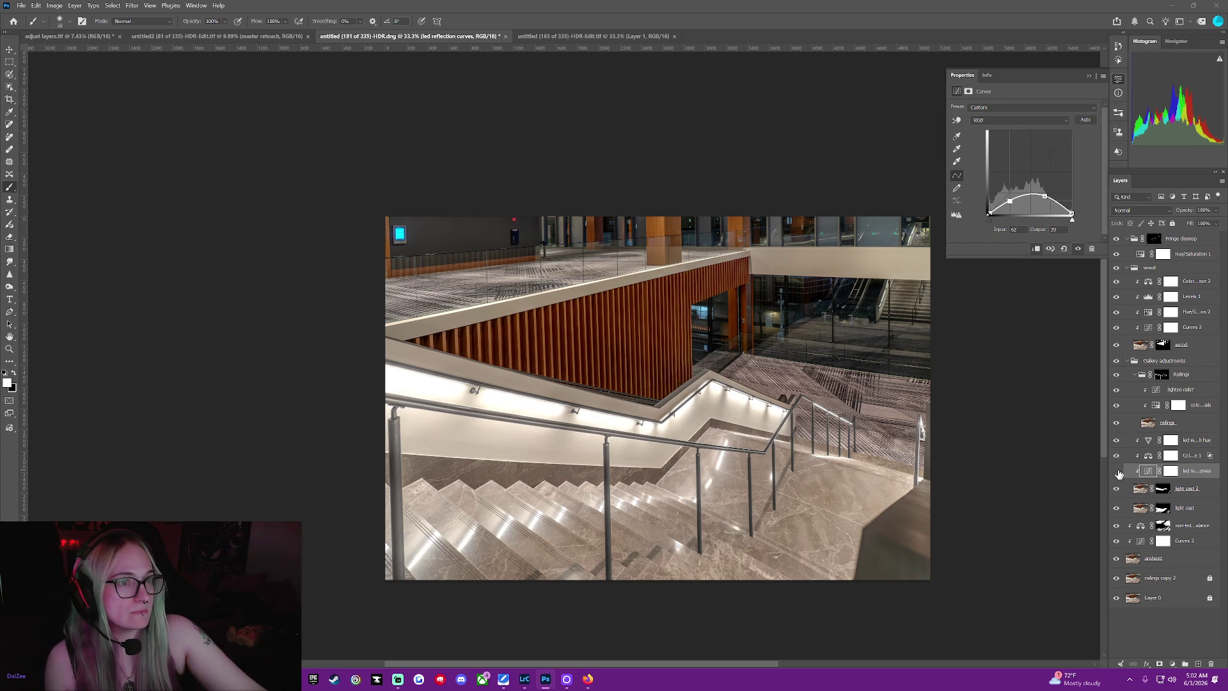
{"action": "left_click", "coordinate": [1116, 471]}
{"action": "left_click", "coordinate": [1117, 471]}
Trial-adjust the arch's highlight and upper points, nudging midtones slightly brighter
{"action": "left_click", "coordinate": [1069, 206]}
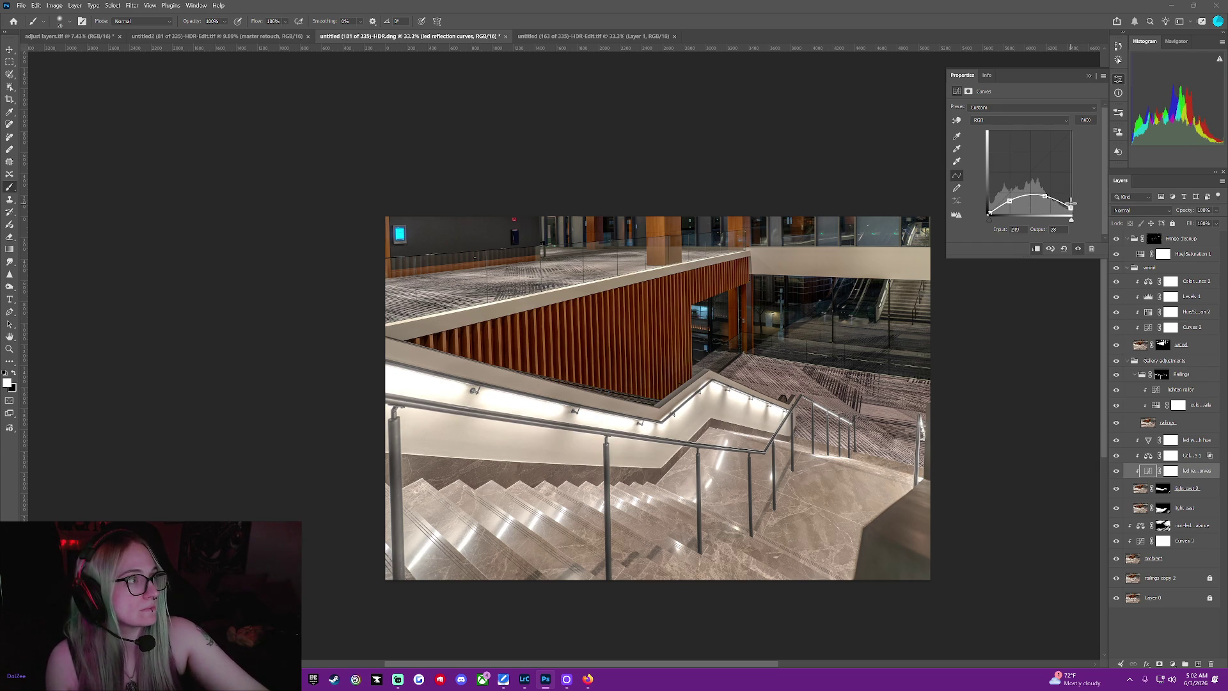
{"action": "left_click_drag", "start_coordinate": [1070, 206], "coordinate": [1073, 202]}
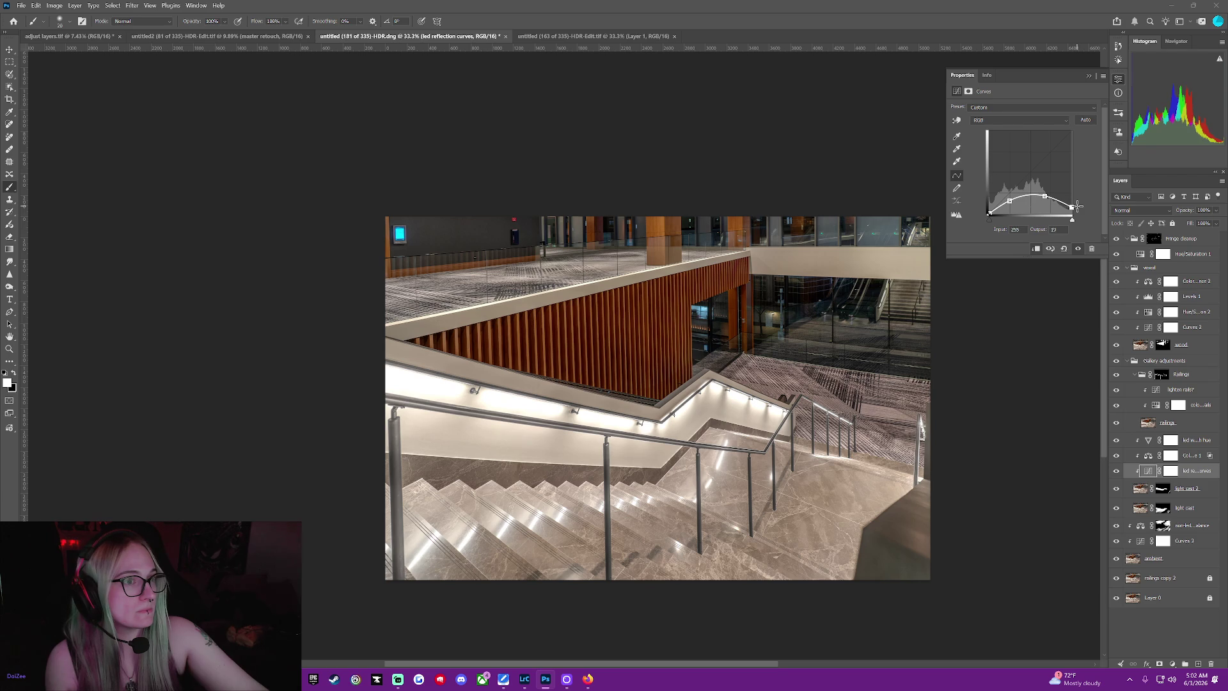
{"action": "left_click", "coordinate": [1006, 205]}
{"action": "left_click_drag", "start_coordinate": [1044, 197], "coordinate": [1081, 232]}
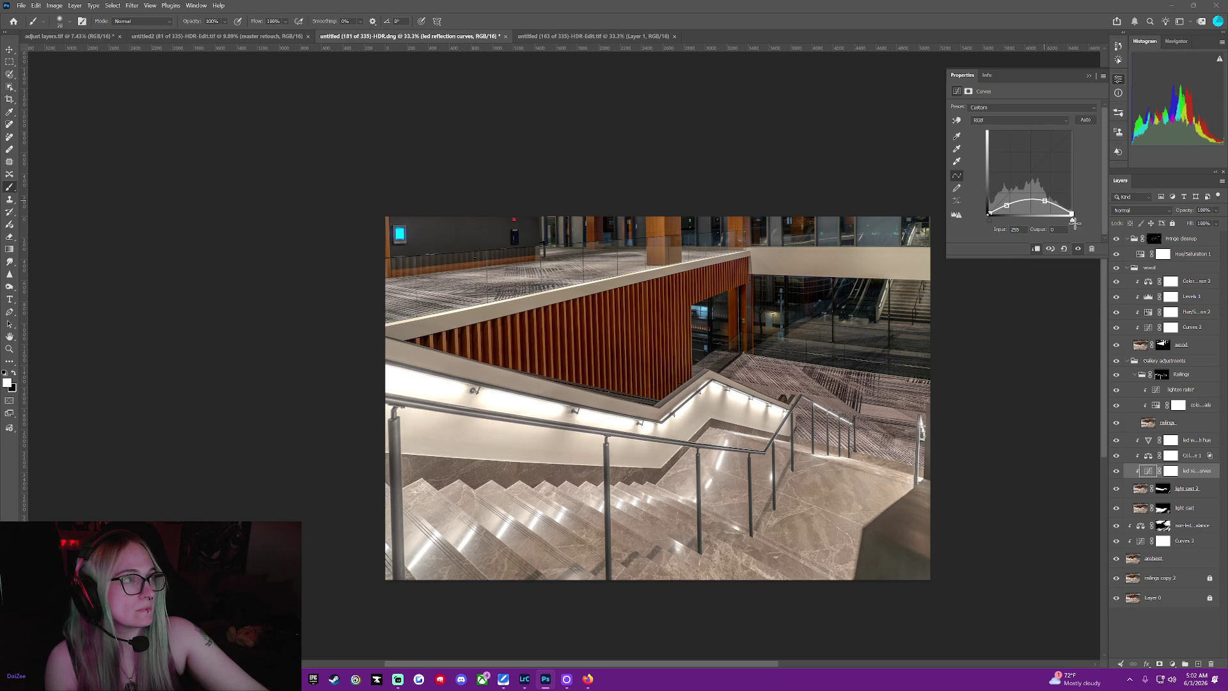
{"action": "left_click", "coordinate": [1044, 200]}
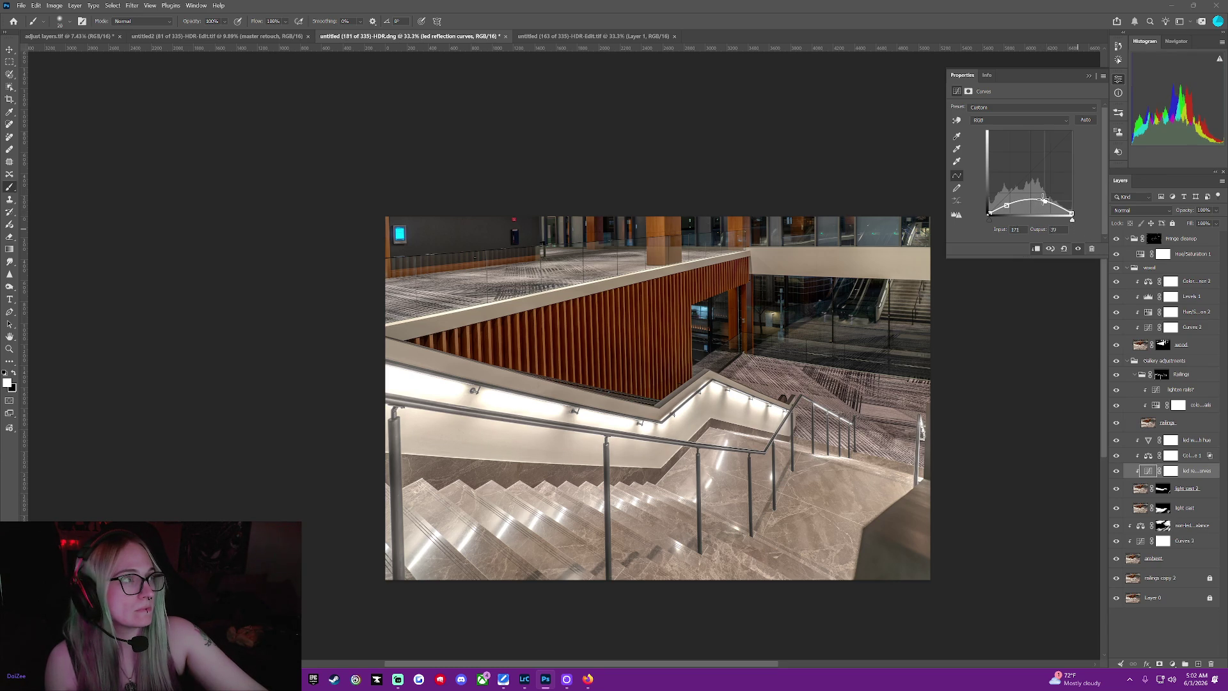
{"action": "left_click_drag", "start_coordinate": [1039, 192], "coordinate": [1045, 191]}
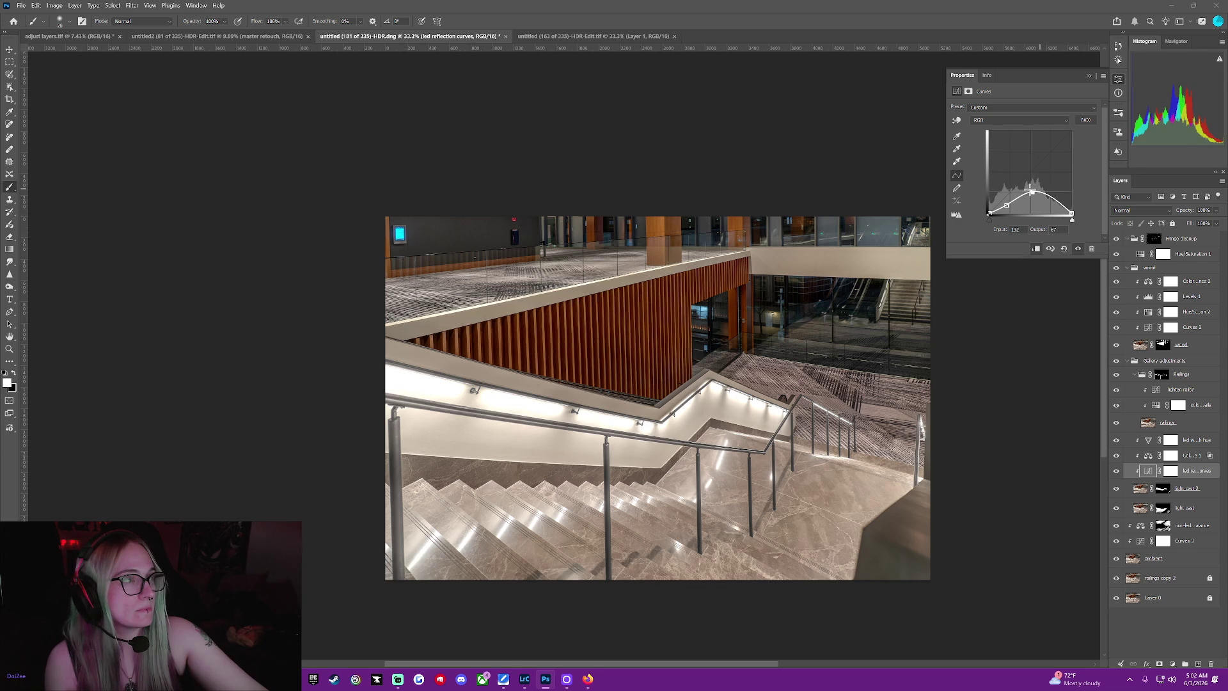
Test a lowered shadow point and a steep dark-tone point, then remove the extra point
{"action": "left_click_drag", "start_coordinate": [1007, 206], "coordinate": [1009, 201]}
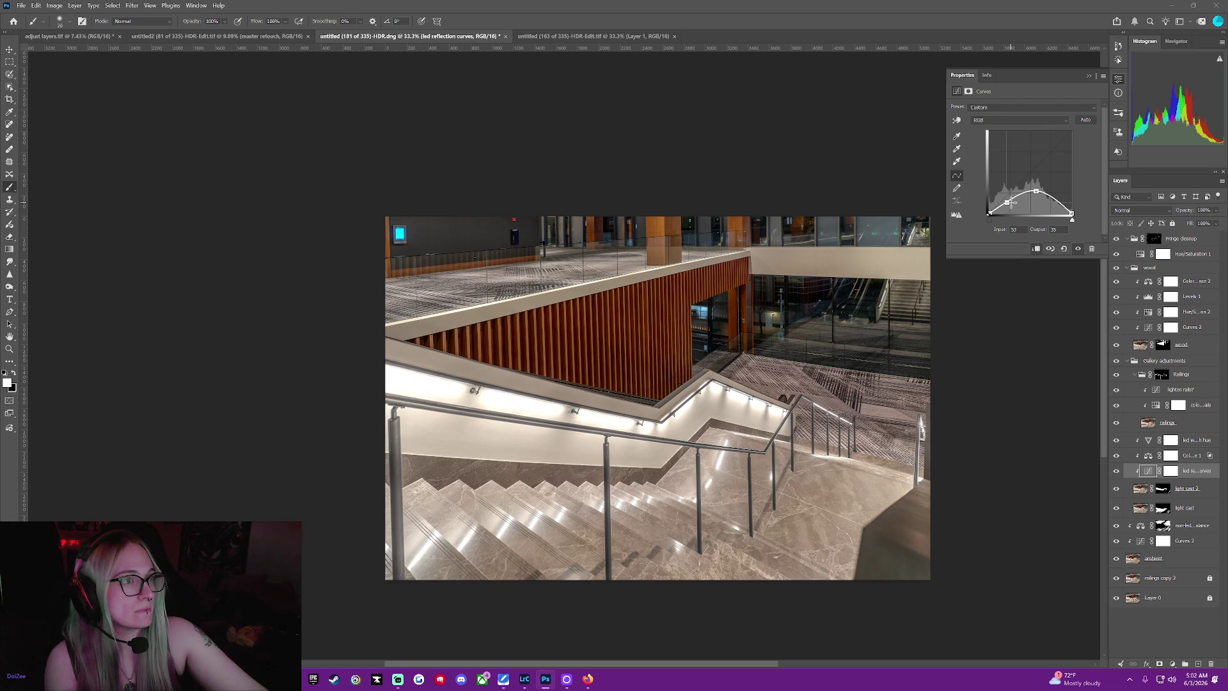
{"action": "left_click_drag", "start_coordinate": [1012, 203], "coordinate": [1014, 221]}
{"action": "left_click_drag", "start_coordinate": [989, 209], "coordinate": [1000, 146]}
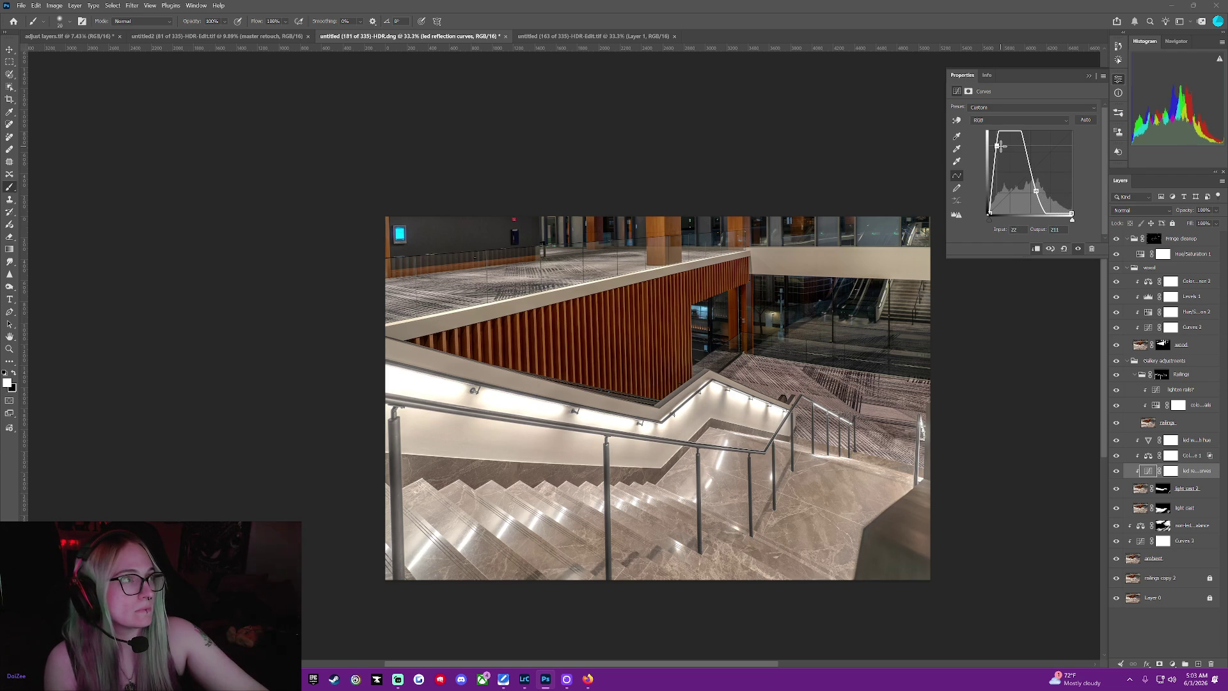
{"action": "left_click_drag", "start_coordinate": [1001, 145], "coordinate": [1015, 225]}
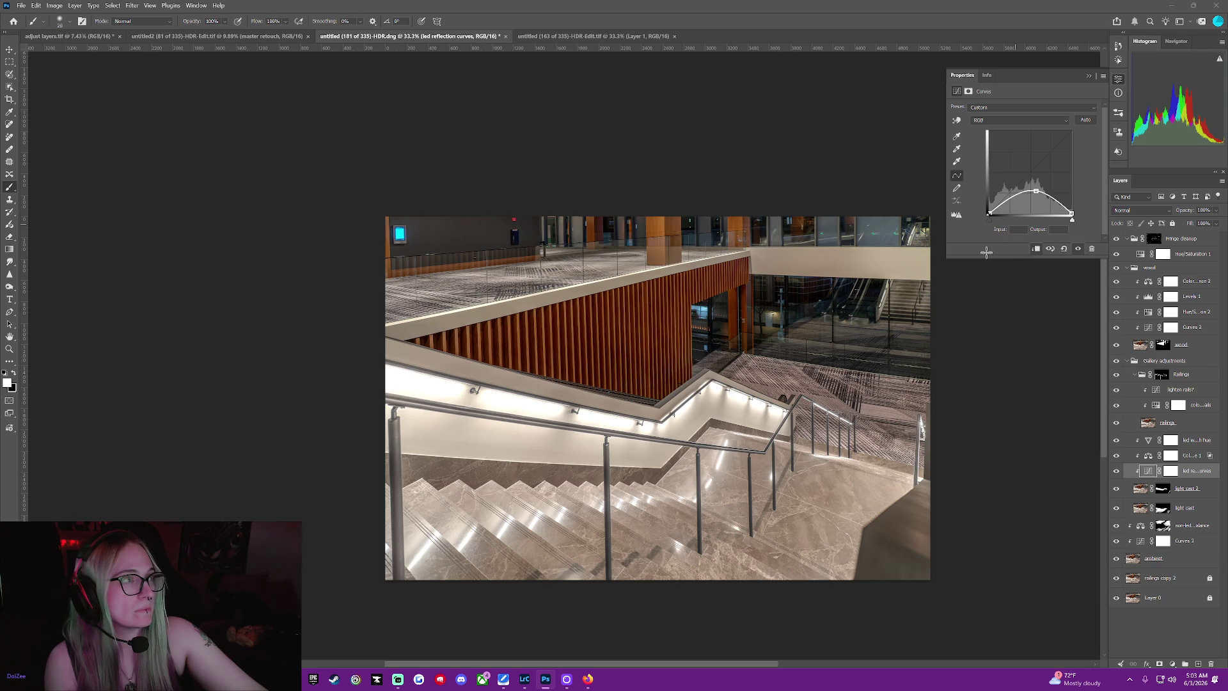
After comparing with the curves toggled, lift the curve's brightest end to Output 39
{"action": "left_click", "coordinate": [1115, 471]}
{"action": "left_click", "coordinate": [1116, 470]}
{"action": "left_click", "coordinate": [1115, 470]}
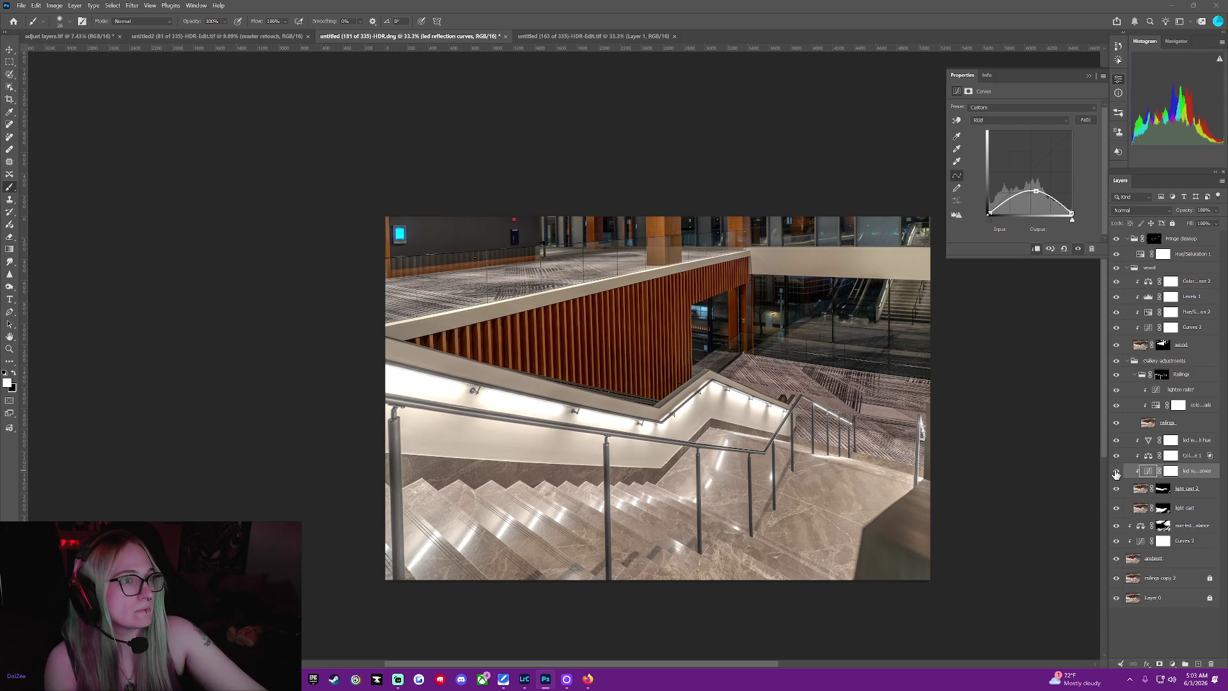
{"action": "left_click", "coordinate": [1116, 470]}
{"action": "left_click", "coordinate": [1116, 471]}
{"action": "mouse_move", "coordinate": [1071, 213]}
{"action": "left_mouse_down"}
{"action": "mouse_move", "coordinate": [1074, 191]}
{"action": "mouse_move", "coordinate": [1021, 195]}
{"action": "left_mouse_up"}
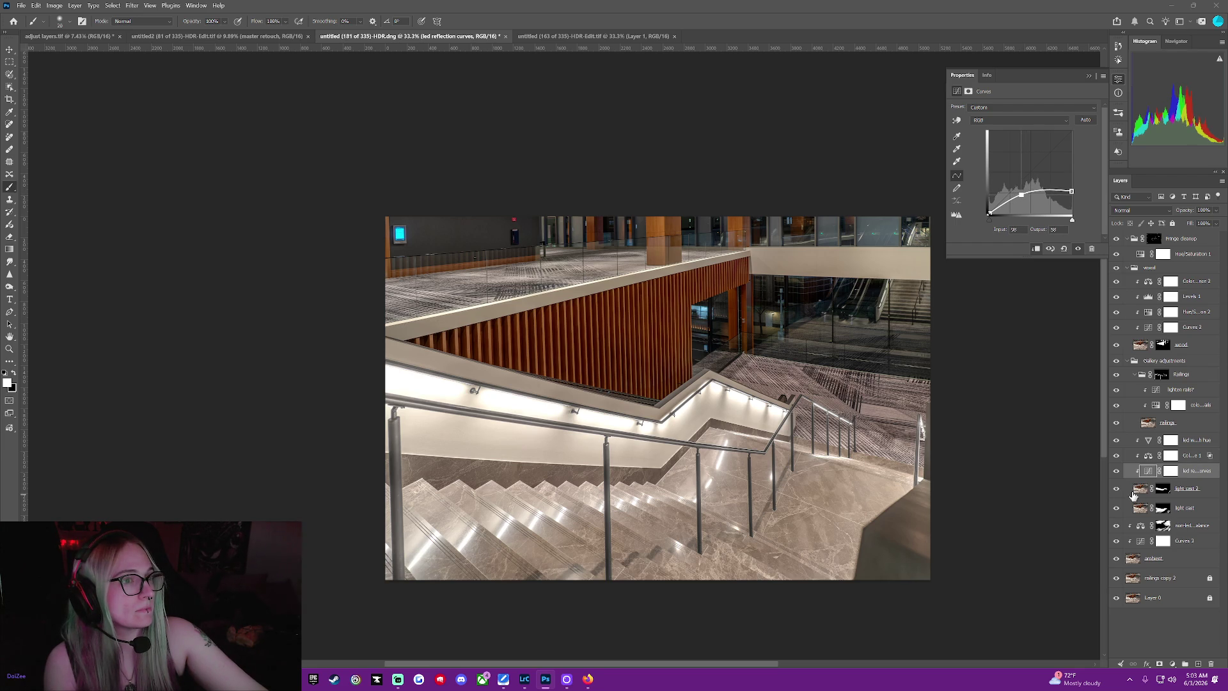
Toggle the layer darkening the lit wall to compare, then select the led warmth hue layer
{"action": "left_click", "coordinate": [1117, 471]}
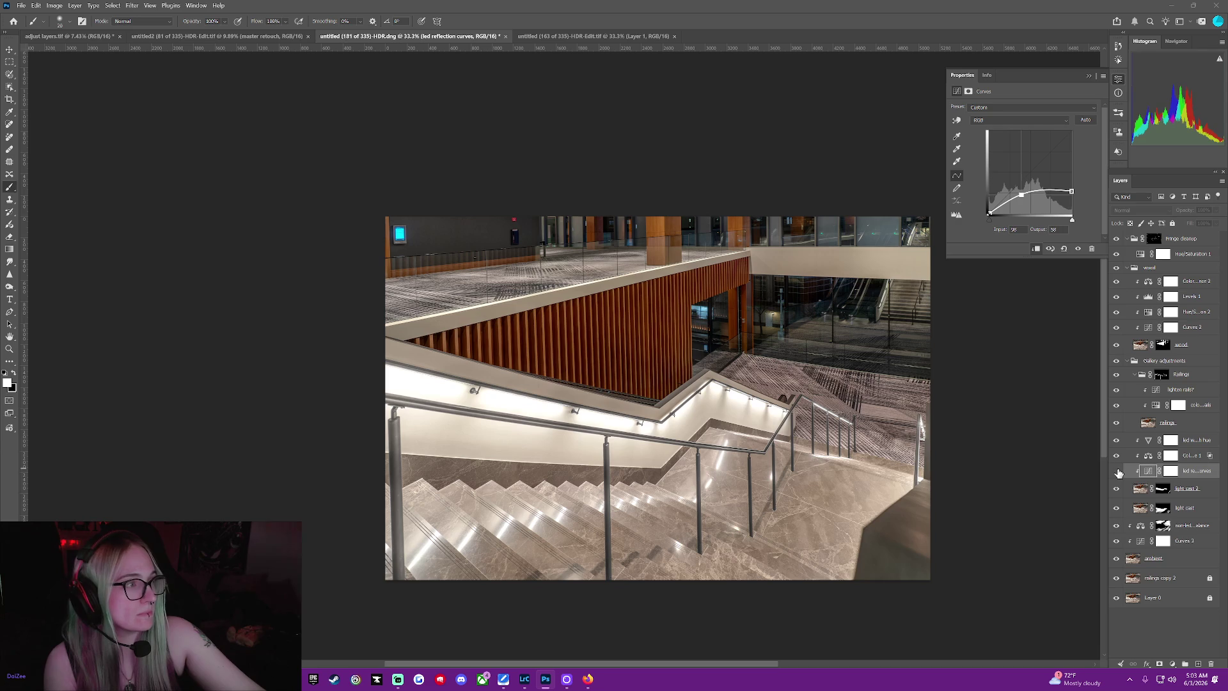
{"action": "left_click", "coordinate": [1118, 471]}
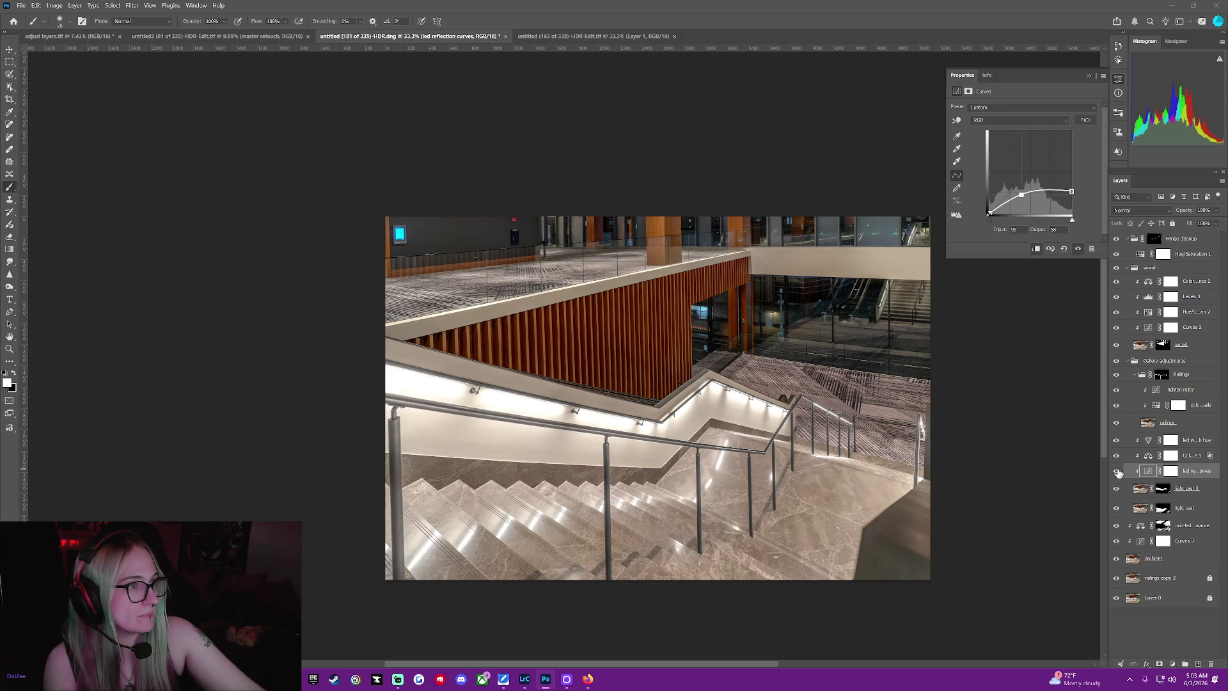
{"action": "left_click", "coordinate": [1118, 471]}
{"action": "left_click", "coordinate": [1117, 472]}
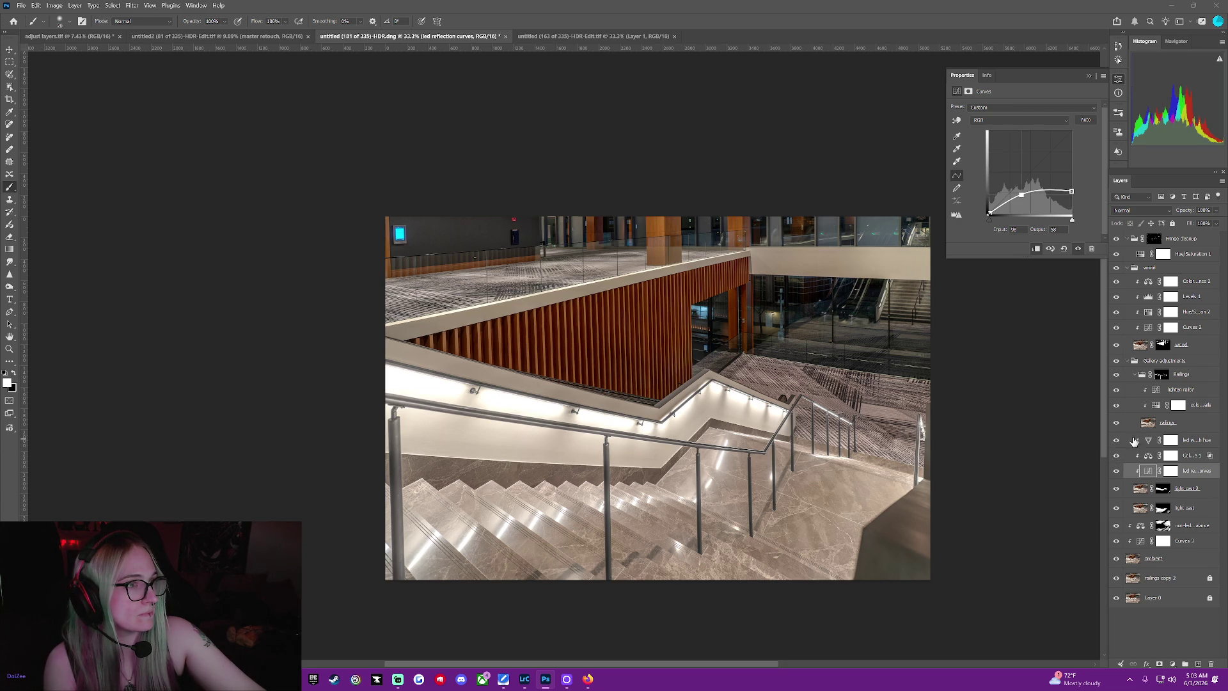
{"action": "left_click", "coordinate": [1147, 441]}
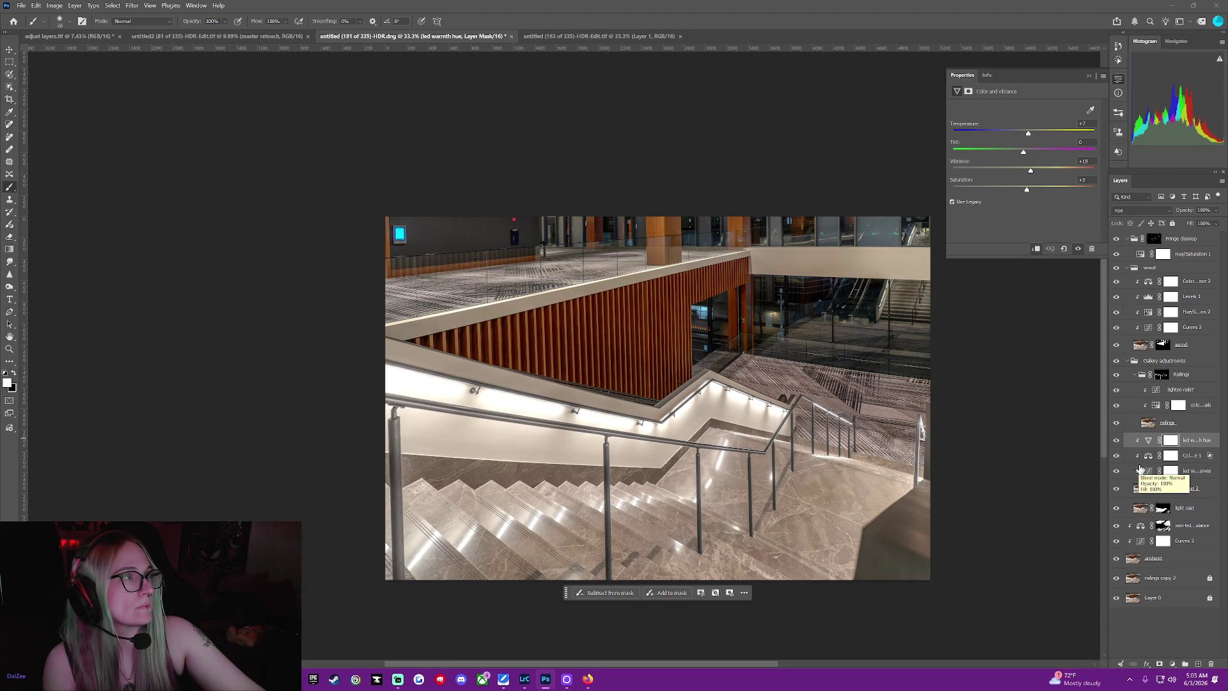
Select the led reflection curves layer so its Curves settings show again
{"action": "left_click", "coordinate": [1146, 473]}
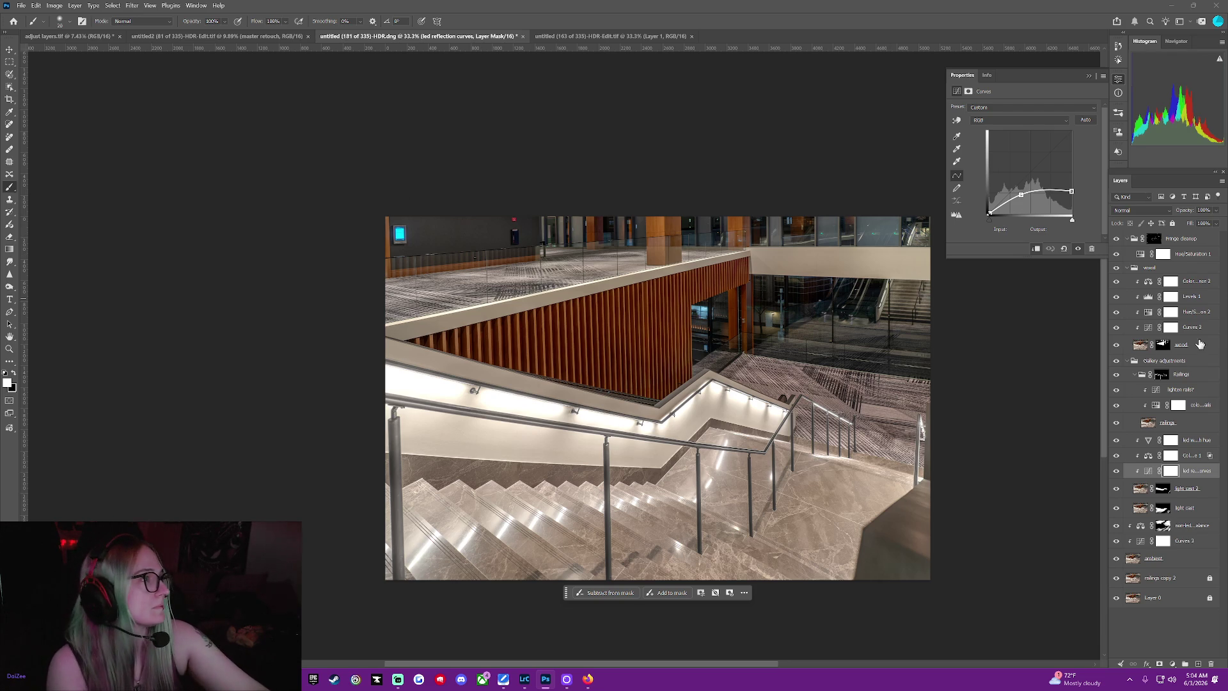
Check the Color Balance 2 settings and keep its tone range on Midtones
{"action": "left_click", "coordinate": [1170, 311]}
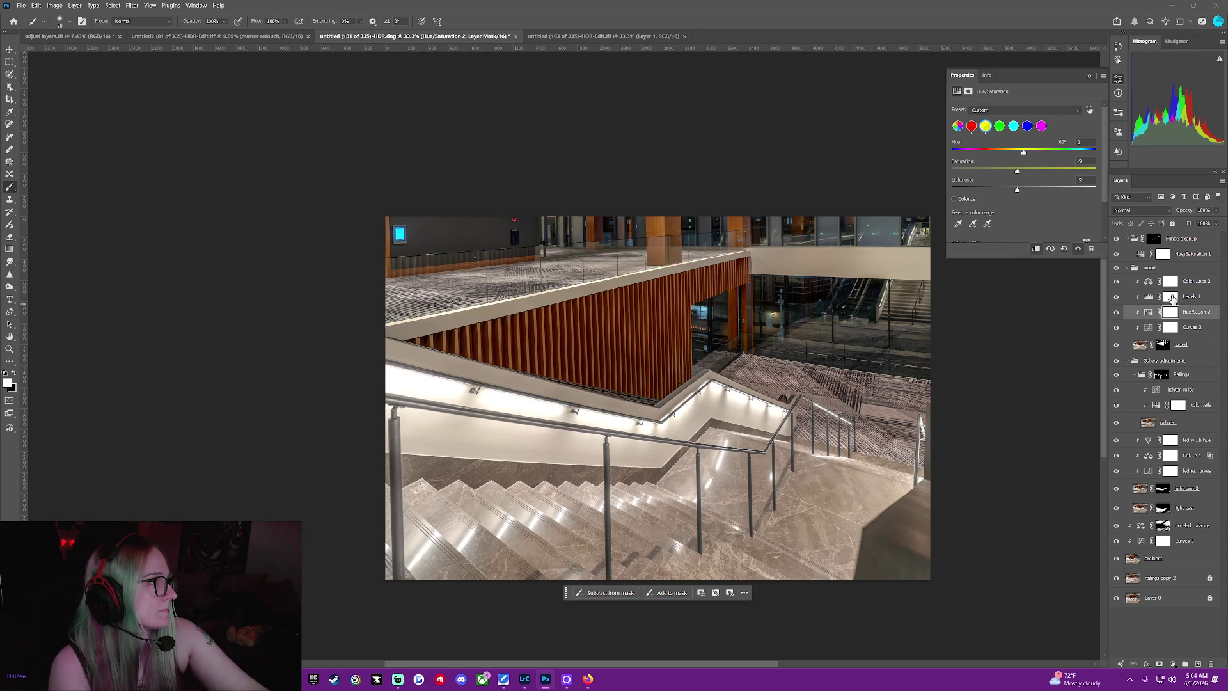
{"action": "left_click", "coordinate": [1170, 281]}
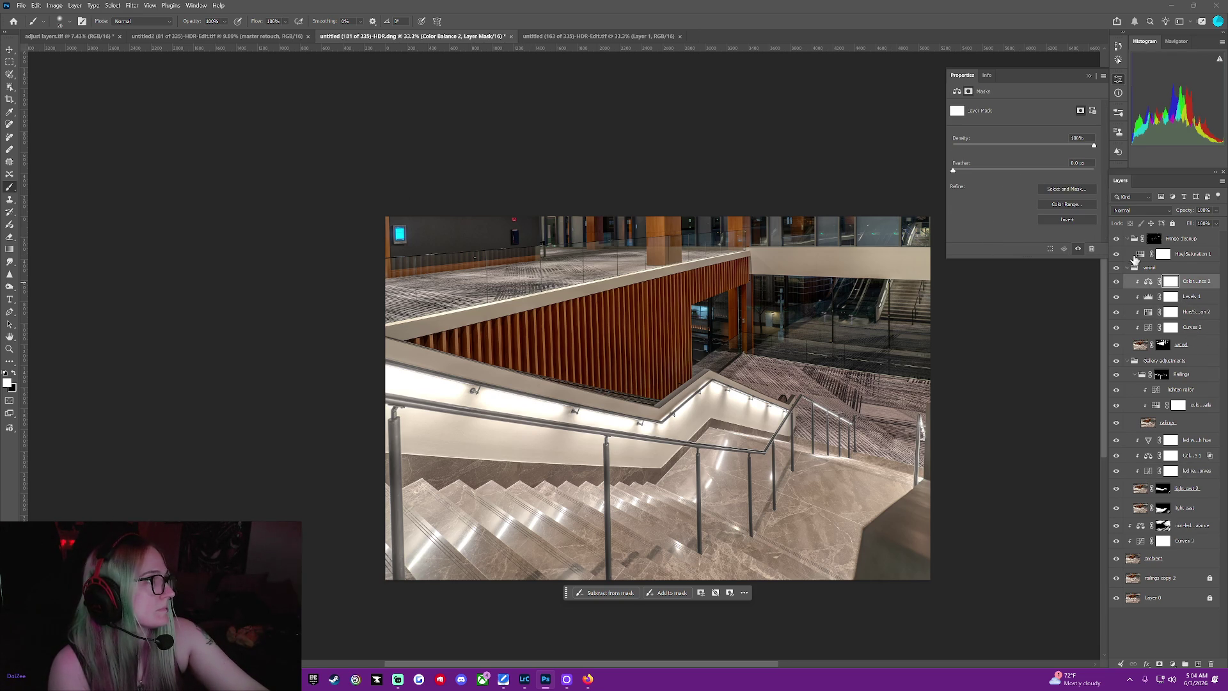
{"action": "left_click", "coordinate": [953, 94]}
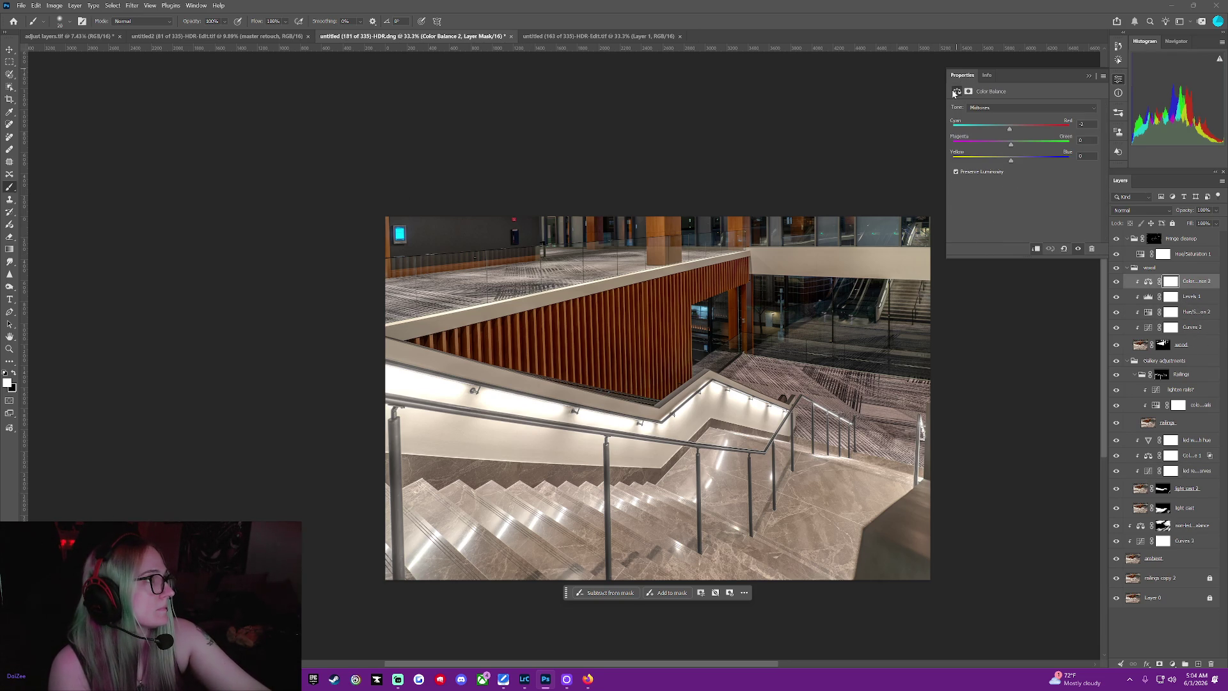
{"action": "left_click", "coordinate": [1004, 107]}
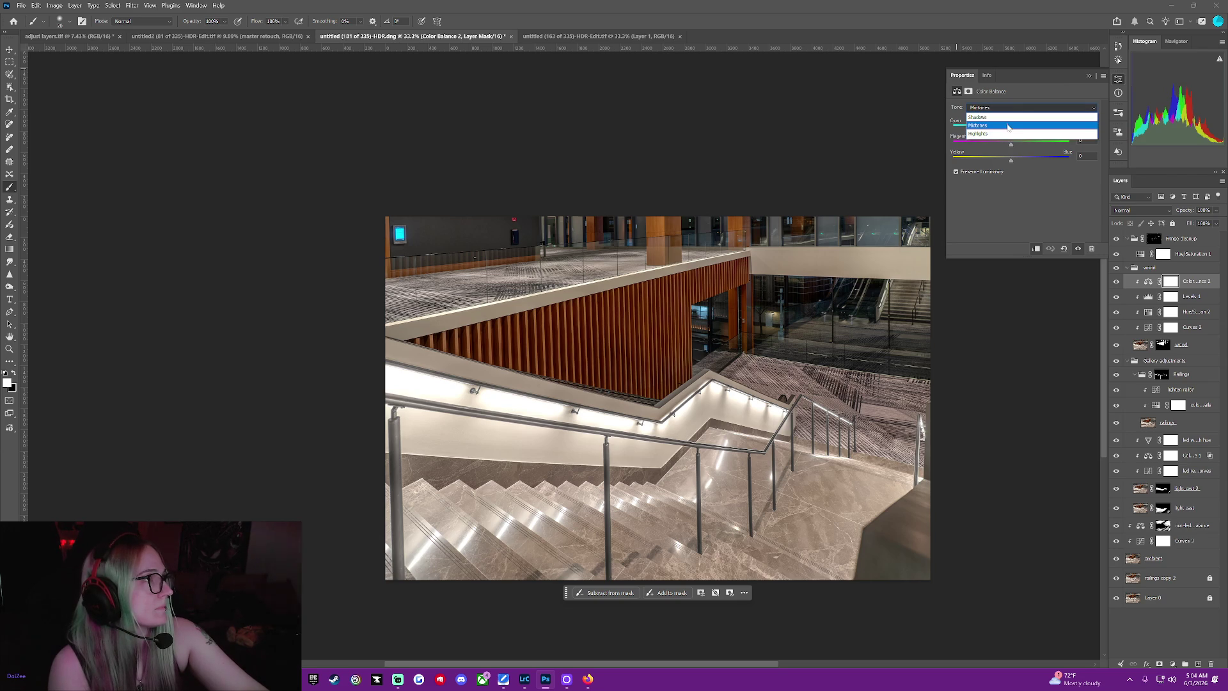
{"action": "left_click", "coordinate": [1009, 132]}
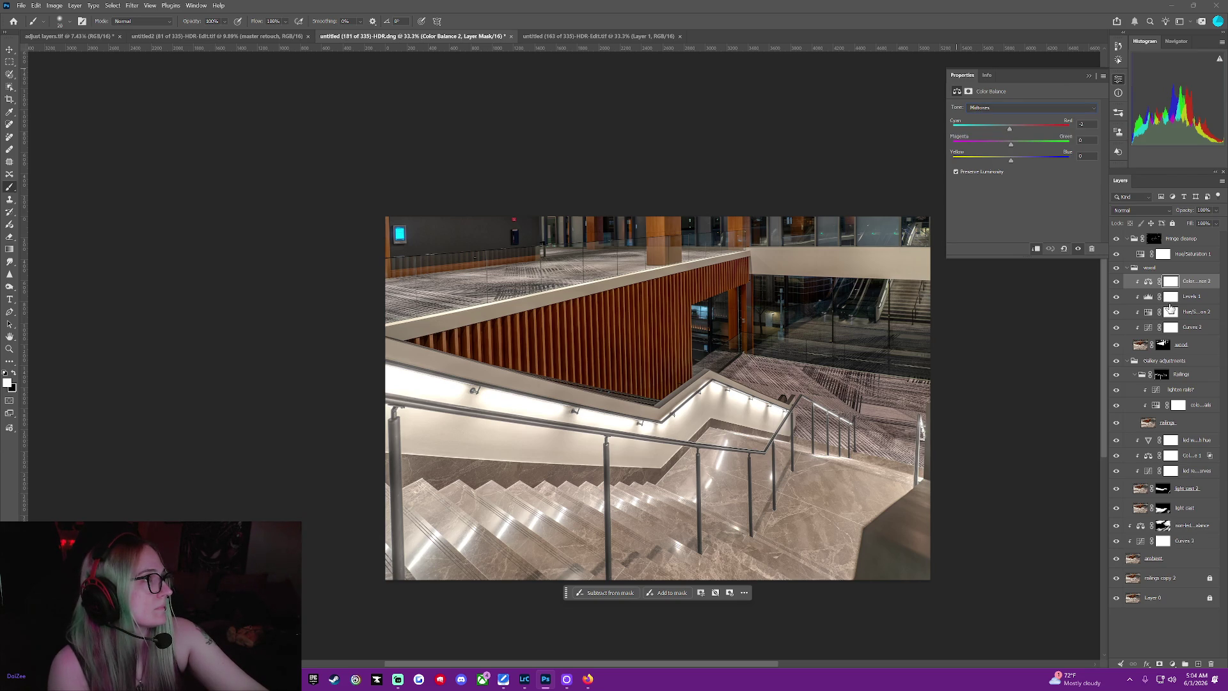
Bring up Hue/Saturation 2 with targeted sampling enabled after checking the wood and Curves 2 layers
{"action": "left_click", "coordinate": [1171, 297]}
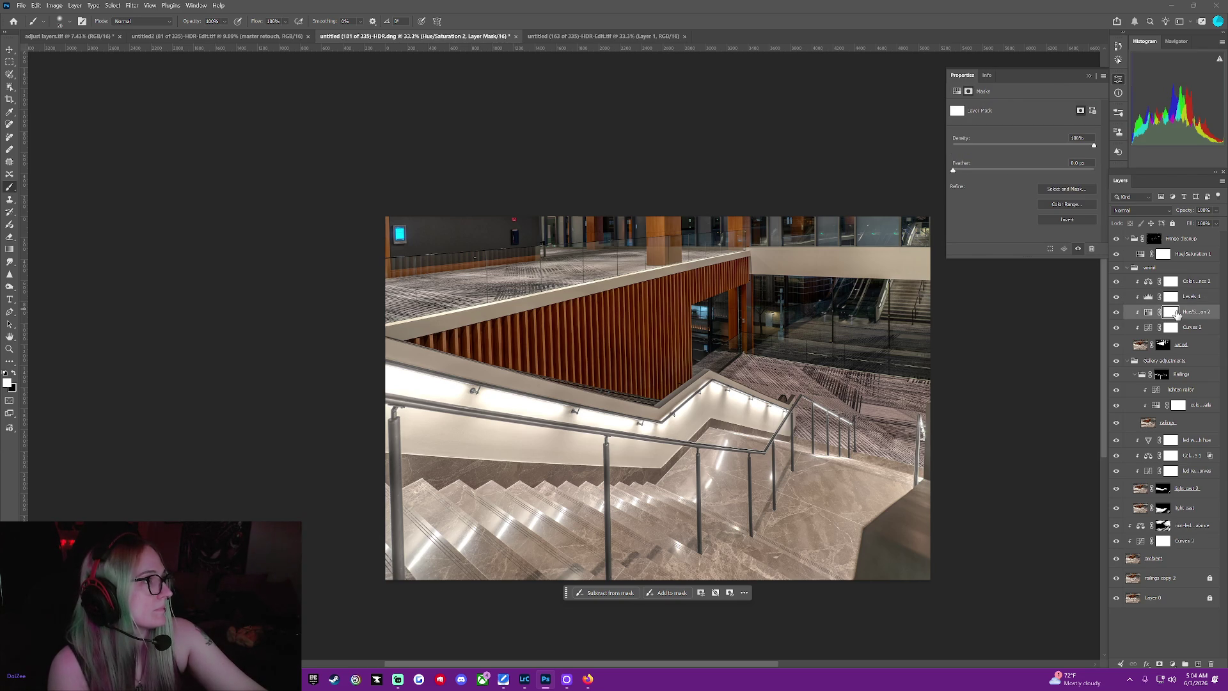
{"action": "left_click", "coordinate": [957, 92]}
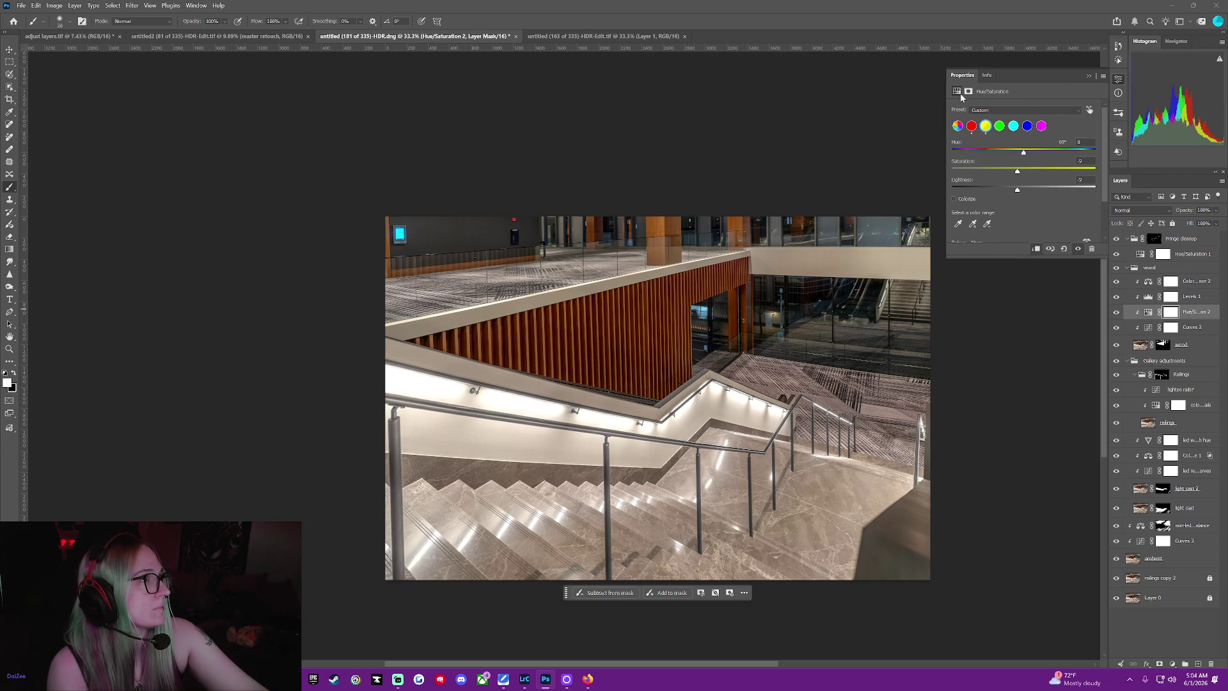
{"action": "left_click", "coordinate": [1088, 111]}
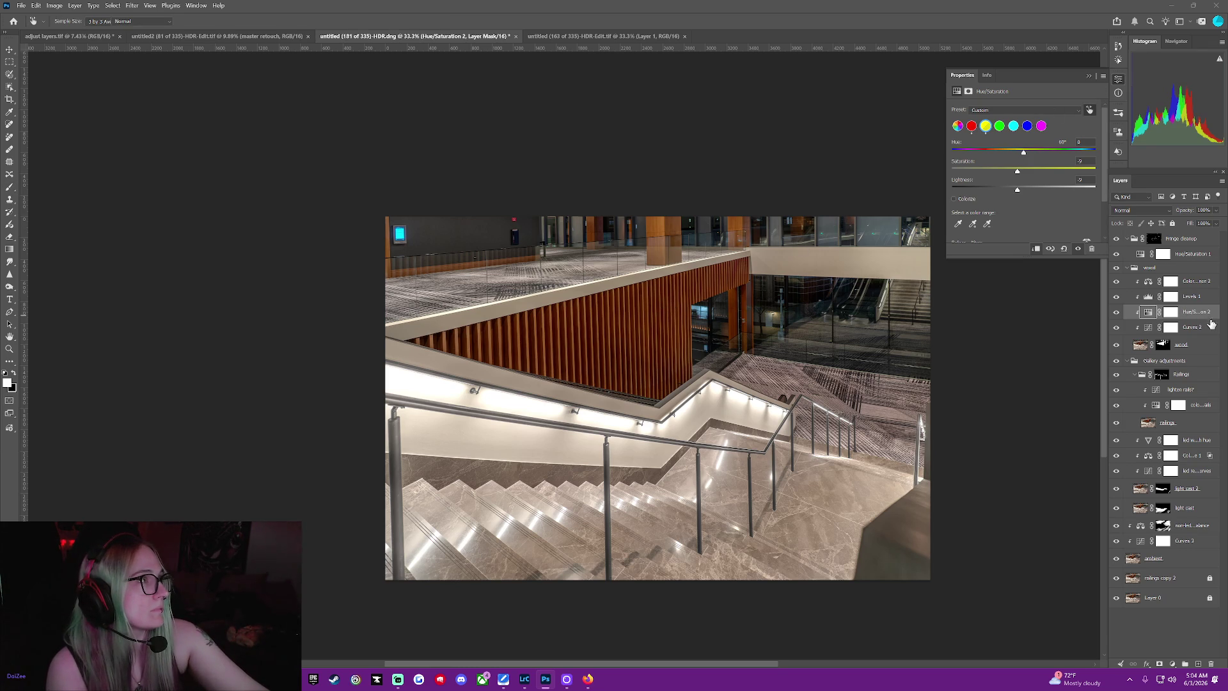
{"action": "left_click", "coordinate": [1214, 347]}
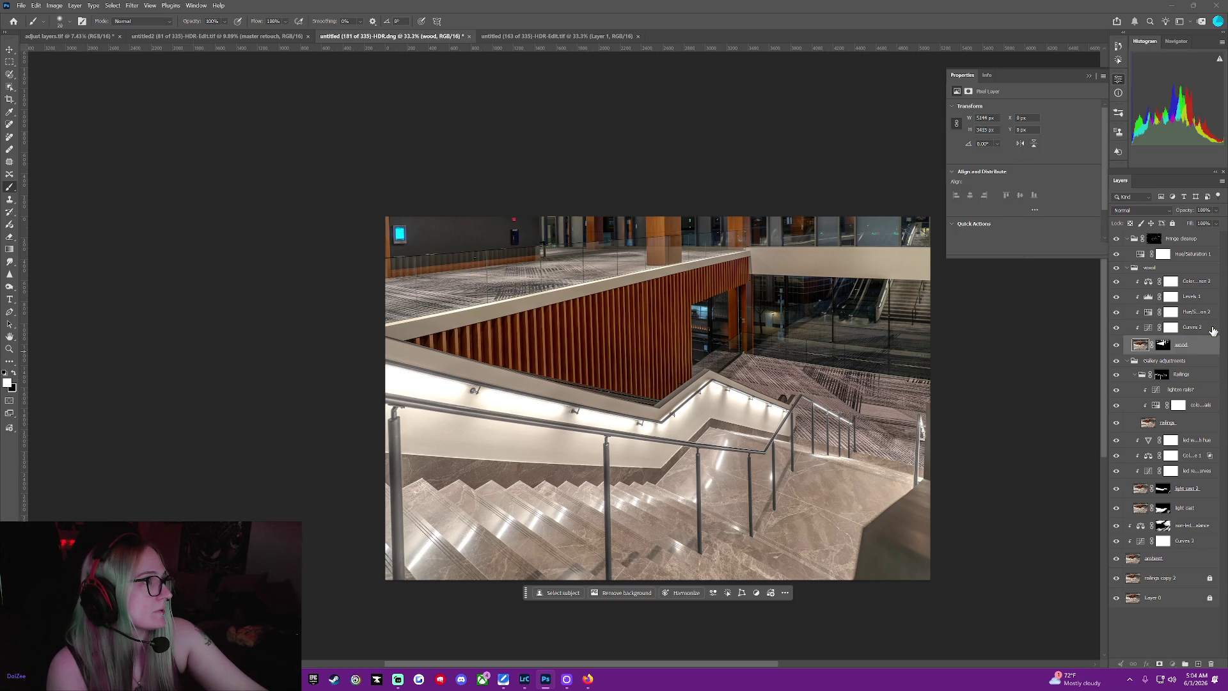
{"action": "left_click", "coordinate": [1172, 328]}
{"action": "left_click", "coordinate": [1147, 296]}
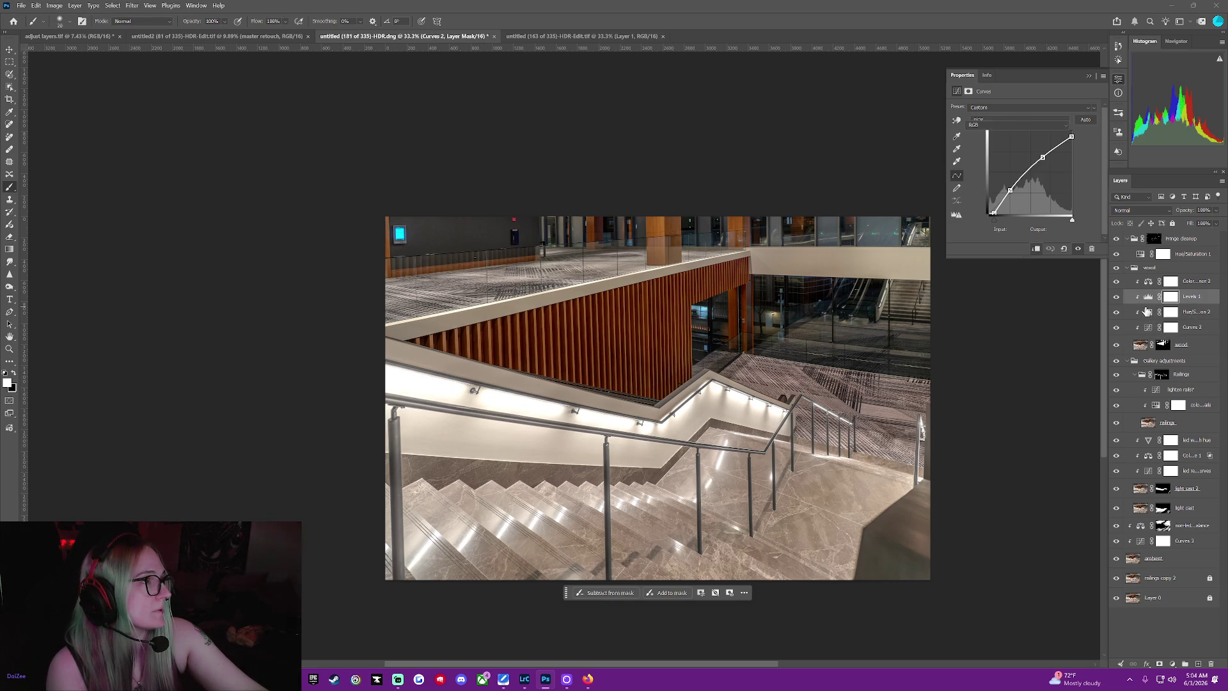
{"action": "left_click", "coordinate": [1147, 313]}
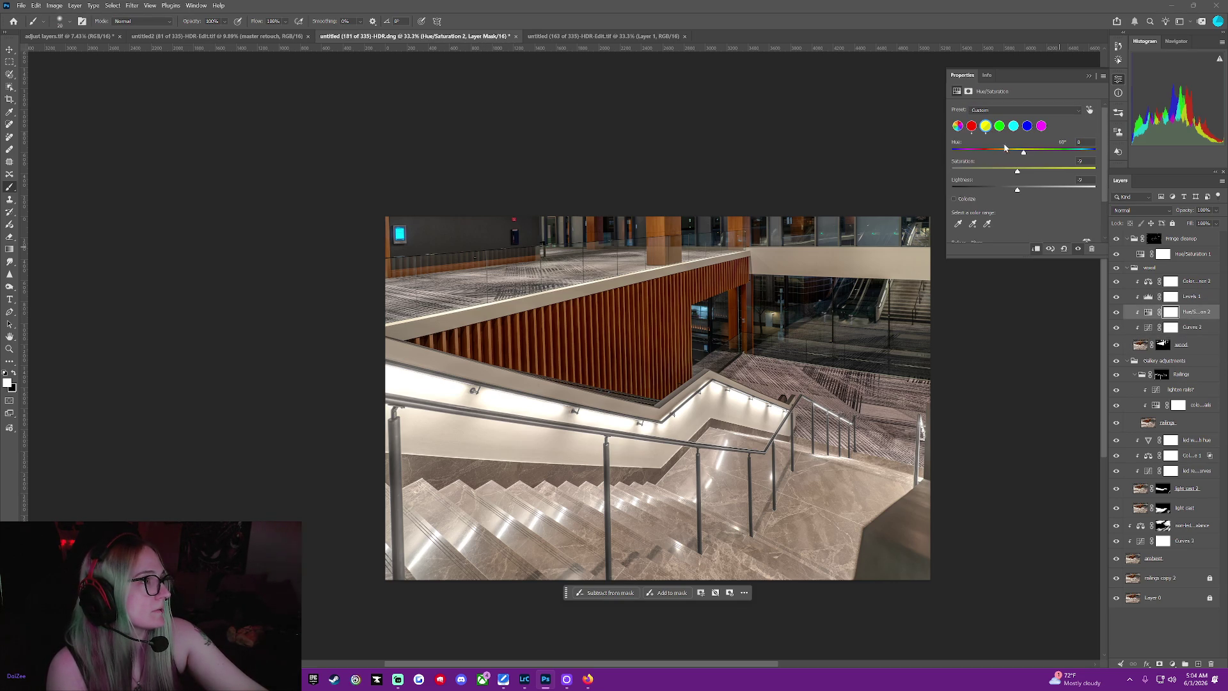
Sample the wood to target Reds, lower their saturation and nudge lightness slightly positive
{"action": "left_click", "coordinate": [1090, 112]}
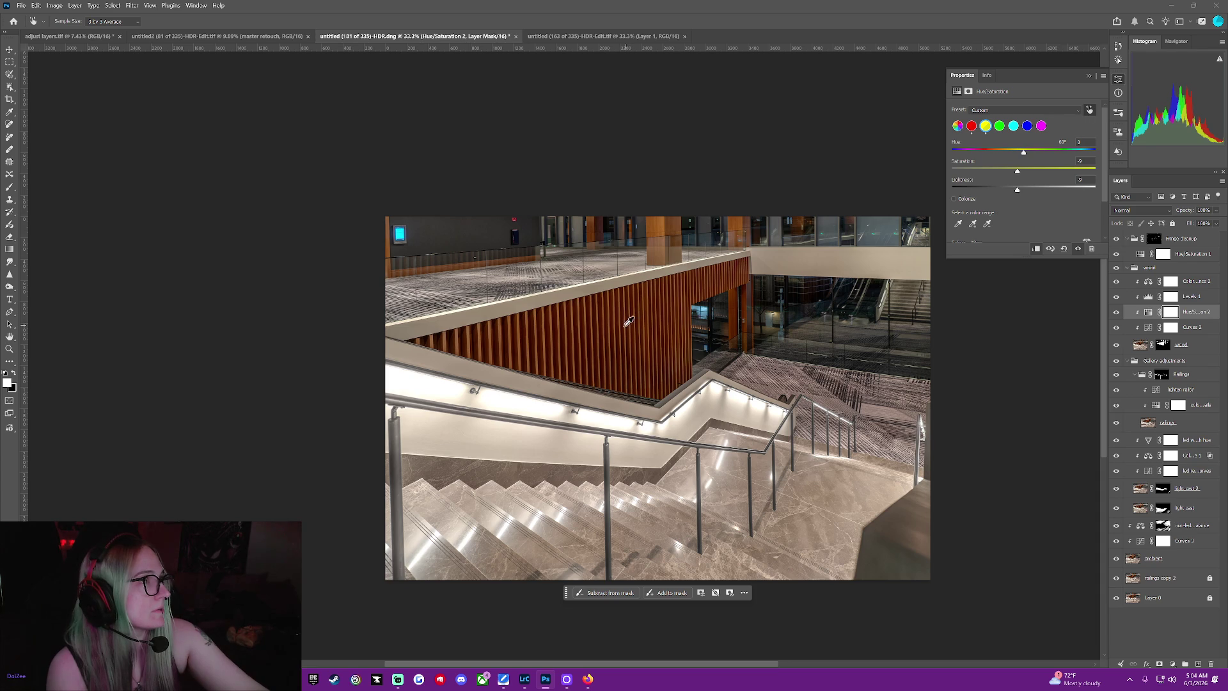
{"action": "left_click_drag", "start_coordinate": [623, 322], "coordinate": [618, 320]}
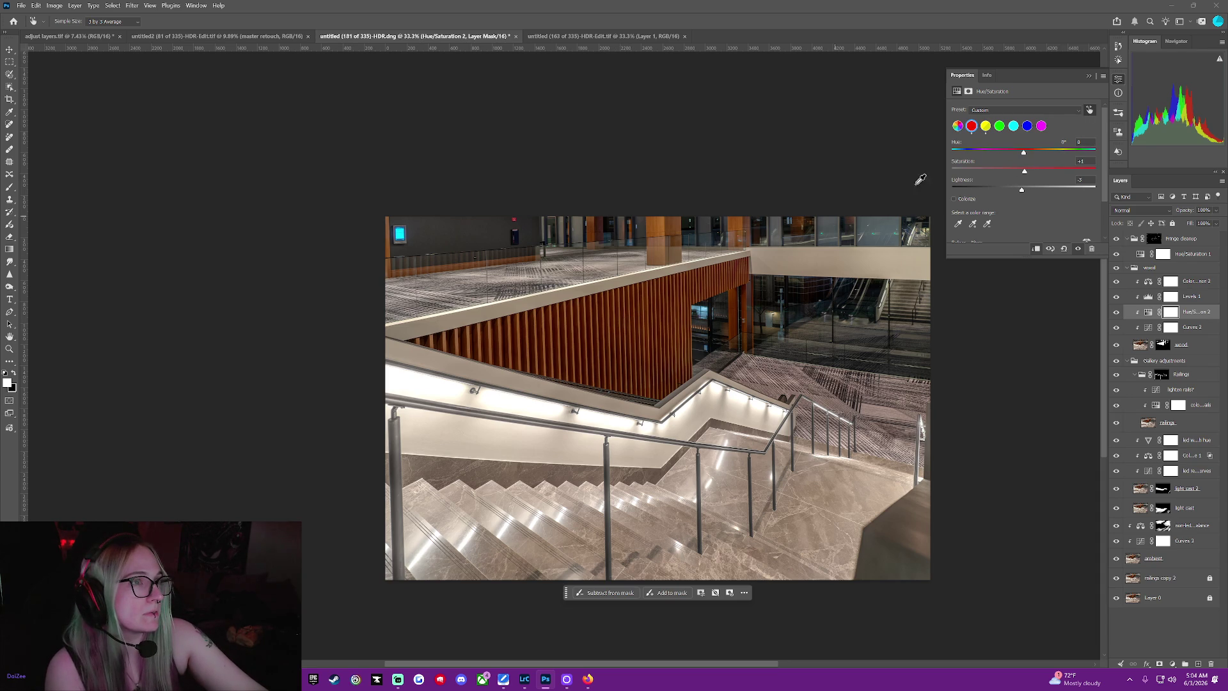
{"action": "left_click_drag", "start_coordinate": [1025, 174], "coordinate": [1017, 177]}
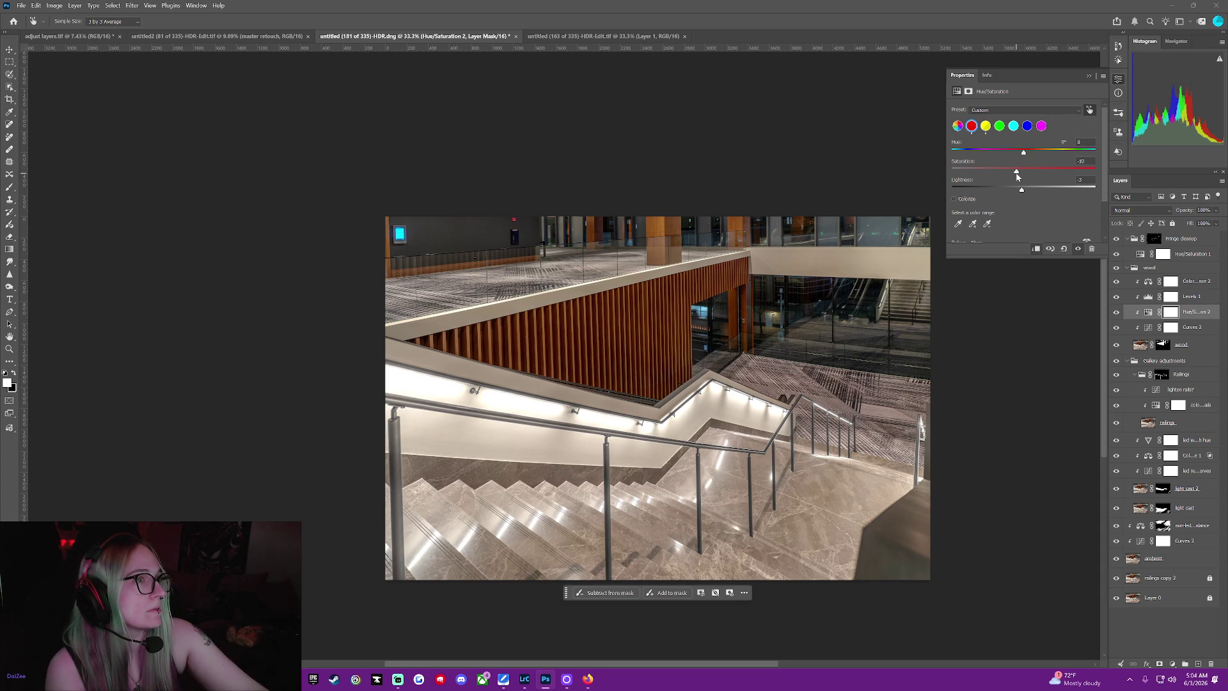
{"action": "mouse_move", "coordinate": [1022, 193]}
{"action": "left_mouse_down"}
{"action": "mouse_move", "coordinate": [1043, 194]}
{"action": "mouse_move", "coordinate": [937, 208]}
{"action": "mouse_move", "coordinate": [1018, 192]}
{"action": "left_mouse_up"}
{"action": "left_click_drag", "start_coordinate": [1026, 192], "coordinate": [1029, 193]}
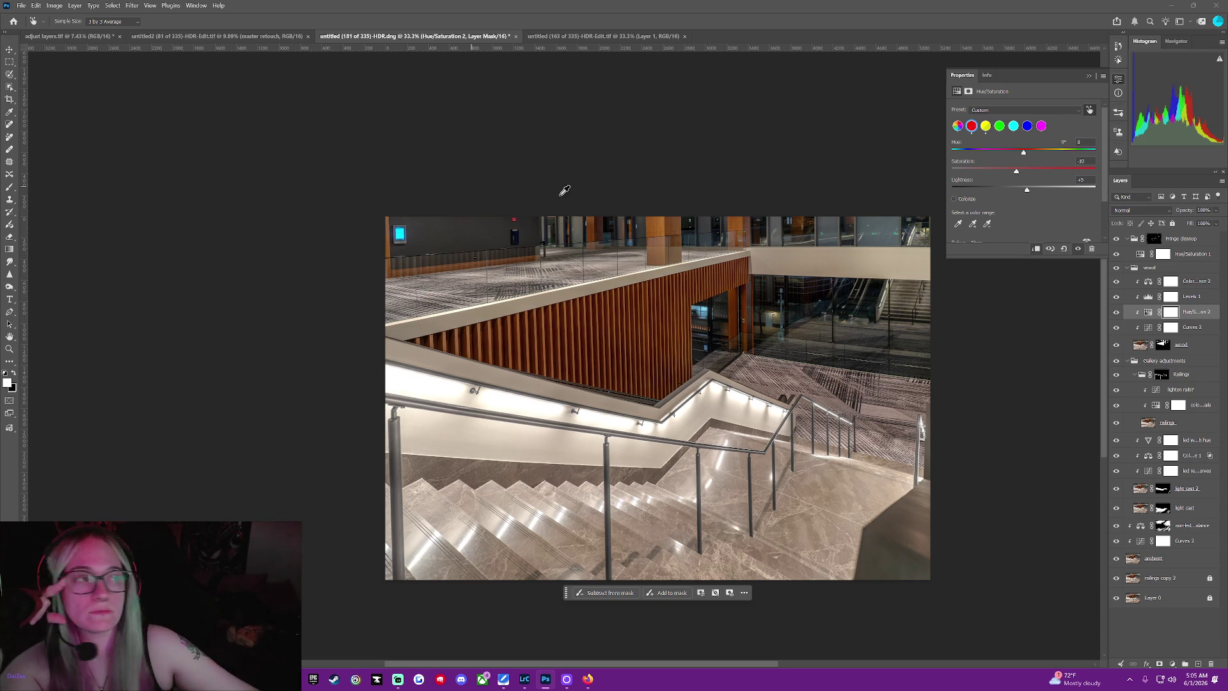
On Levels 1 brighten midtones, lower the white point and trim output white, then collapse Properties
{"action": "left_click", "coordinate": [1149, 296]}
{"action": "key", "text": "b"}
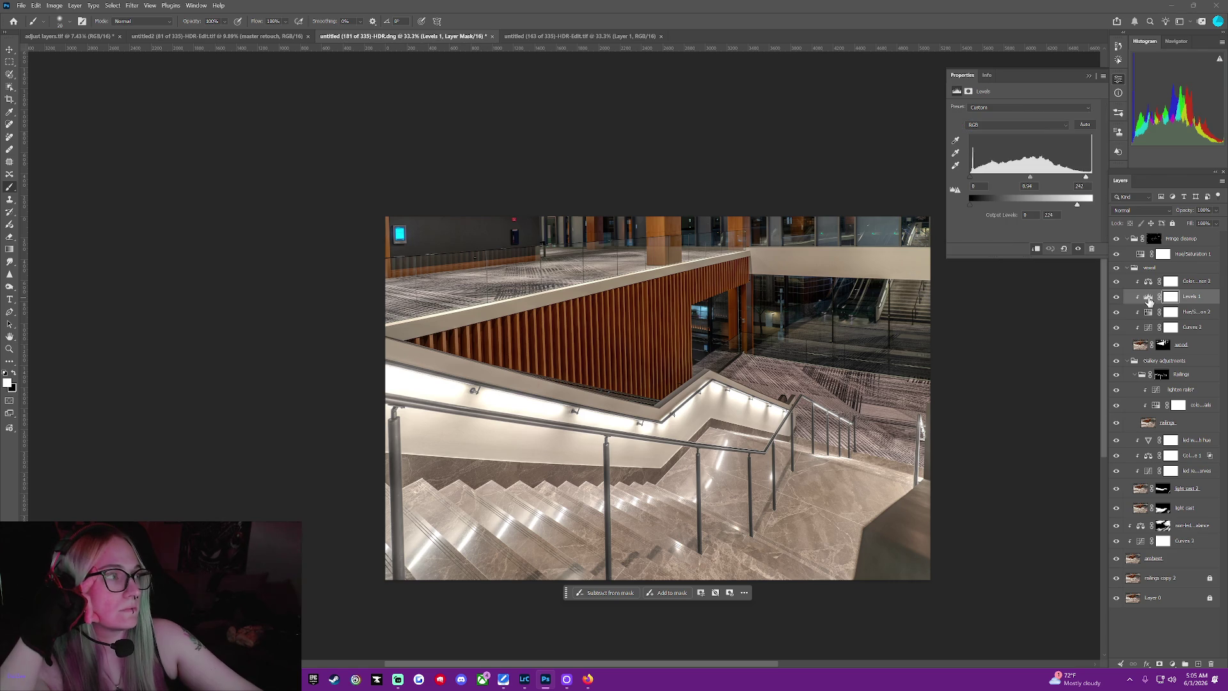
{"action": "left_click_drag", "start_coordinate": [1031, 178], "coordinate": [1028, 179]}
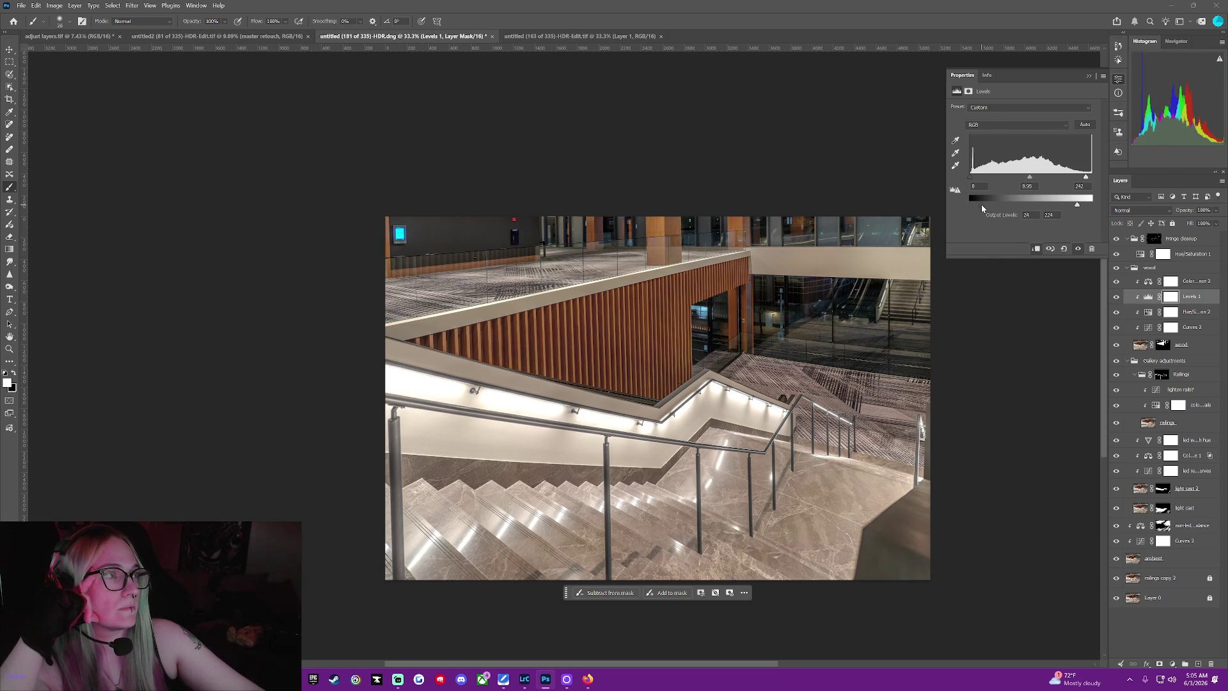
{"action": "mouse_move", "coordinate": [1080, 209]}
{"action": "left_mouse_down"}
{"action": "mouse_move", "coordinate": [1067, 213]}
{"action": "mouse_move", "coordinate": [1097, 209]}
{"action": "left_mouse_up"}
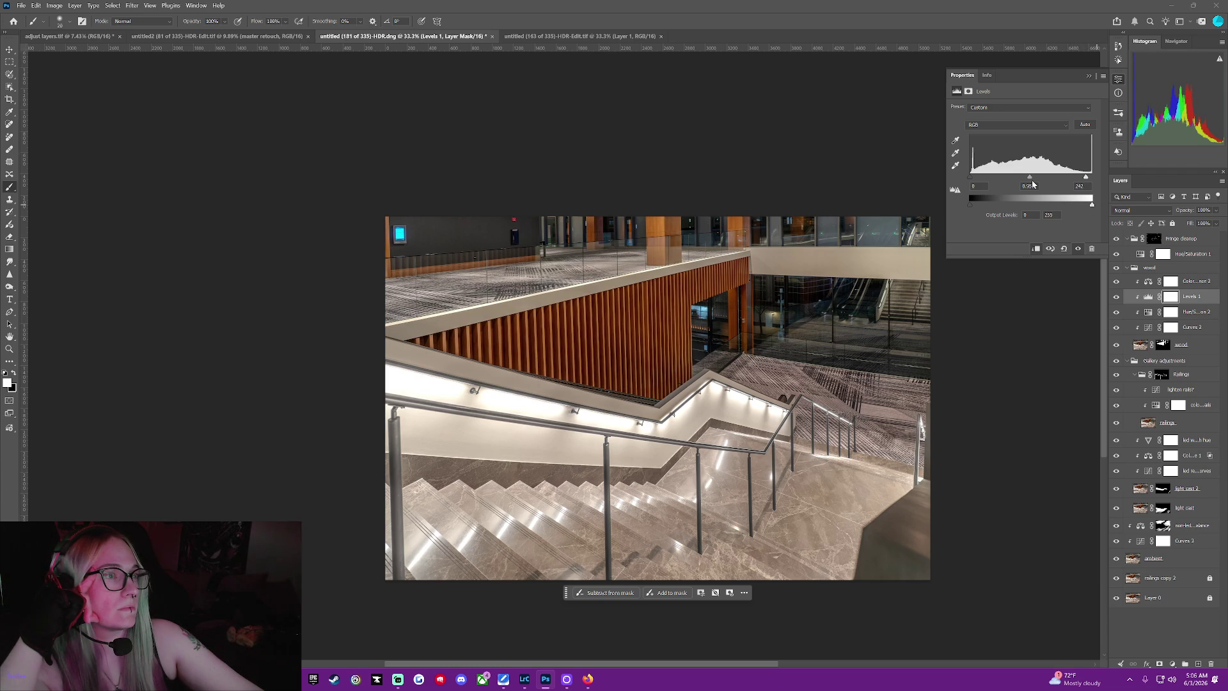
{"action": "mouse_move", "coordinate": [1032, 181]}
{"action": "left_mouse_down"}
{"action": "mouse_move", "coordinate": [1019, 183]}
{"action": "mouse_move", "coordinate": [1046, 186]}
{"action": "mouse_move", "coordinate": [1034, 182]}
{"action": "left_mouse_up"}
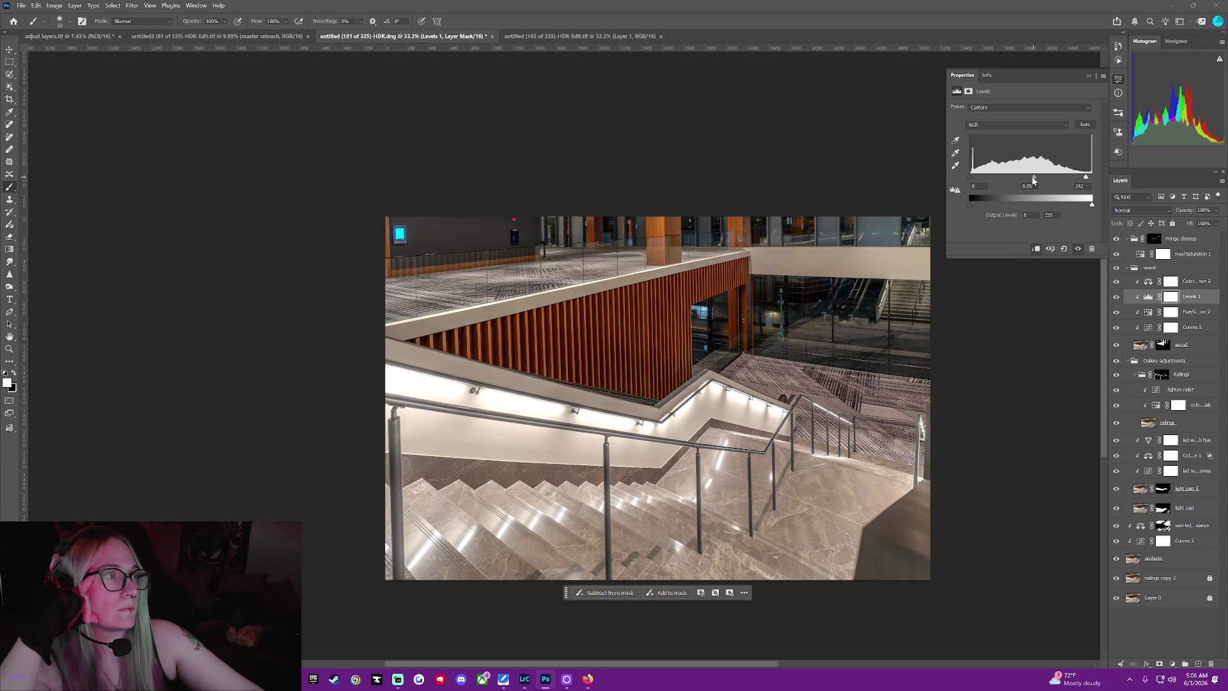
{"action": "mouse_move", "coordinate": [1037, 181]}
{"action": "left_mouse_down"}
{"action": "mouse_move", "coordinate": [1023, 182]}
{"action": "mouse_move", "coordinate": [1114, 181]}
{"action": "left_mouse_up"}
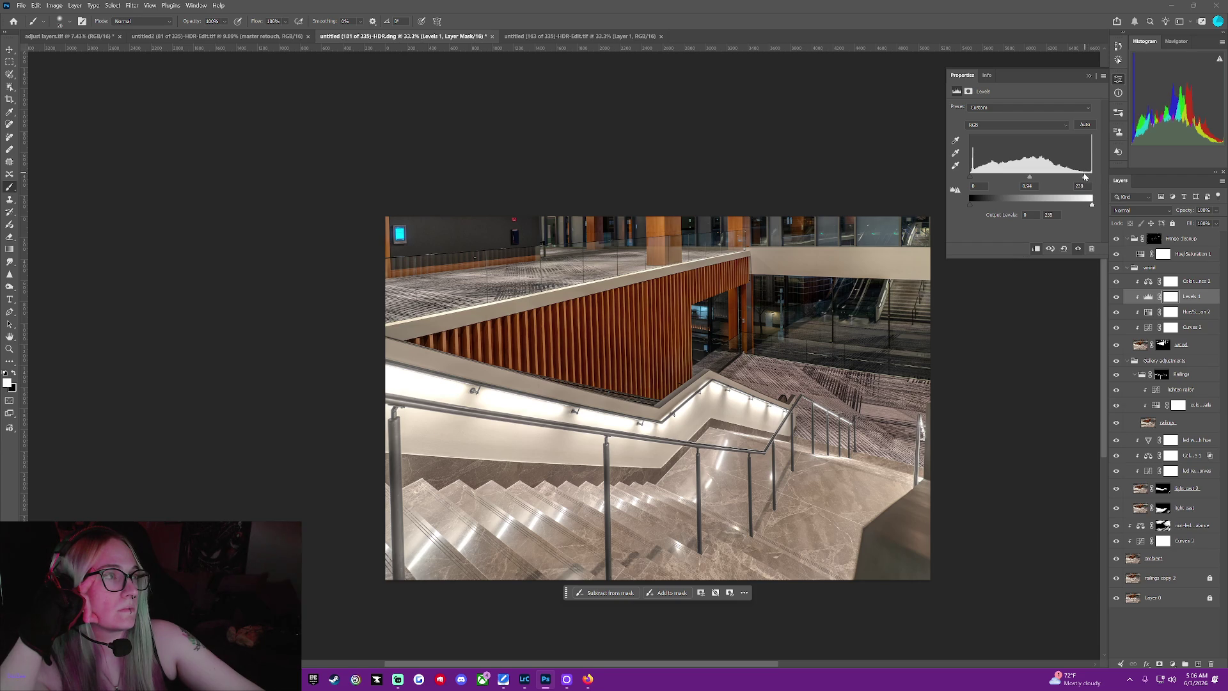
{"action": "mouse_move", "coordinate": [1082, 178]}
{"action": "left_mouse_down"}
{"action": "mouse_move", "coordinate": [1065, 179]}
{"action": "mouse_move", "coordinate": [1118, 192]}
{"action": "left_mouse_up"}
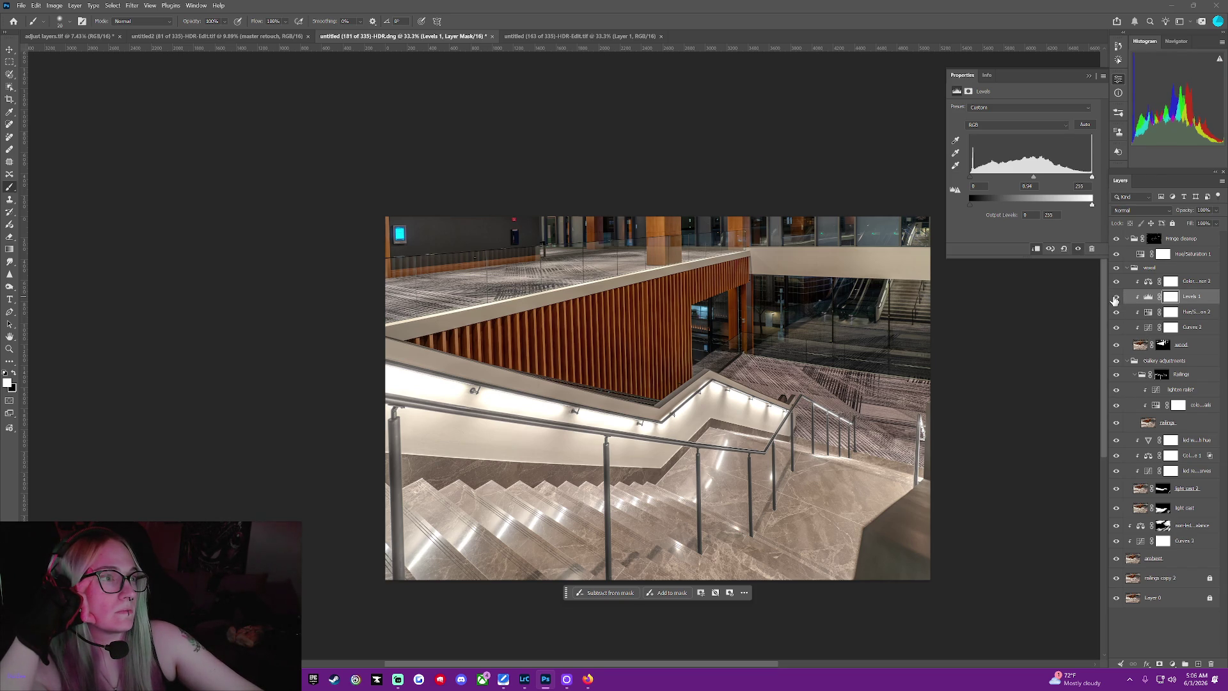
{"action": "left_click", "coordinate": [1087, 77]}
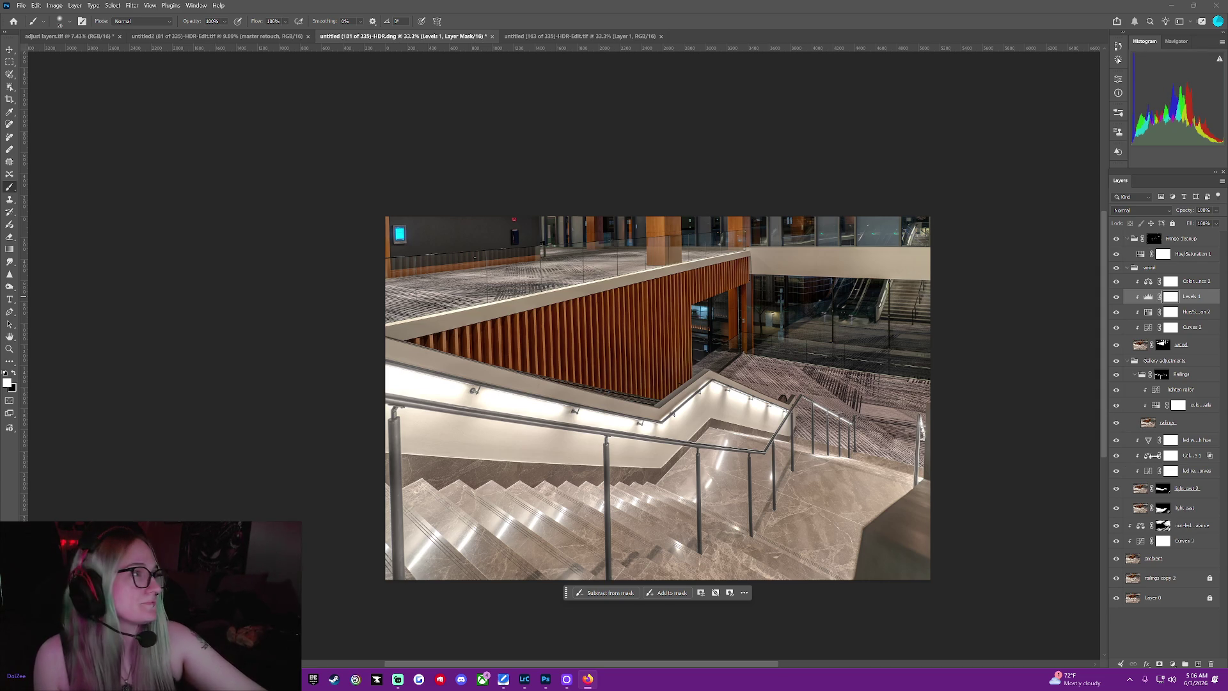
{"action": "scroll", "coordinate": [657, 428], "scroll_direction": "up", "scroll_amount": 3}
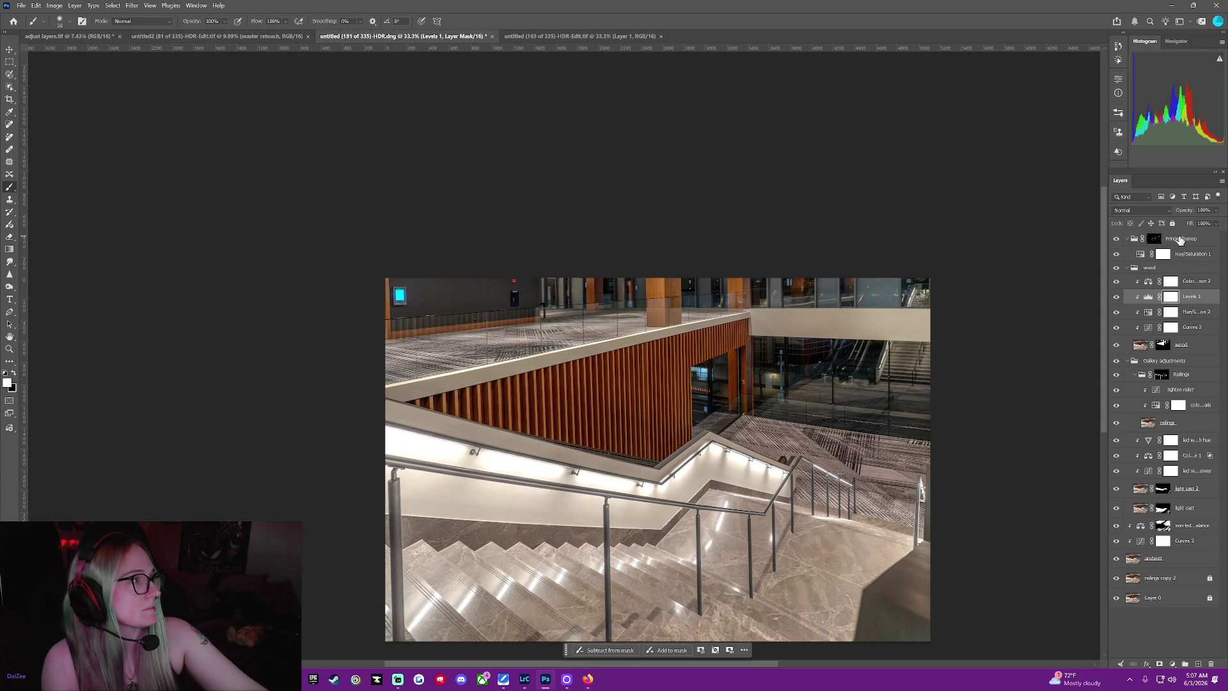
Select the Fringe cleanup group as the target for the next layer
{"action": "left_click", "coordinate": [1154, 238]}
{"action": "scroll", "coordinate": [1002, 444], "scroll_direction": "up", "scroll_amount": 1}
{"action": "scroll", "coordinate": [1002, 445], "scroll_direction": "down", "scroll_amount": 1}
{"action": "scroll", "coordinate": [1003, 444], "scroll_direction": "down", "scroll_amount": 2}
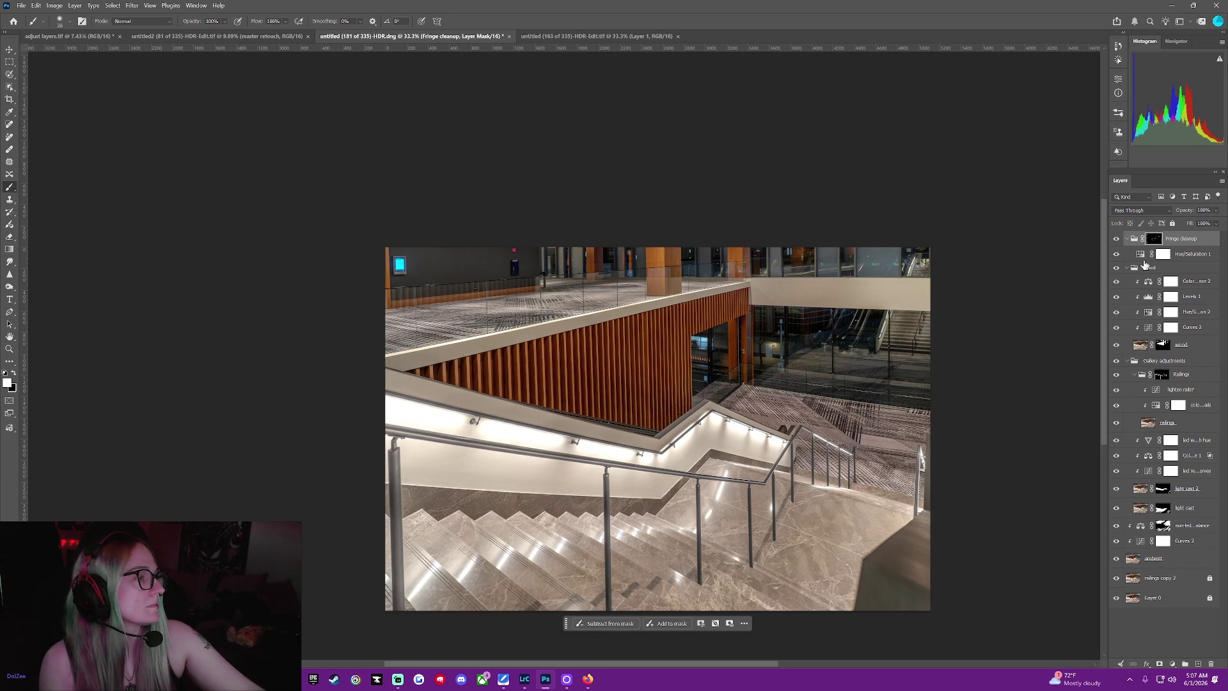
Create an empty layer at the top of the stack named cleanup and choose the Selection Brush
{"action": "left_click", "coordinate": [1199, 664]}
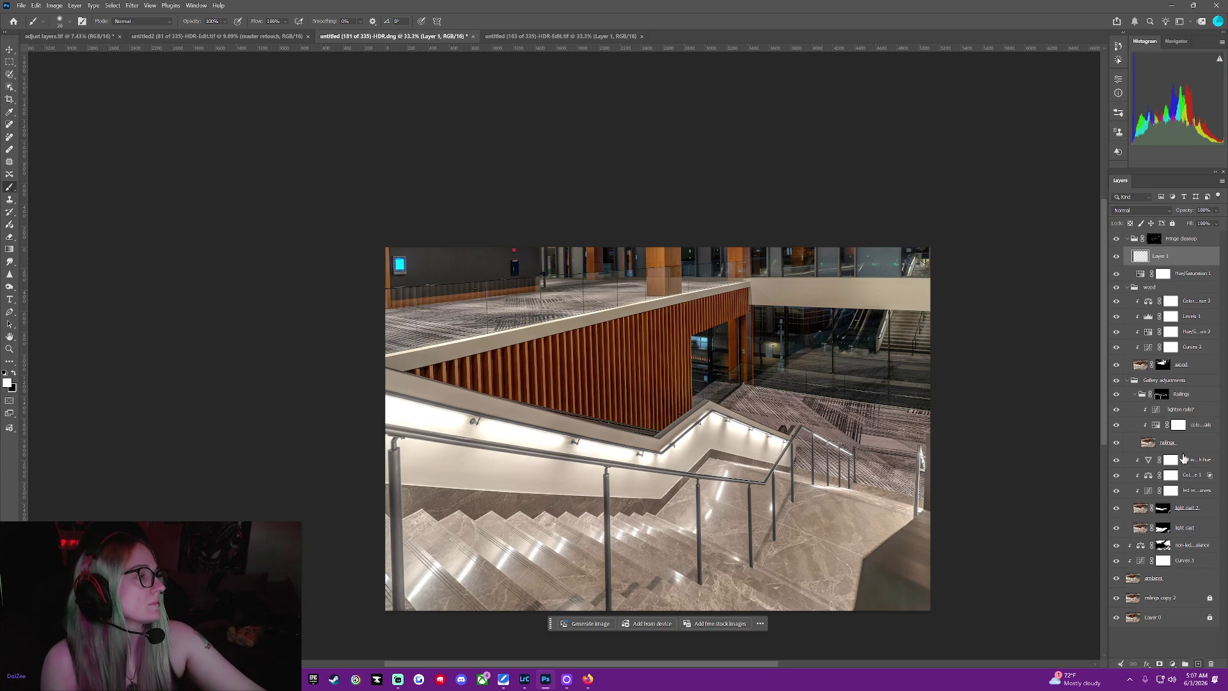
{"action": "left_click_drag", "start_coordinate": [1183, 257], "coordinate": [1188, 231]}
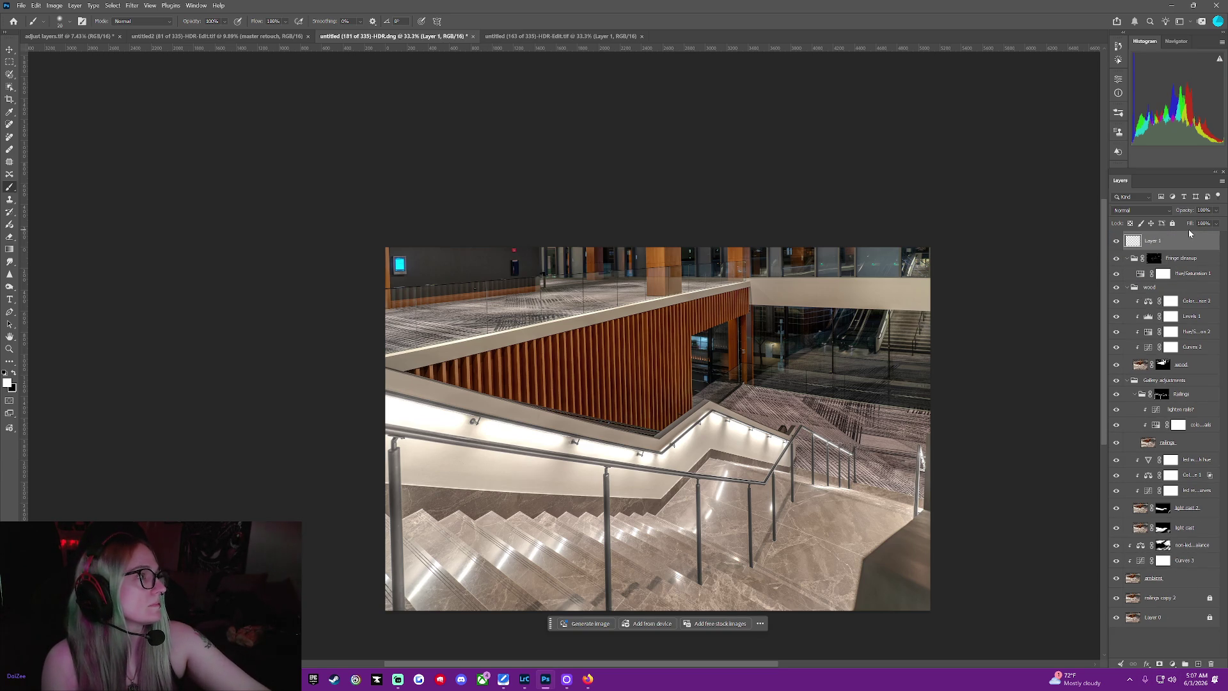
{"action": "double_click", "coordinate": [1151, 241]}
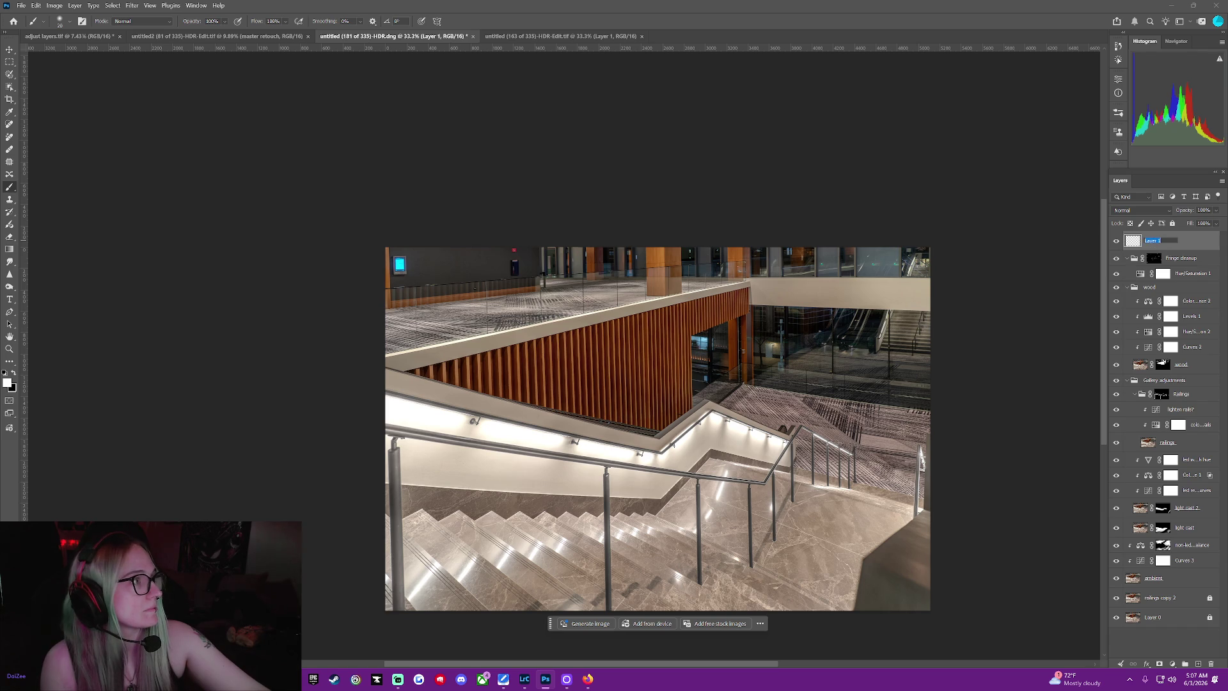
{"action": "type", "text": "cl"}
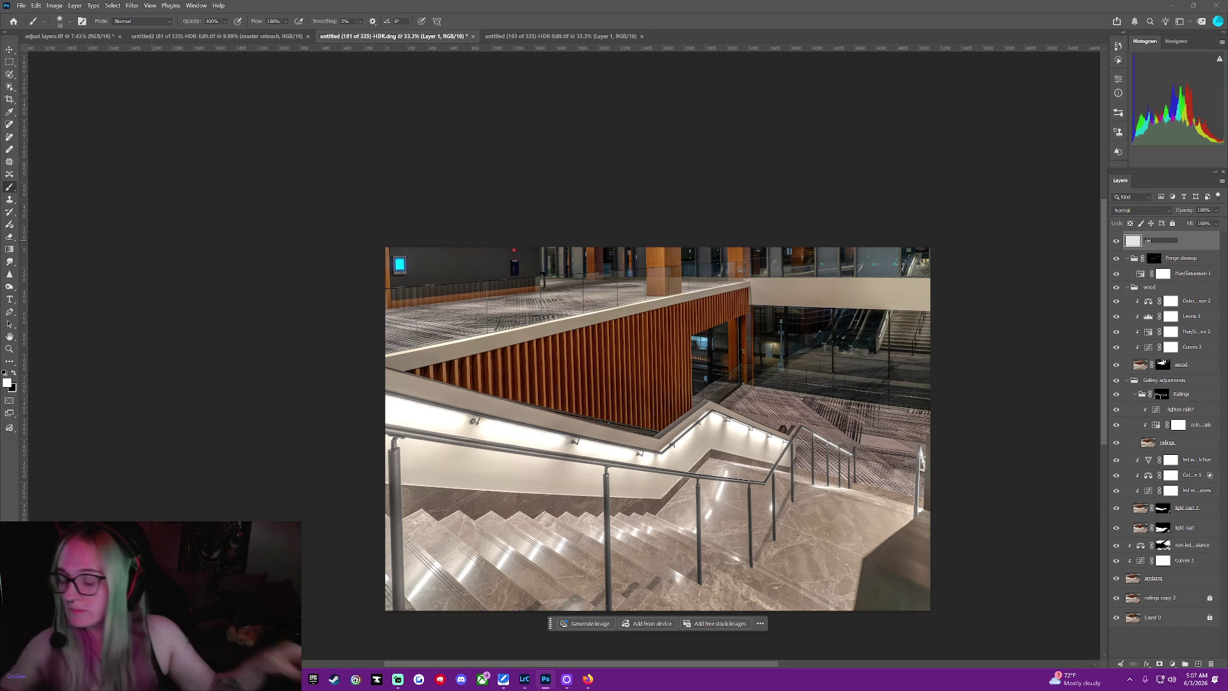
{"action": "type", "text": "eanup"}
{"action": "key", "text": "Return"}
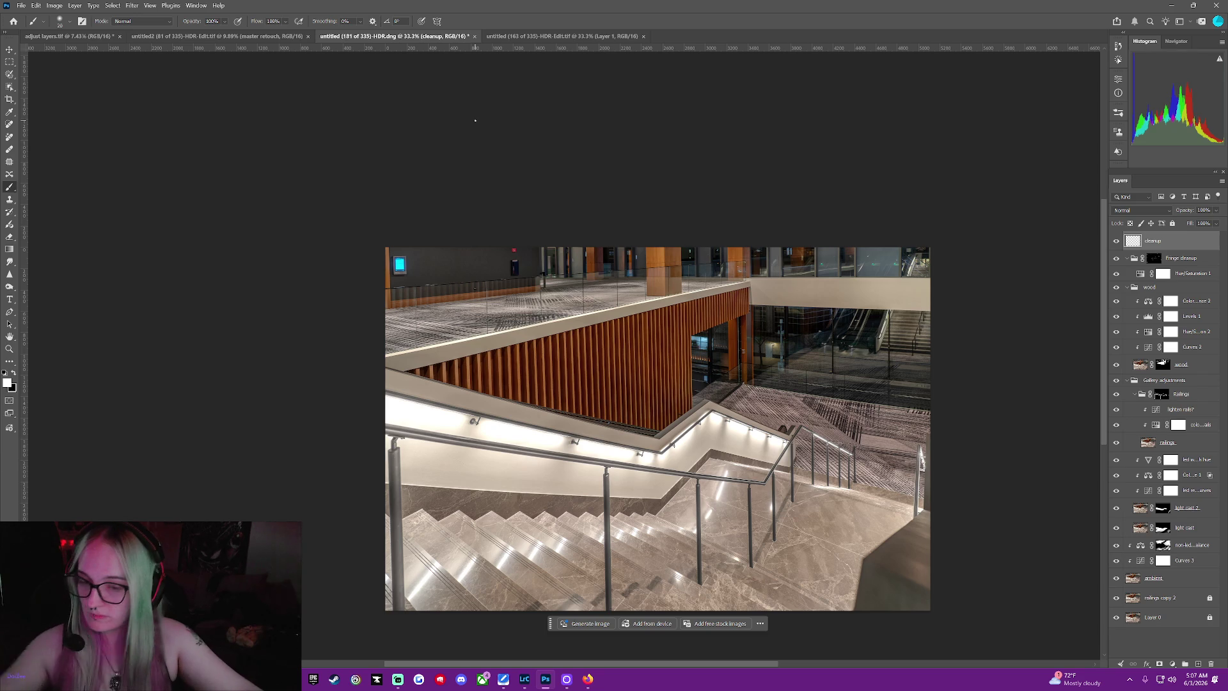
{"action": "left_click", "coordinate": [9, 63]}
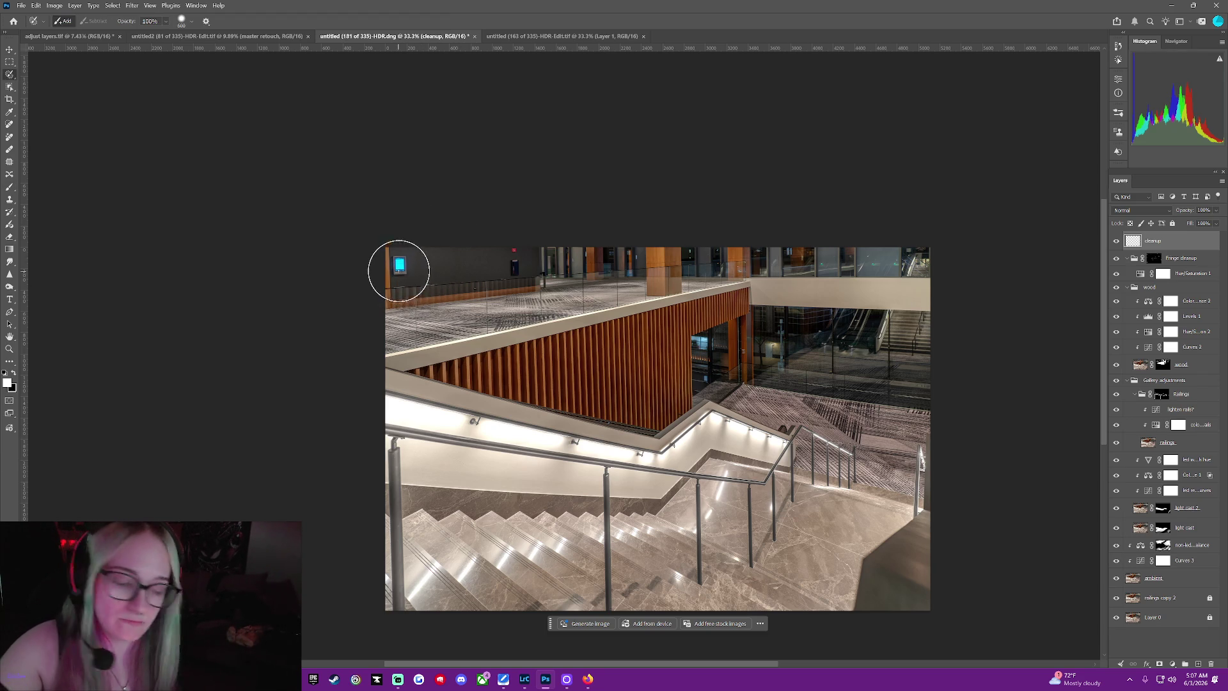
With a smaller brush, mark the glowing sign and bright spots along the upper windows
{"action": "key", "text": "ctrl+minus"}
{"action": "key", "text": "ctrl+minus"}
{"action": "key", "text": "ctrl+minus"}
{"action": "key", "text": "ctrl+minus"}
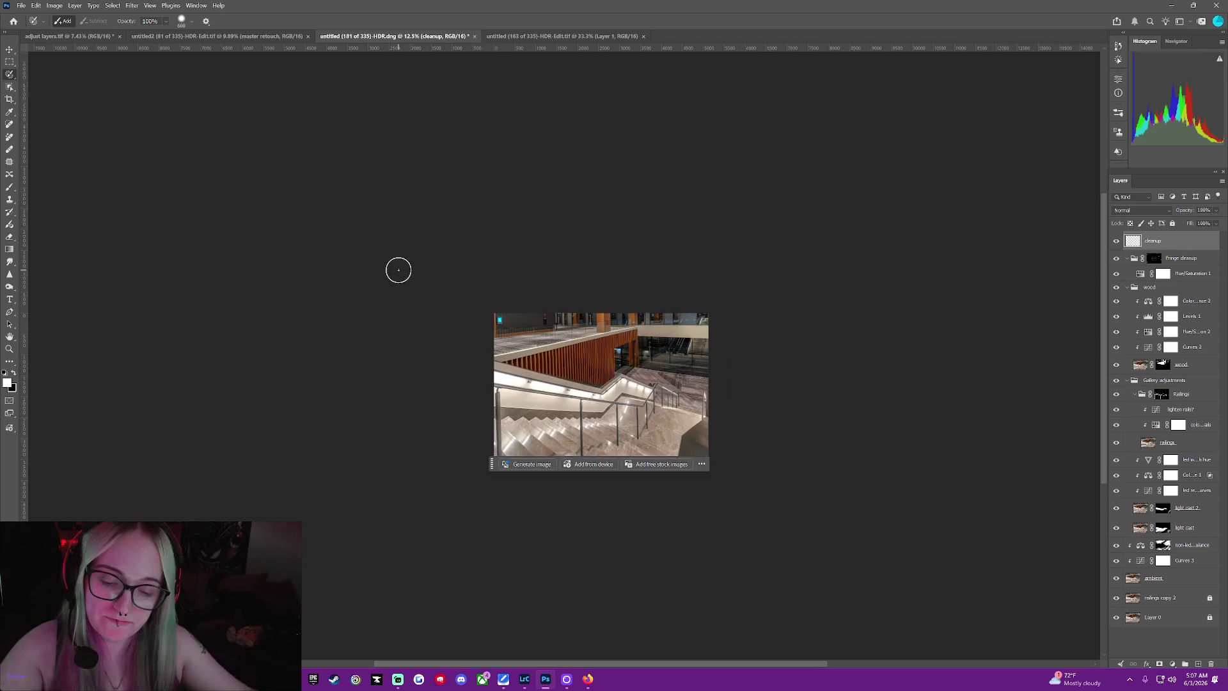
{"action": "key", "text": "ctrl+plus"}
{"action": "key", "text": "ctrl+plus"}
{"action": "key", "text": "ctrl+plus"}
{"action": "key", "text": "ctrl+plus"}
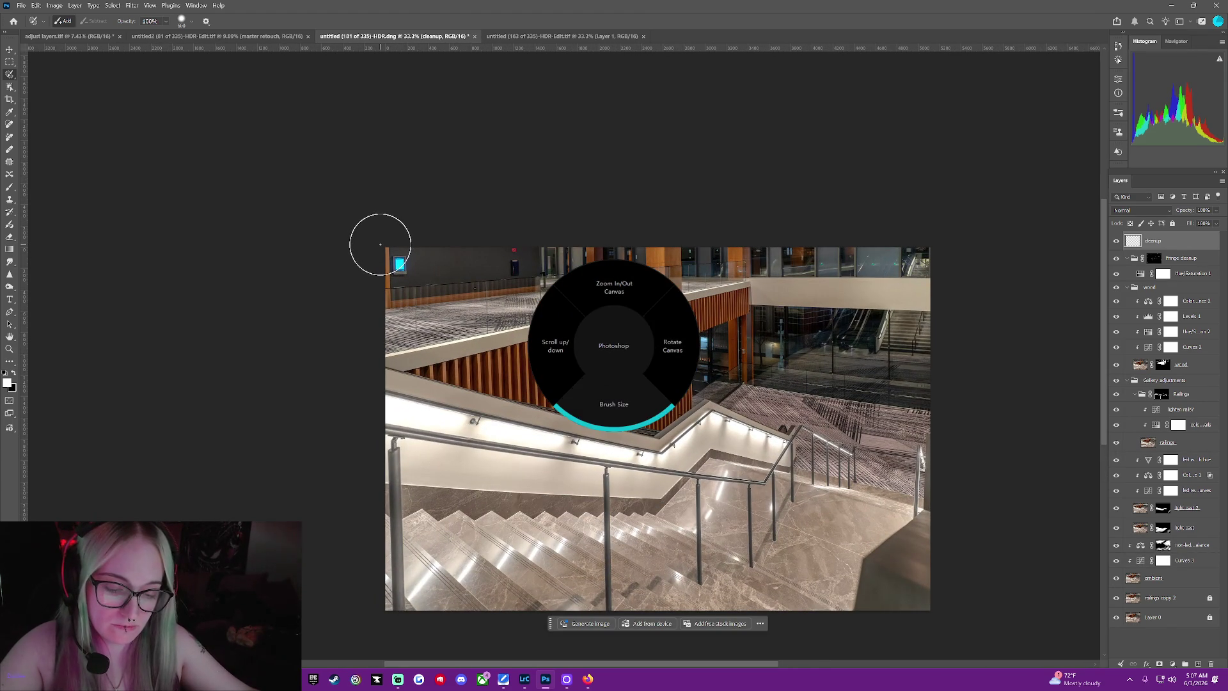
{"action": "key", "text": "bracketleft"}
{"action": "key", "text": "bracketleft"}
{"action": "key", "text": "bracketleft"}
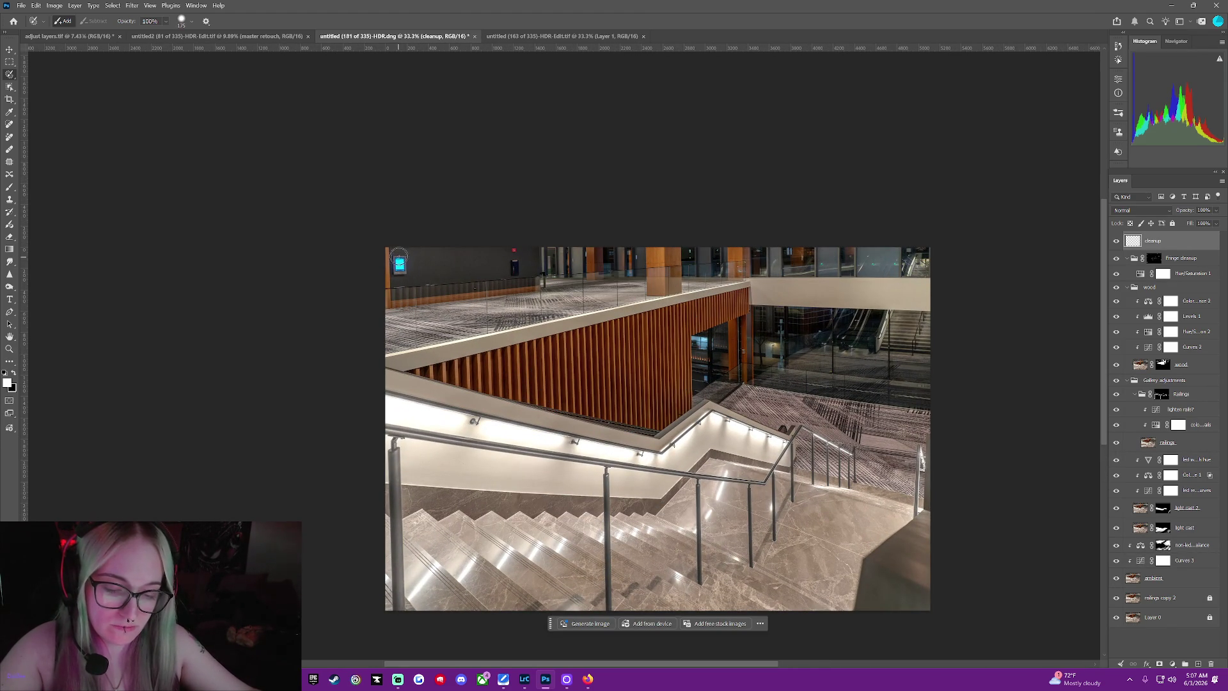
{"action": "left_click", "coordinate": [401, 273]}
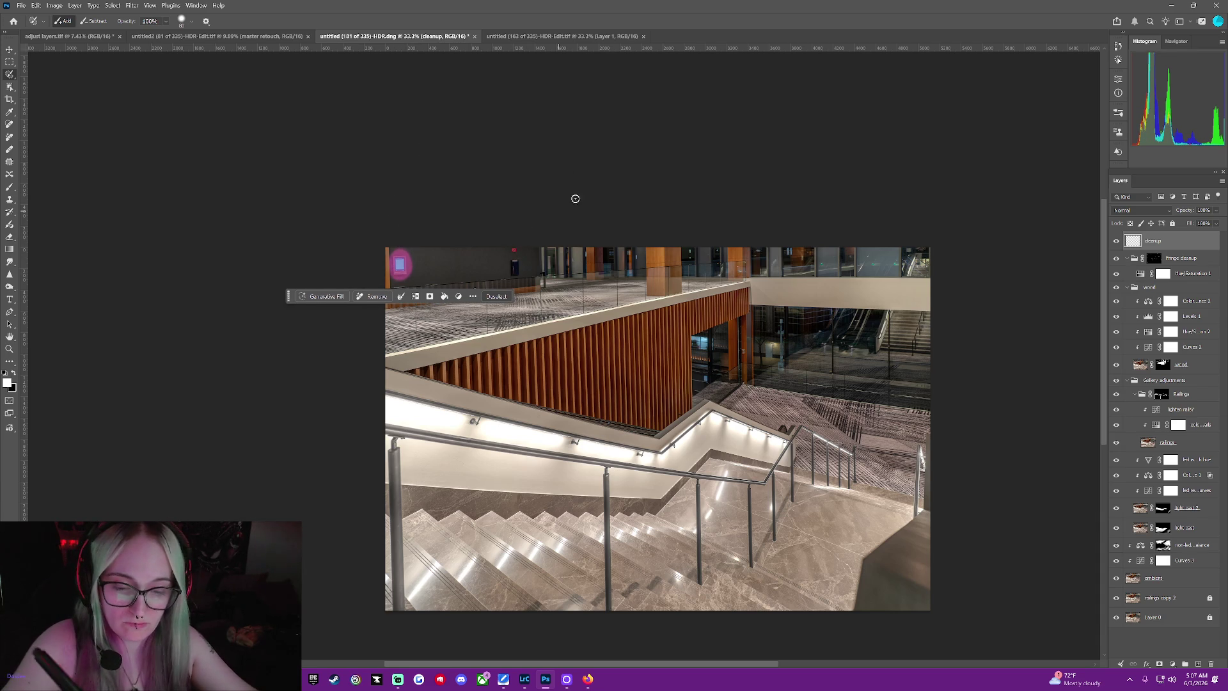
{"action": "left_click", "coordinate": [638, 258]}
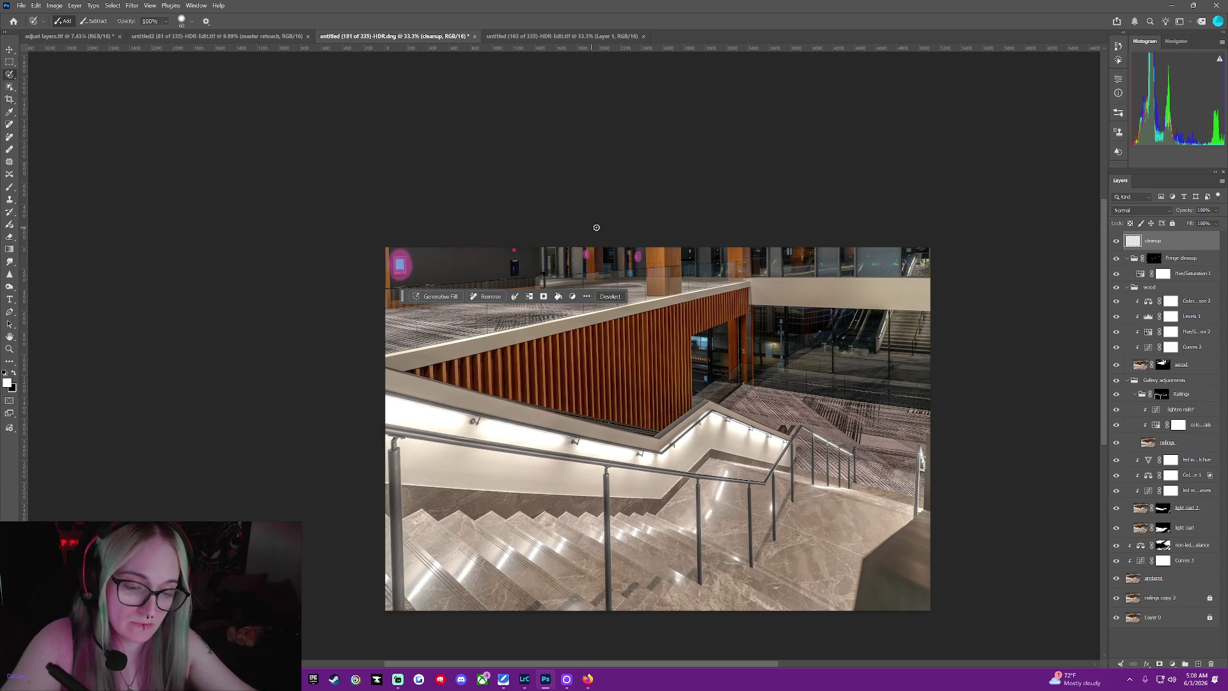
{"action": "left_click", "coordinate": [691, 254]}
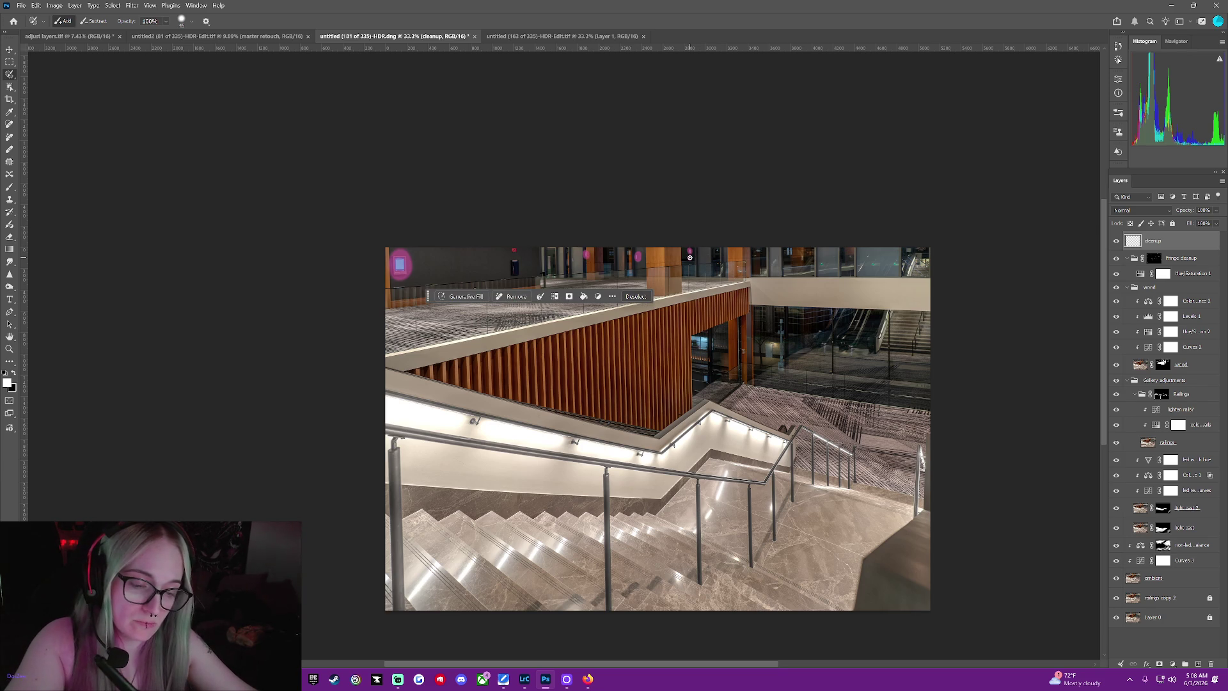
{"action": "left_click", "coordinate": [715, 264]}
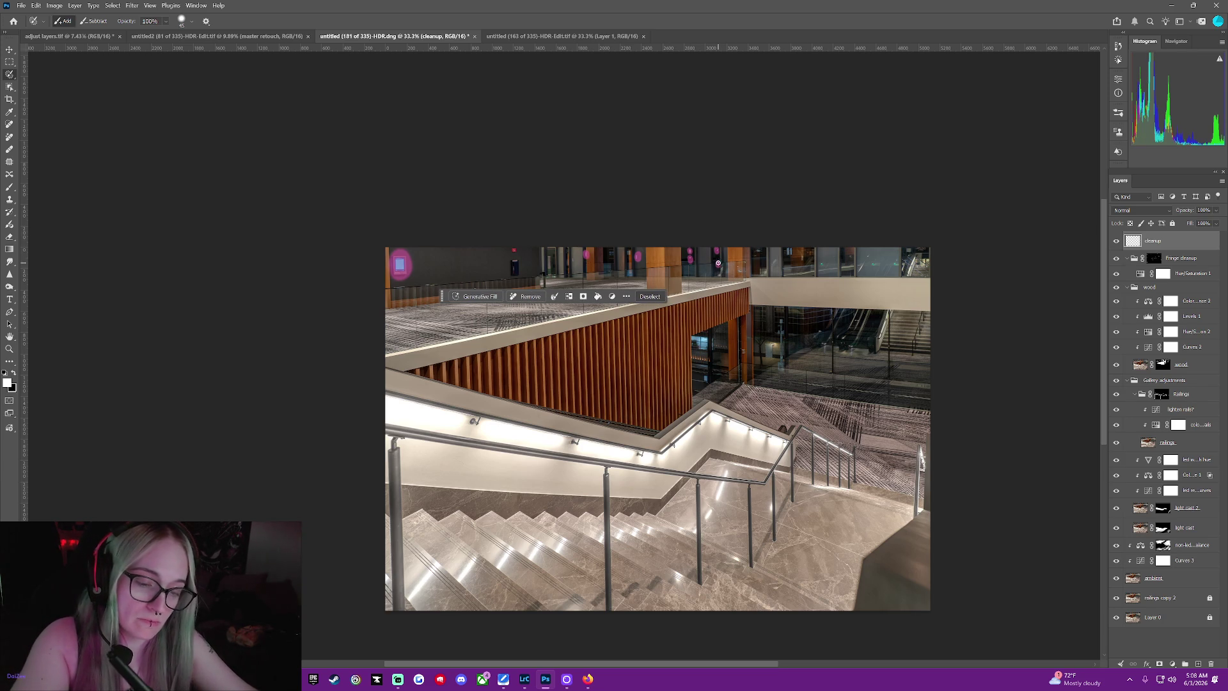
{"action": "left_click", "coordinate": [737, 267]}
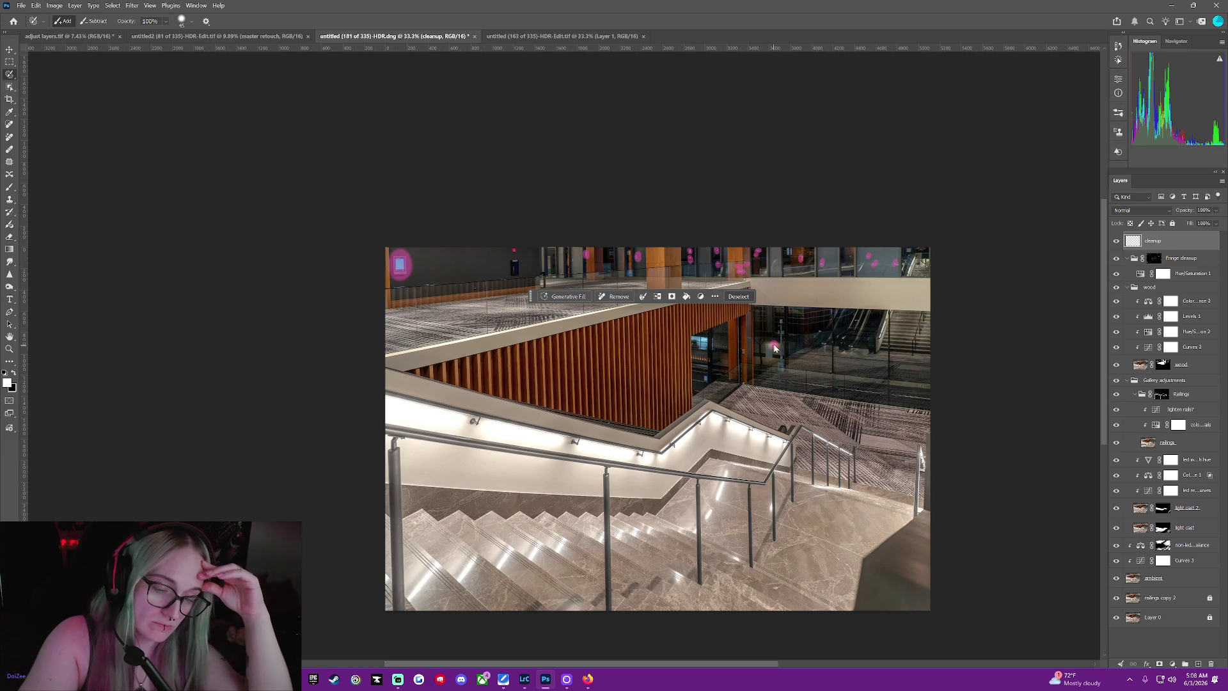
Mark spots near the escalator and on the railing, then remove all marked distractions
{"action": "left_click", "coordinate": [772, 344]}
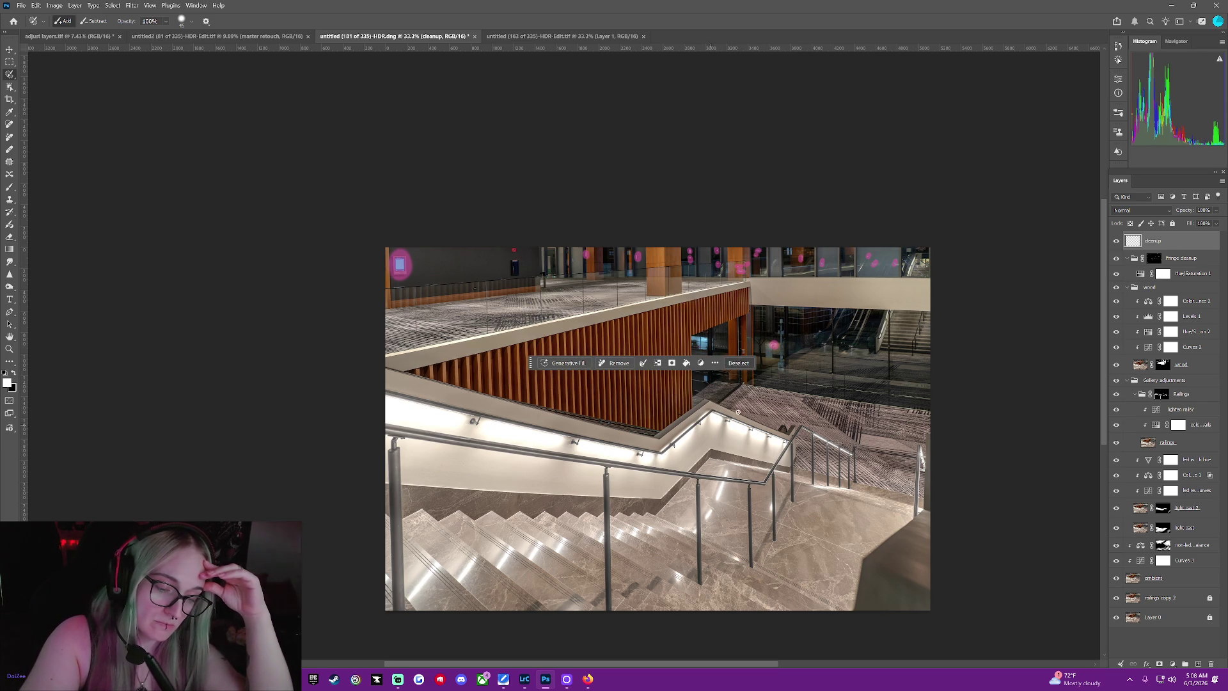
{"action": "left_click", "coordinate": [784, 429]}
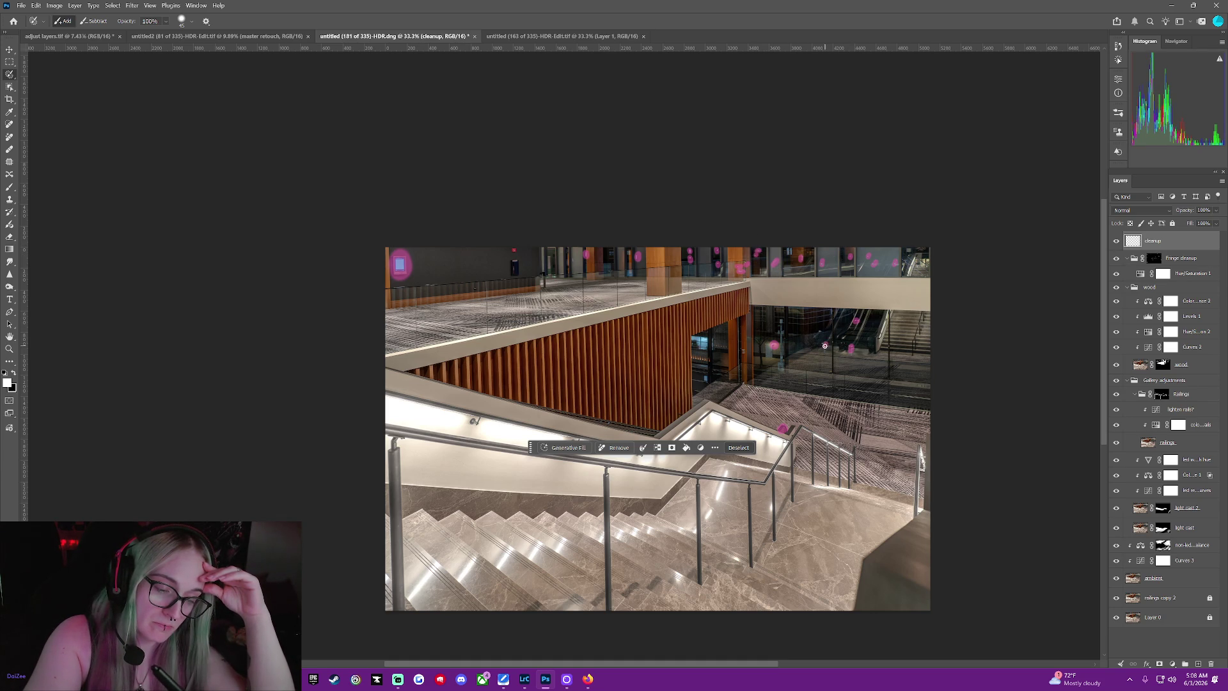
{"action": "left_click", "coordinate": [619, 448]}
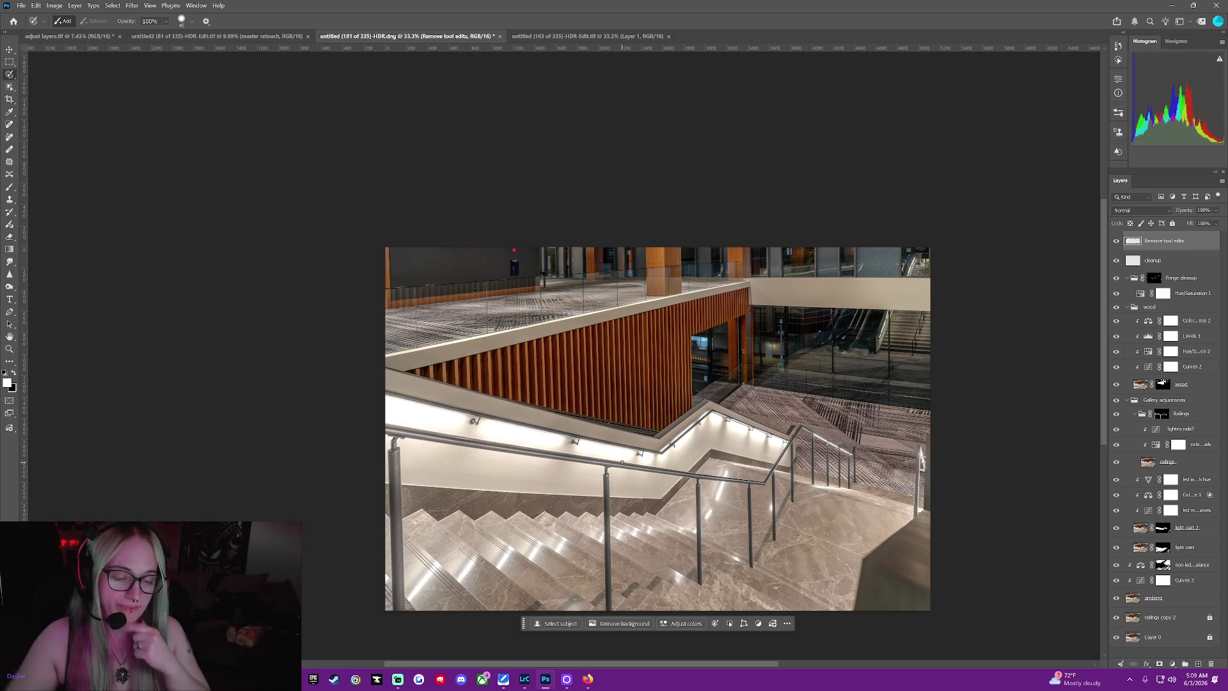
Start marking a glare spot on the stair steps with the Remove tool
{"action": "left_click", "coordinate": [727, 471]}
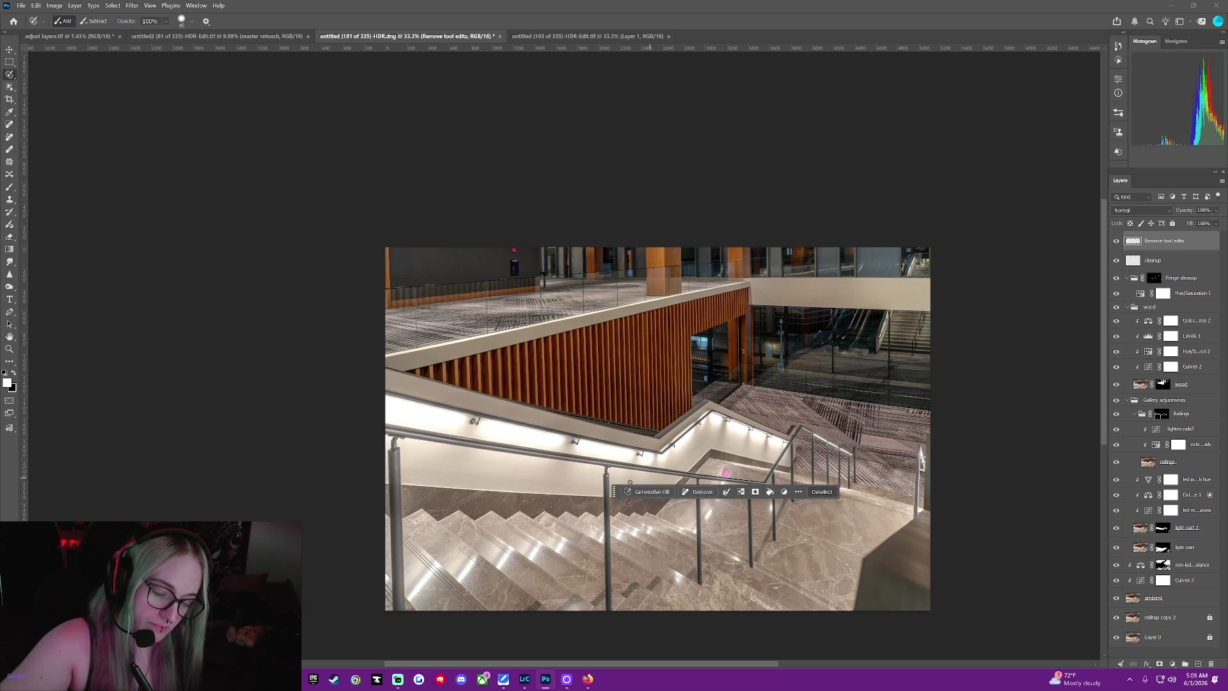
Mark the glare streaks on the central and lower steps for removal
{"action": "left_click_drag", "start_coordinate": [615, 493], "coordinate": [633, 129]}
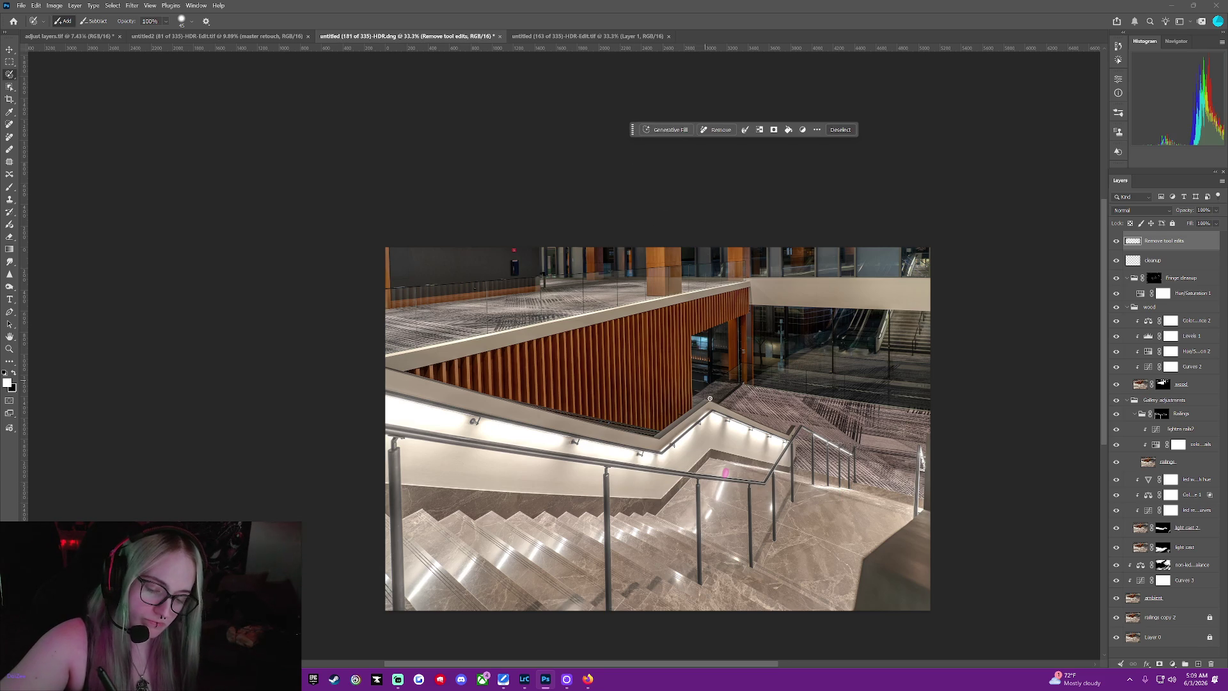
{"action": "left_click_drag", "start_coordinate": [727, 471], "coordinate": [716, 498]}
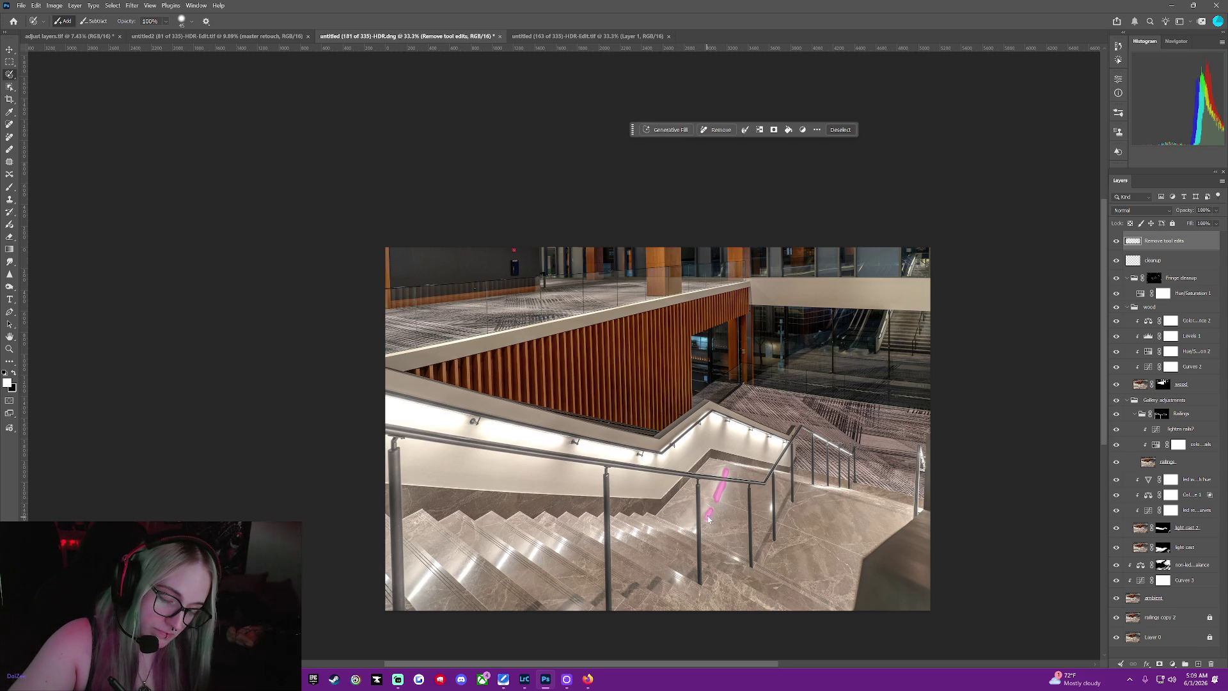
{"action": "left_click", "coordinate": [769, 506]}
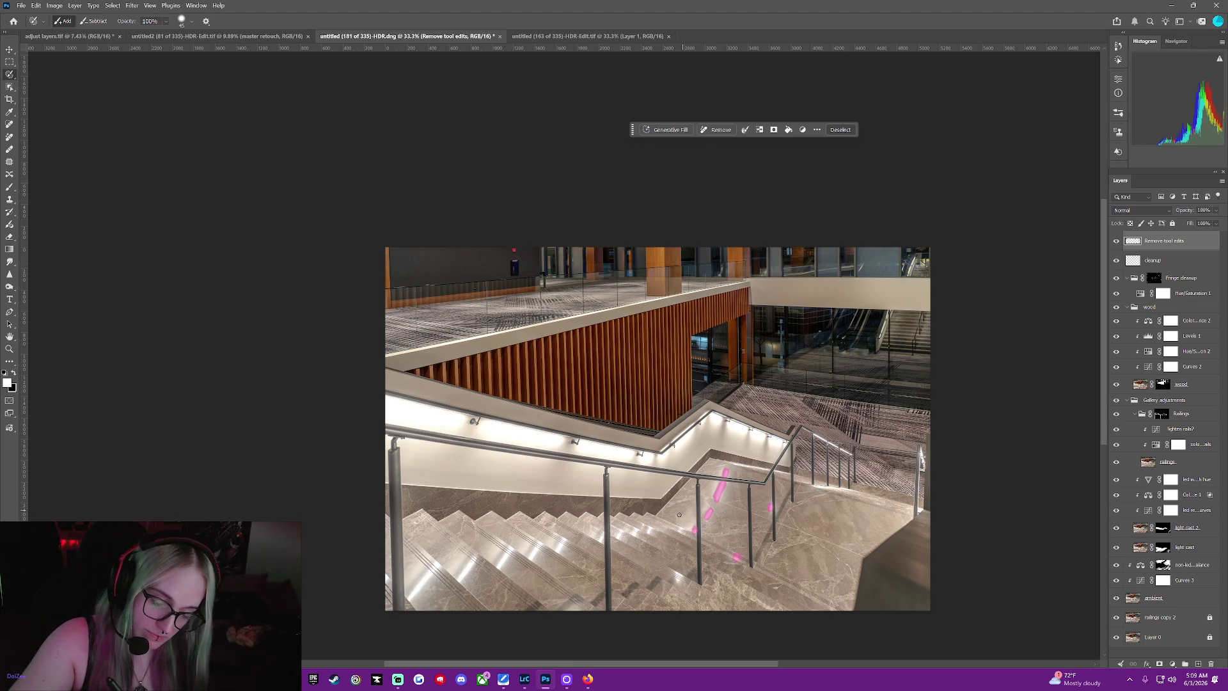
{"action": "left_click", "coordinate": [650, 531]}
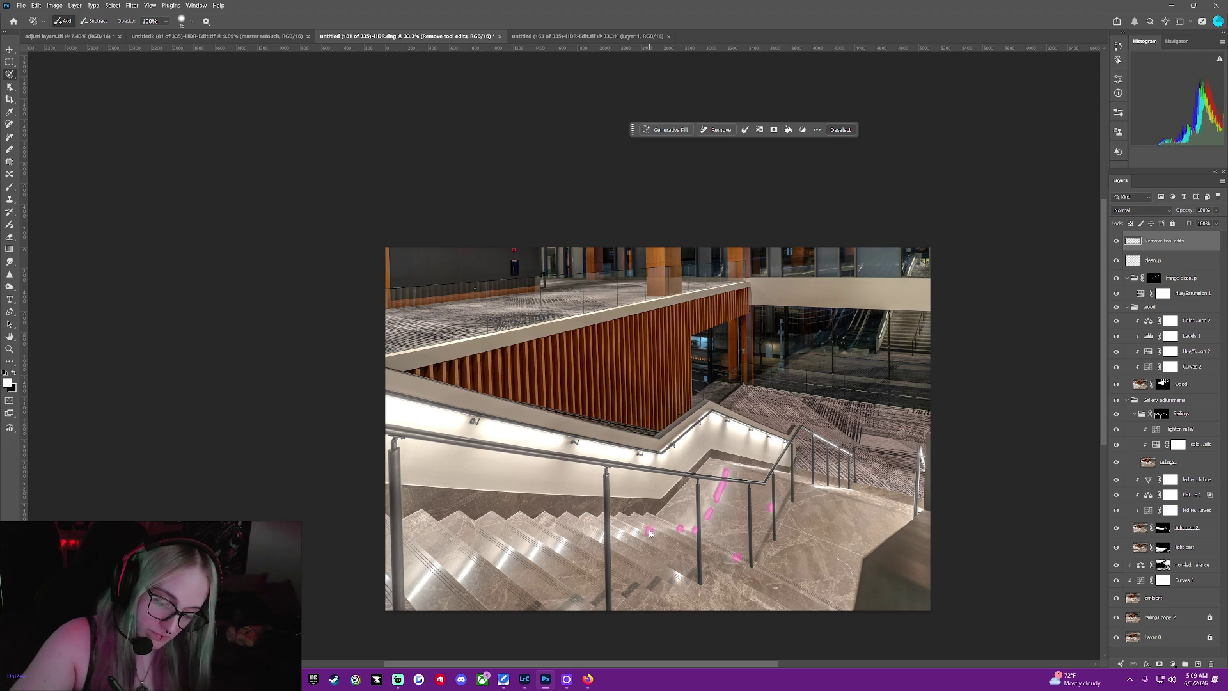
{"action": "left_click", "coordinate": [644, 529]}
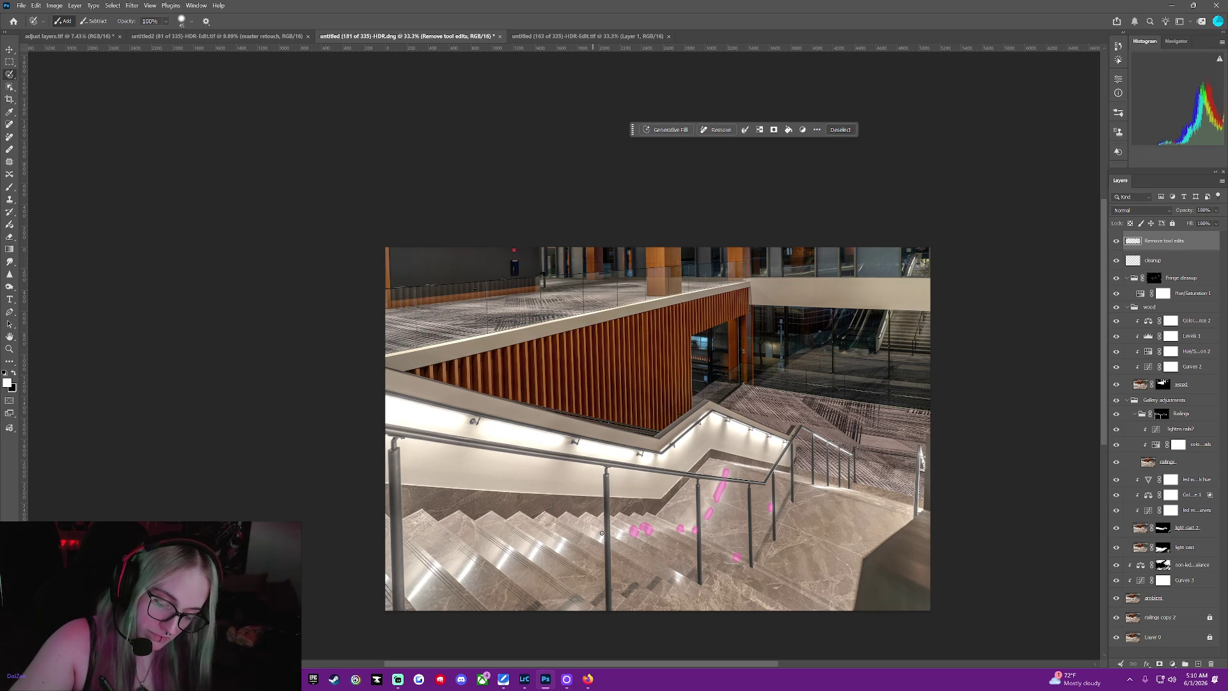
{"action": "left_click_drag", "start_coordinate": [618, 540], "coordinate": [603, 537]}
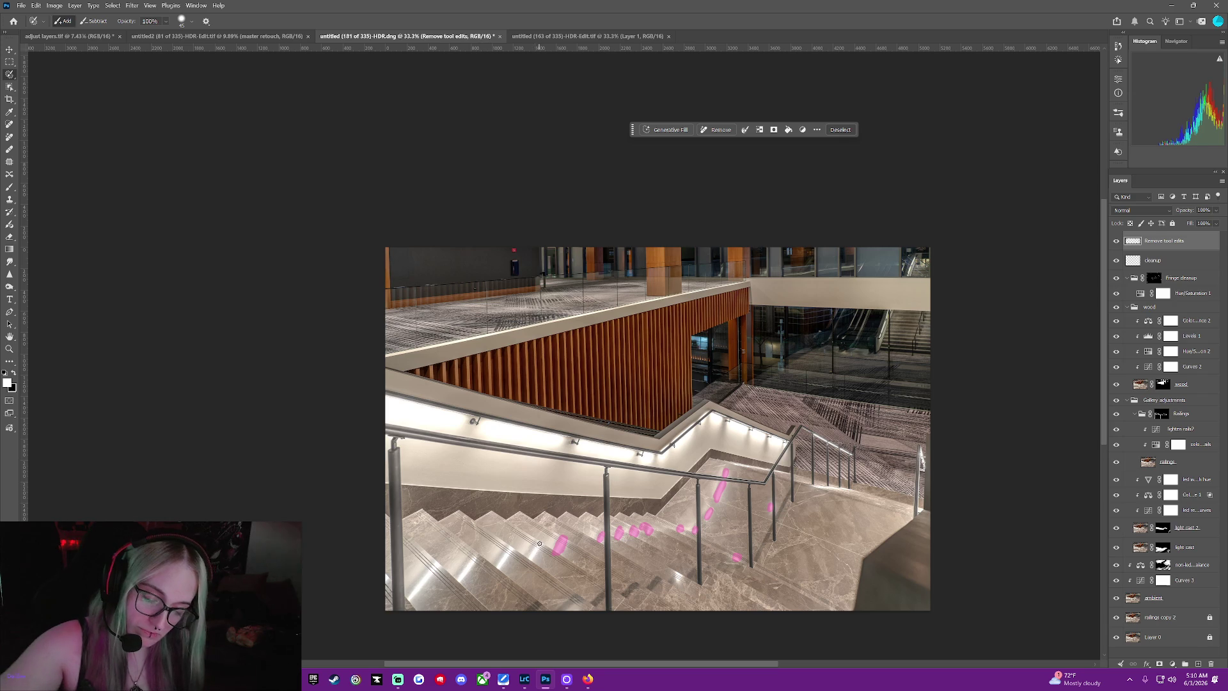
Mark the left and right-side step glare, then remove all marked streaks
{"action": "left_click_drag", "start_coordinate": [559, 545], "coordinate": [532, 554]}
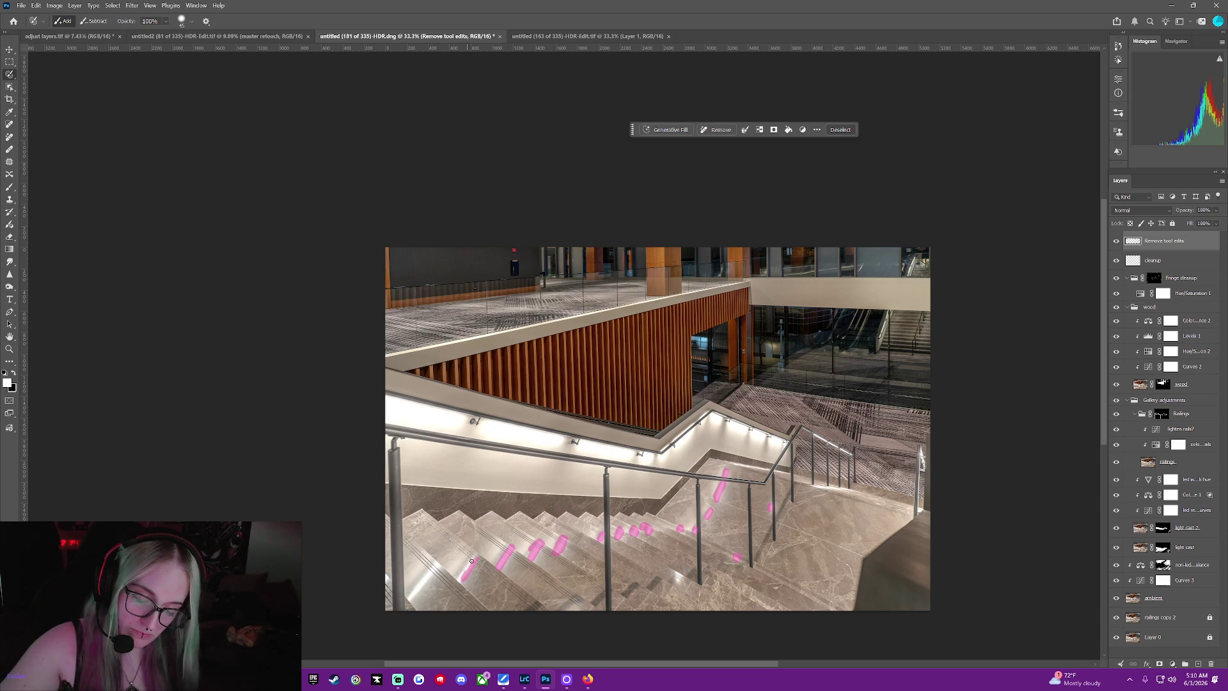
{"action": "left_click_drag", "start_coordinate": [468, 567], "coordinate": [436, 566]}
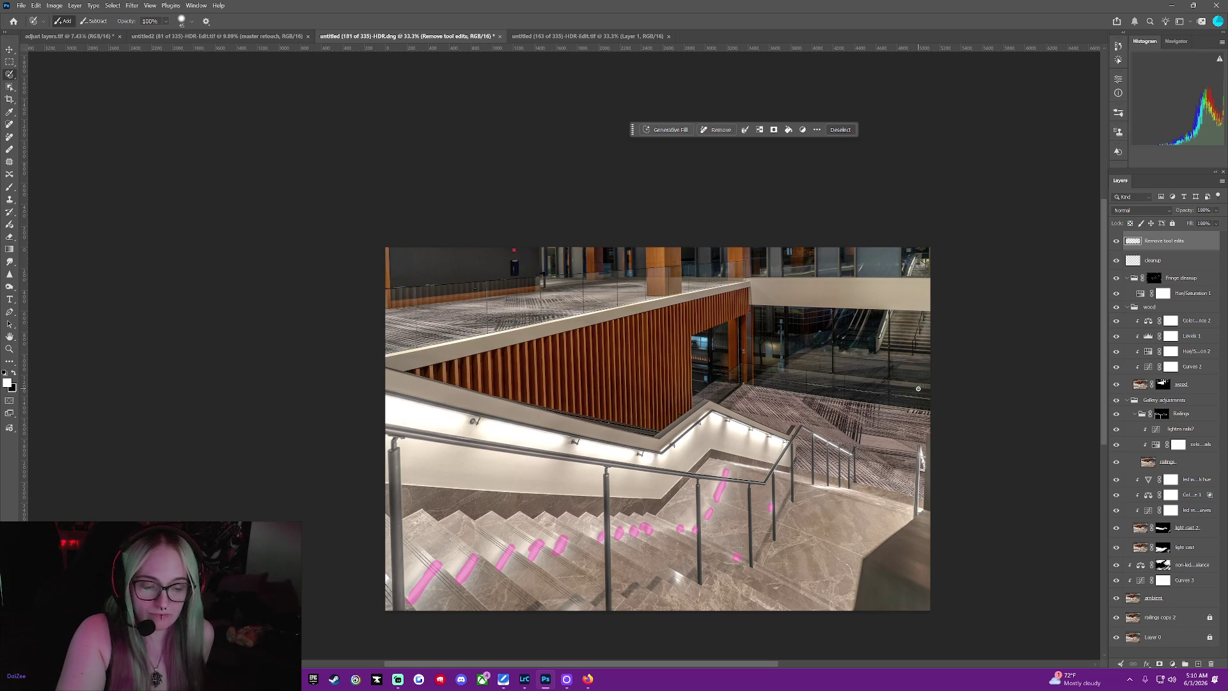
{"action": "left_click_drag", "start_coordinate": [816, 485], "coordinate": [845, 492]}
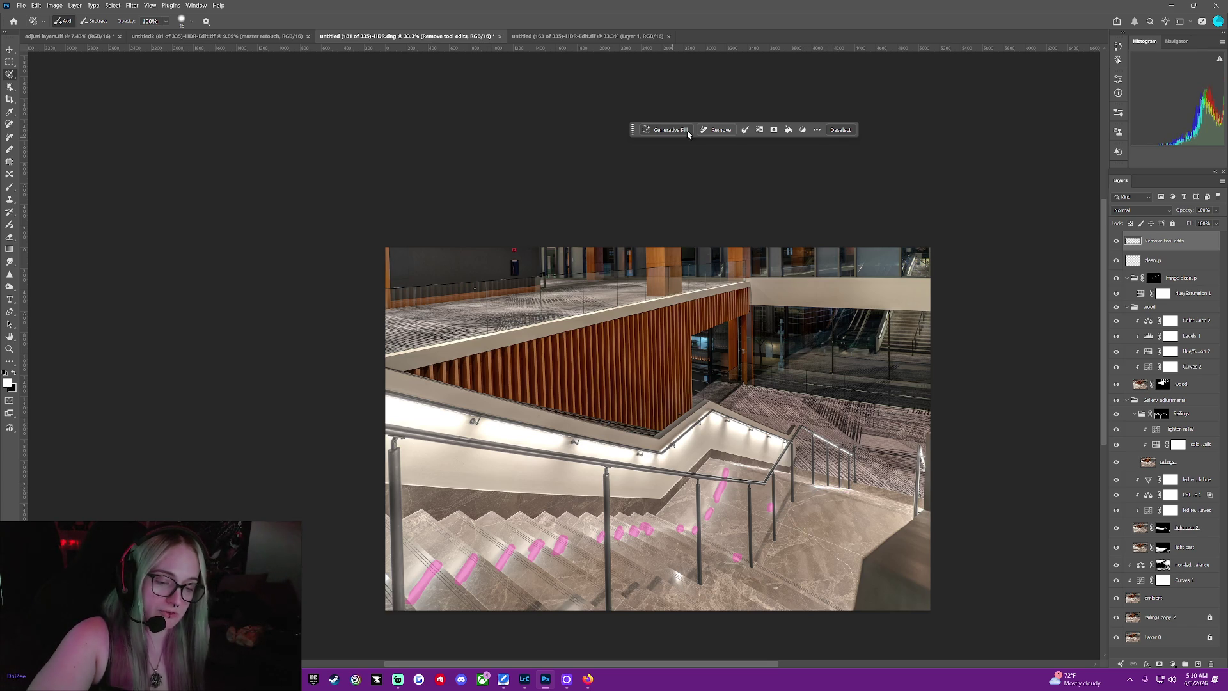
{"action": "left_click", "coordinate": [707, 129]}
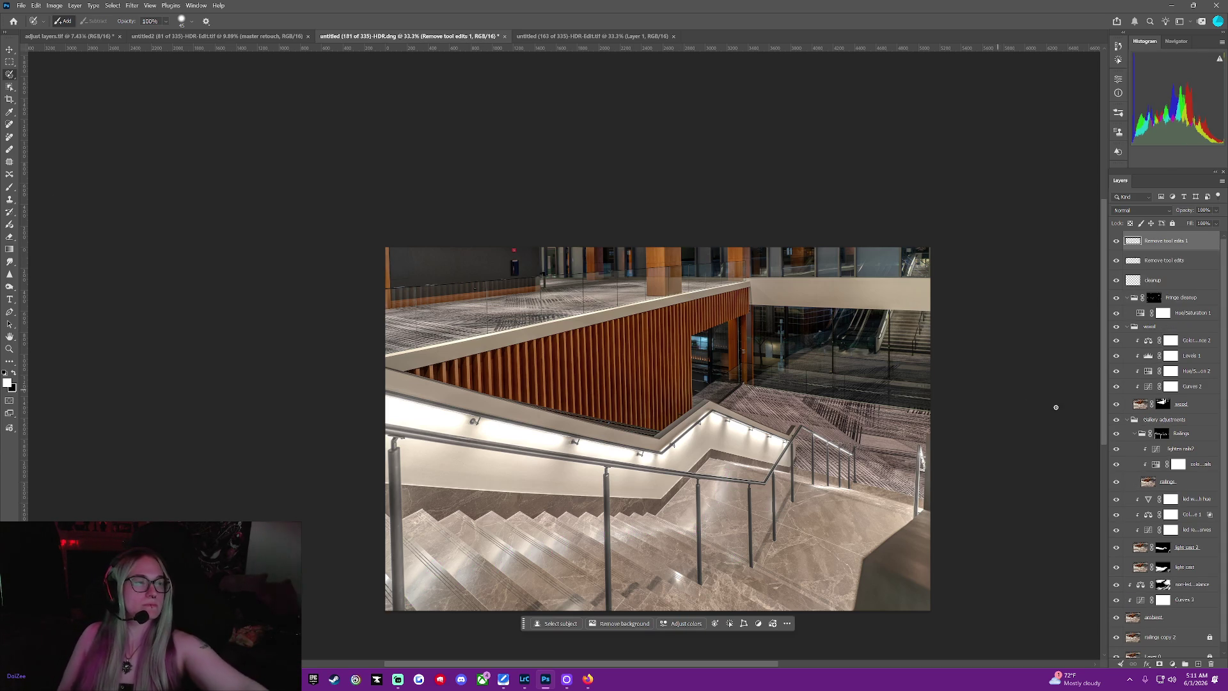
Toggle the cleanup layer's visibility twice to compare the steps before and after
{"action": "left_click", "coordinate": [1116, 242]}
{"action": "left_click", "coordinate": [1115, 243]}
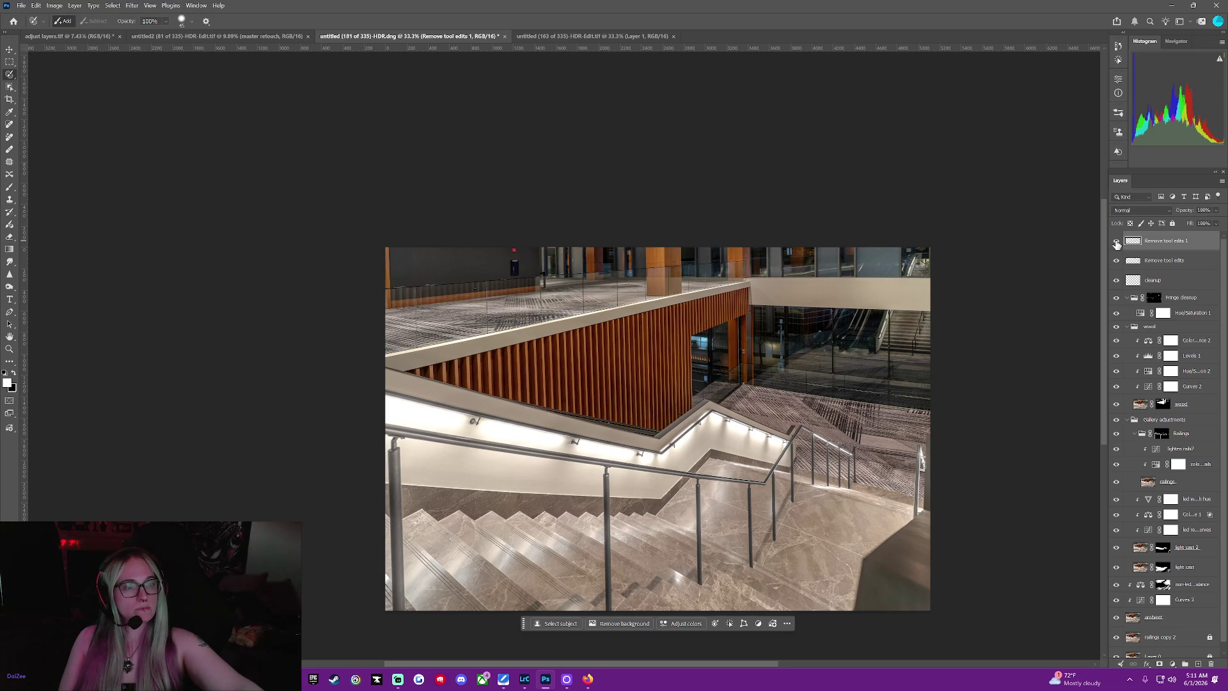
{"action": "left_click", "coordinate": [1116, 242]}
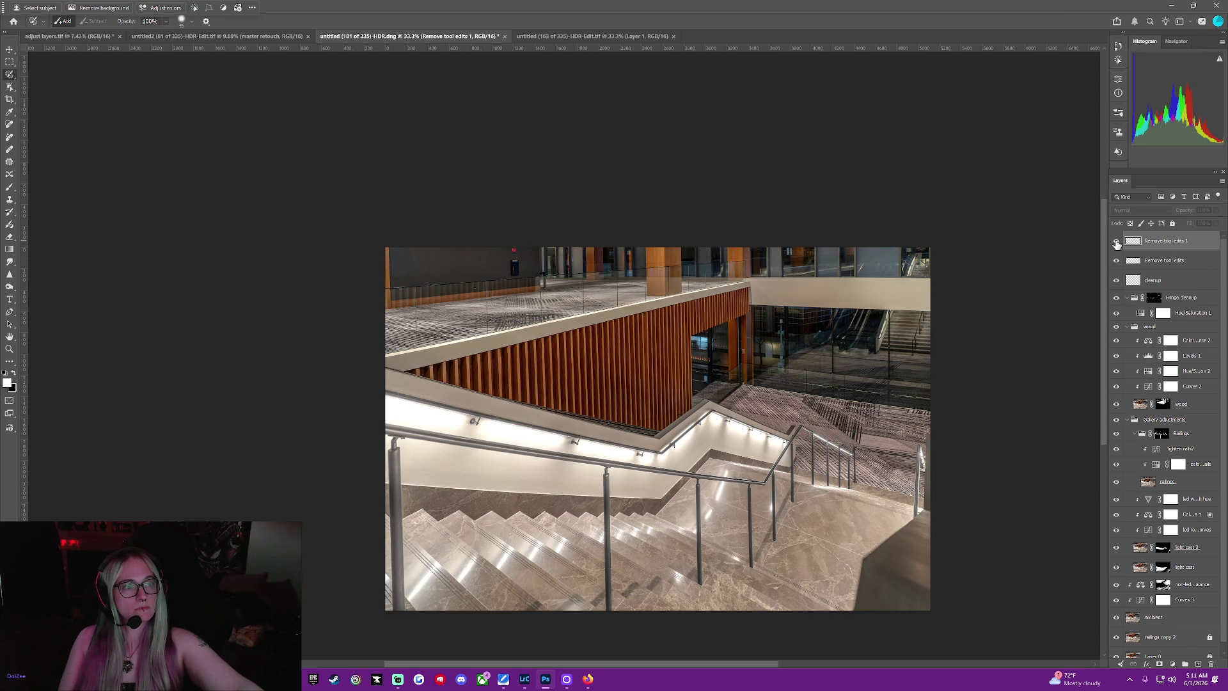
{"action": "left_click", "coordinate": [1115, 242]}
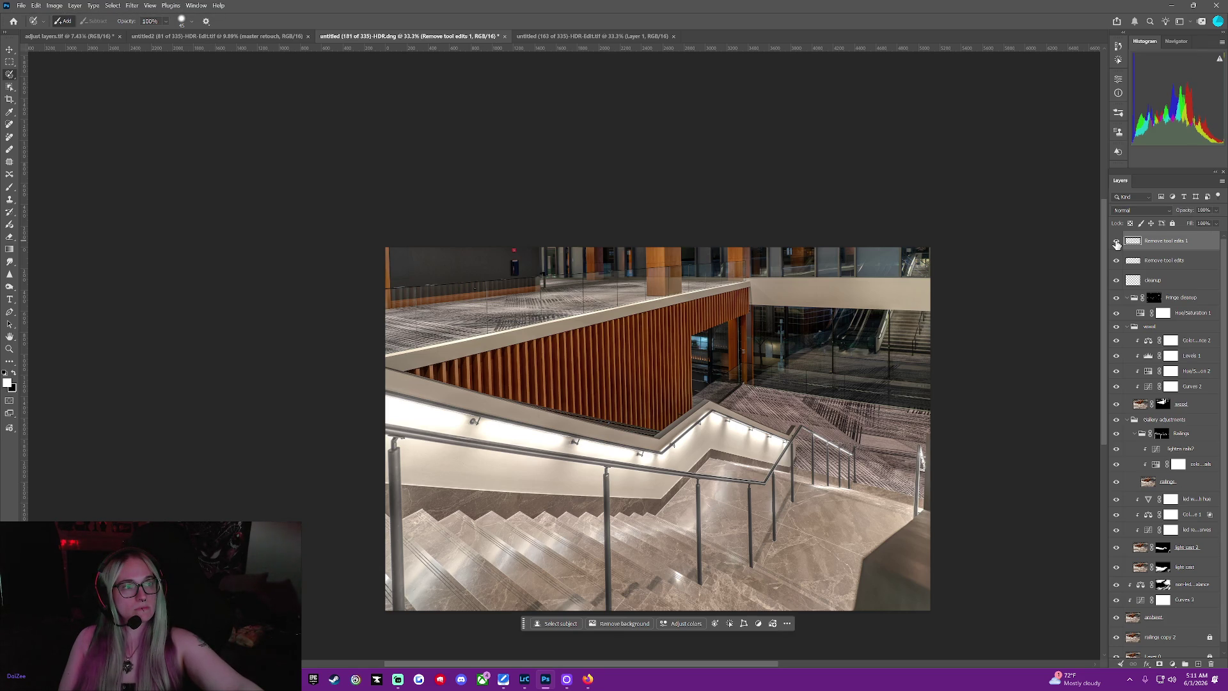
Mark leftover glare on the lower steps and floor beside the railing, undoing a stray click
{"action": "left_click", "coordinate": [675, 572]}
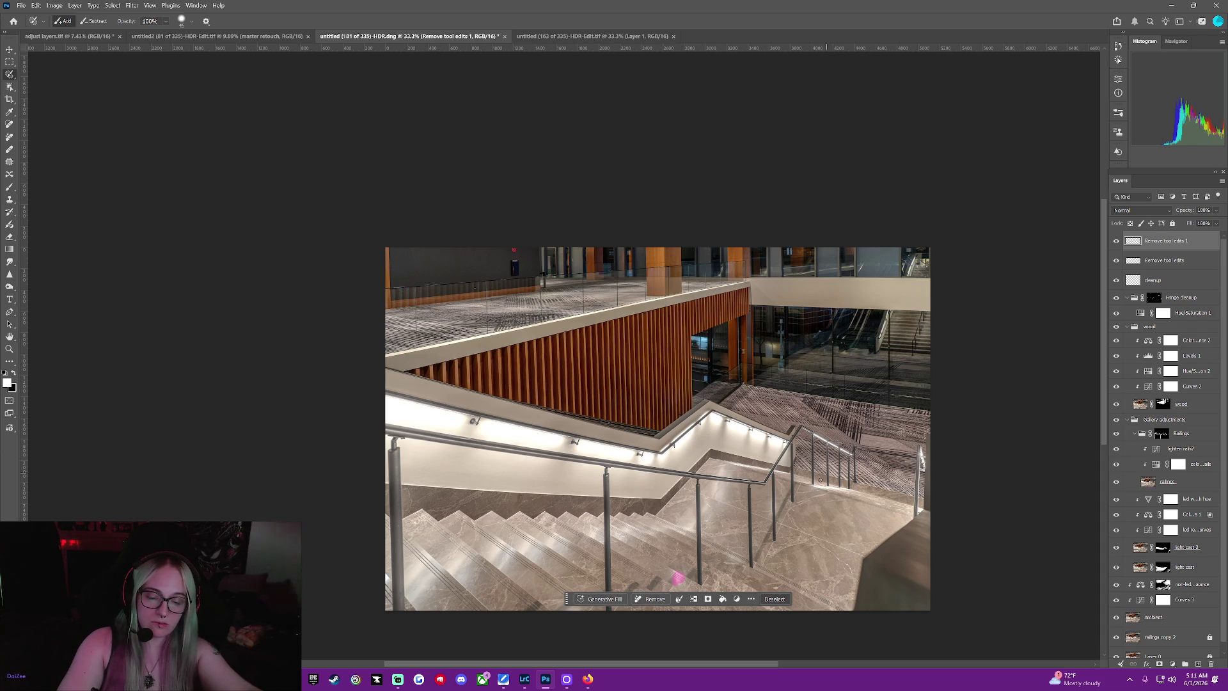
{"action": "left_click_drag", "start_coordinate": [815, 487], "coordinate": [840, 491]}
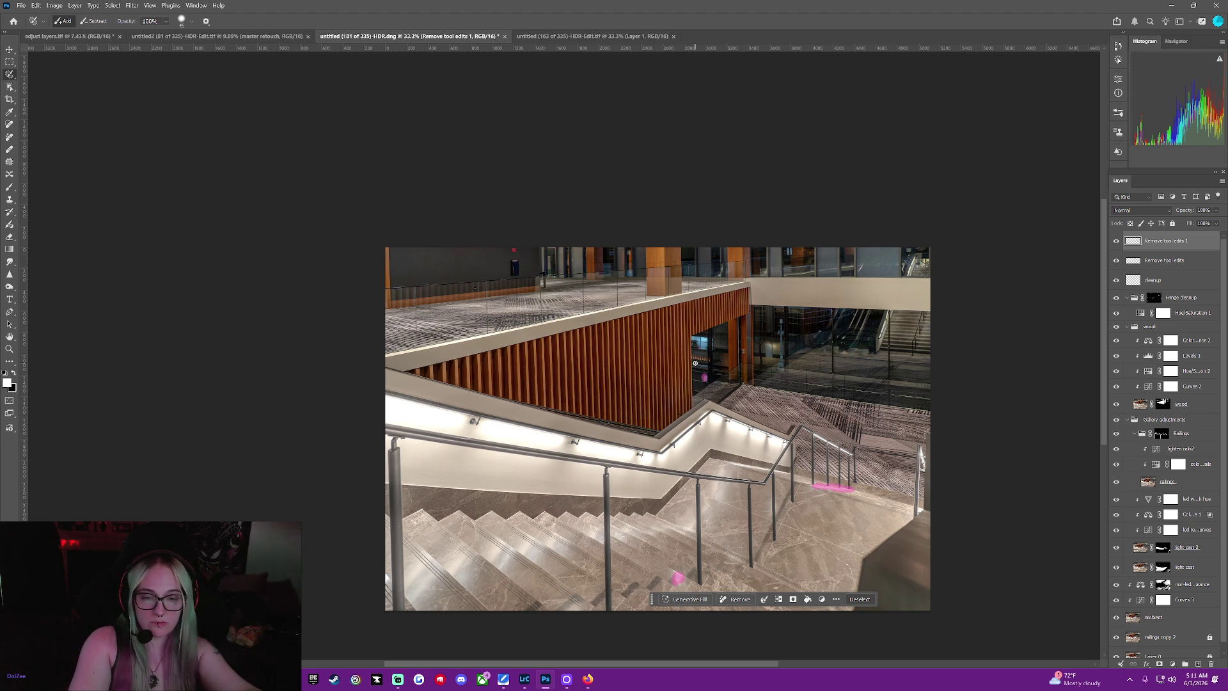
{"action": "left_click", "coordinate": [857, 598]}
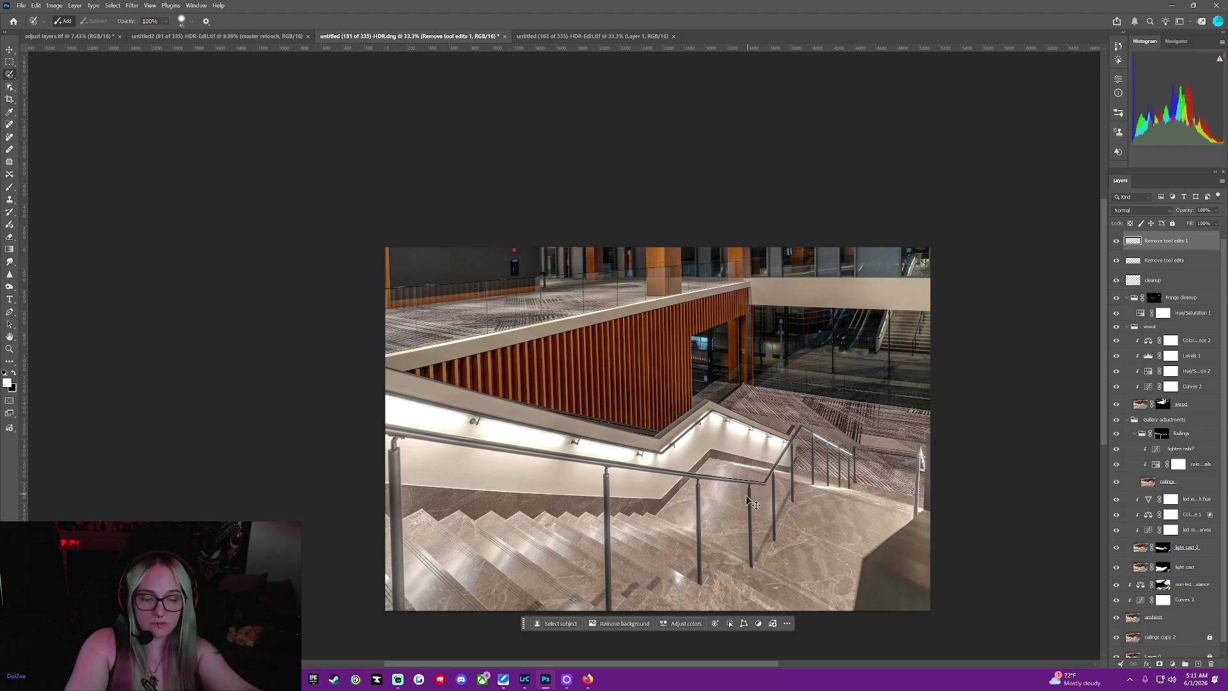
{"action": "key", "text": "ctrl+z"}
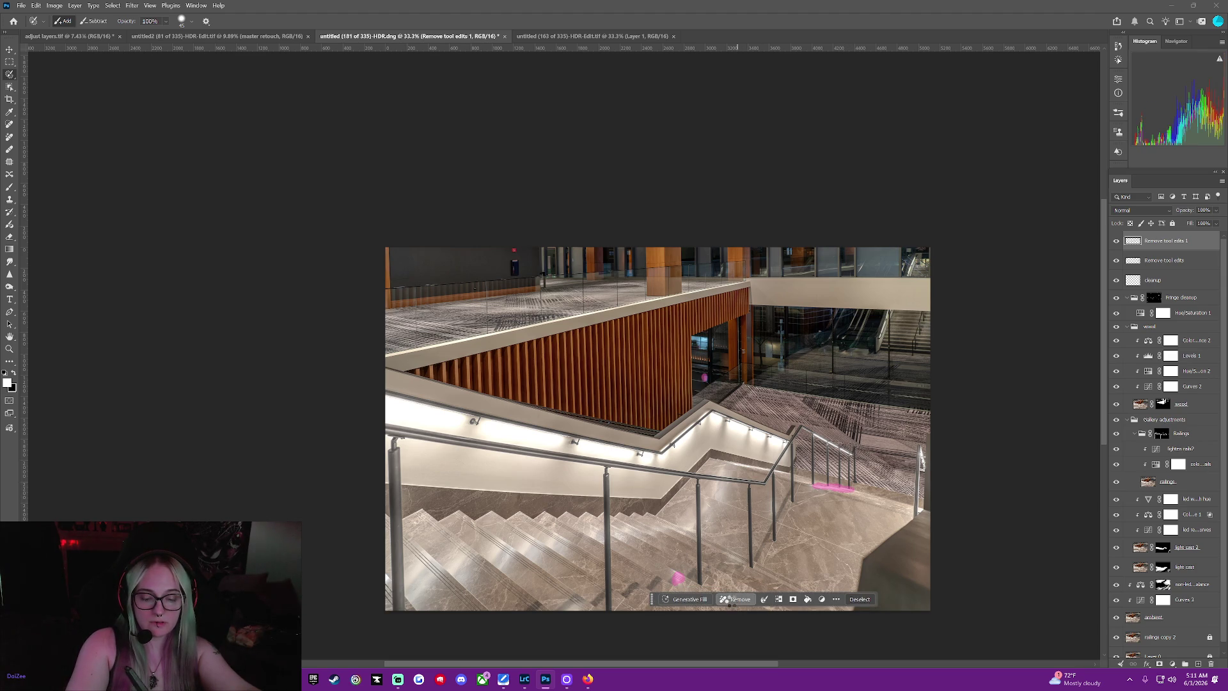
Remove the marked floor glare beside the railing
{"action": "left_click", "coordinate": [731, 599]}
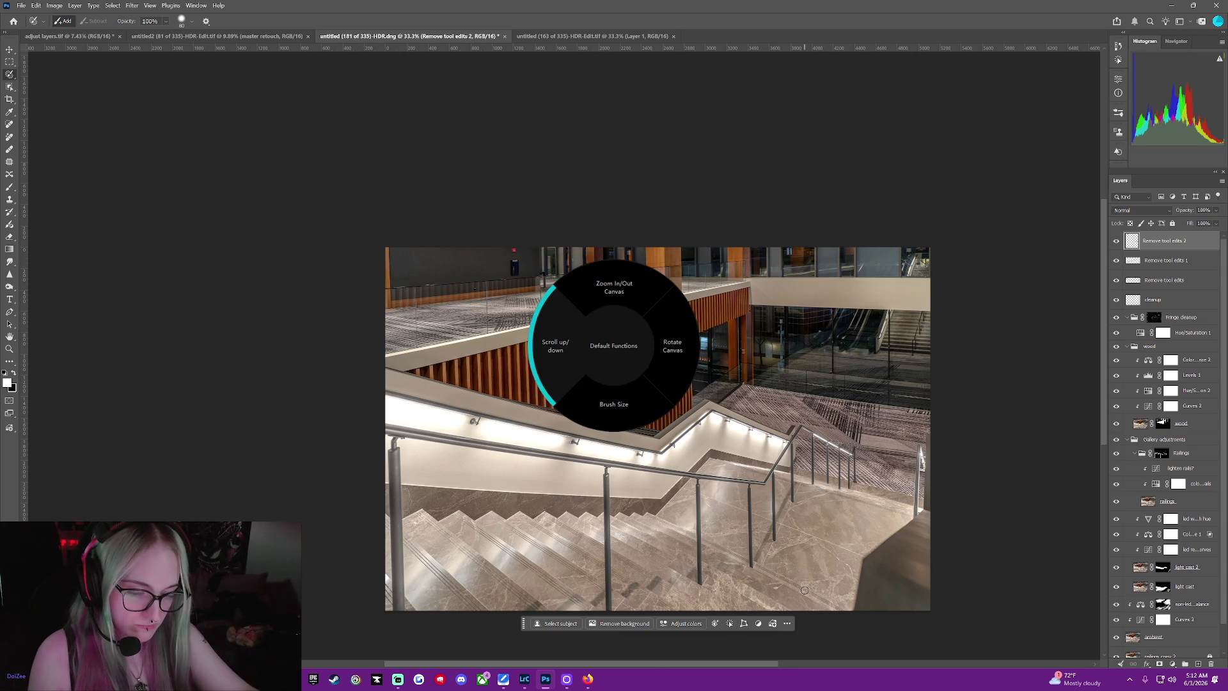
{"action": "scroll", "coordinate": [708, 440], "scroll_direction": "up", "scroll_amount": 2}
{"action": "scroll", "coordinate": [708, 440], "scroll_direction": "up", "scroll_amount": 2}
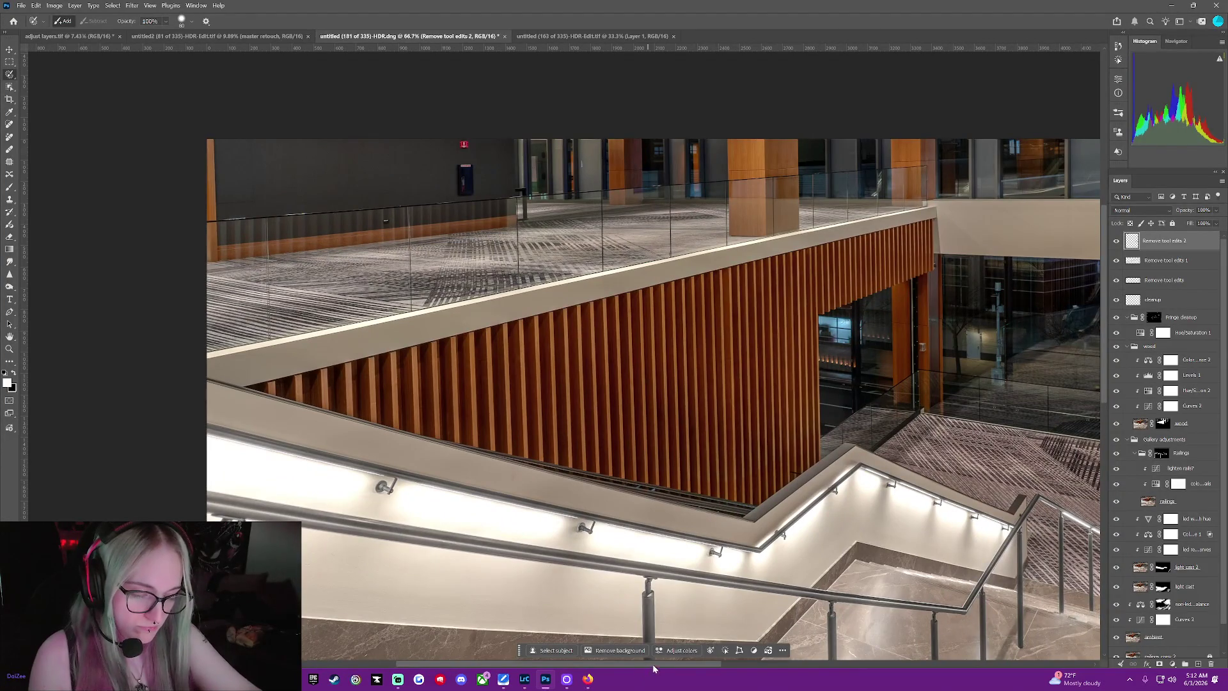
{"action": "scroll", "coordinate": [715, 668], "scroll_direction": "up", "scroll_amount": 1}
{"action": "scroll", "coordinate": [714, 668], "scroll_direction": "right", "scroll_amount": 2}
{"action": "scroll", "coordinate": [727, 661], "scroll_direction": "right", "scroll_amount": 1}
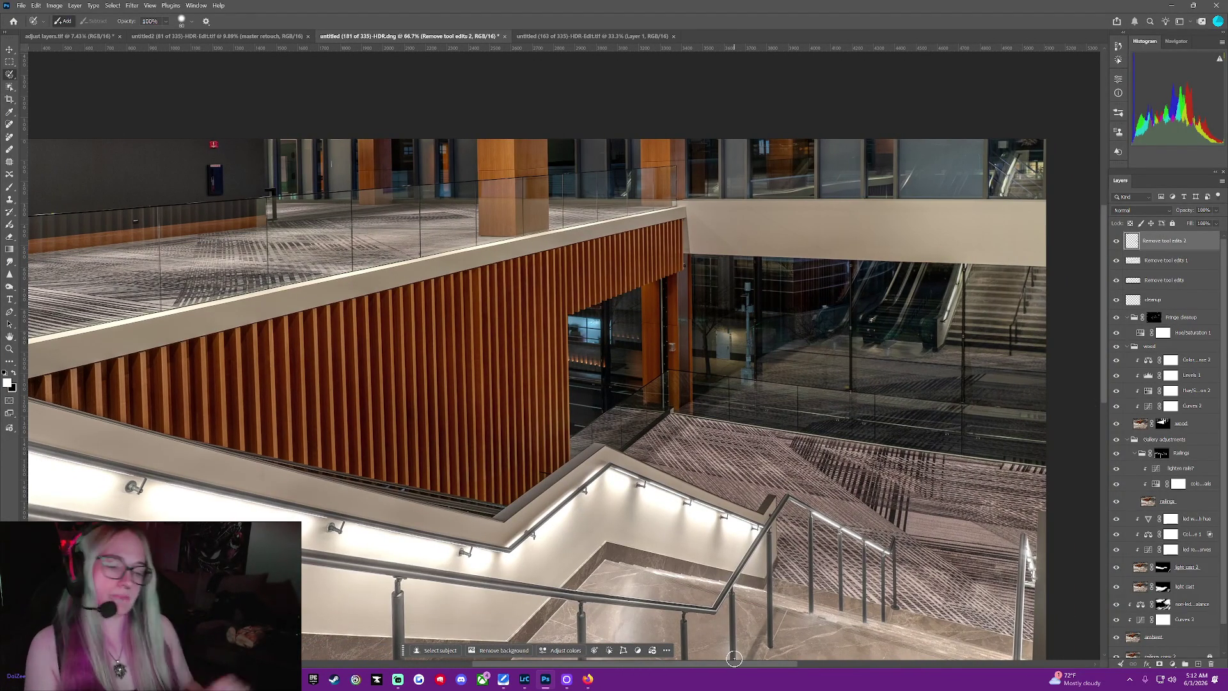
Re-mark the floor glare, undo the last removal and clear the pending marks
{"action": "key", "text": "Delete"}
{"action": "left_click_drag", "start_coordinate": [811, 616], "coordinate": [892, 624]}
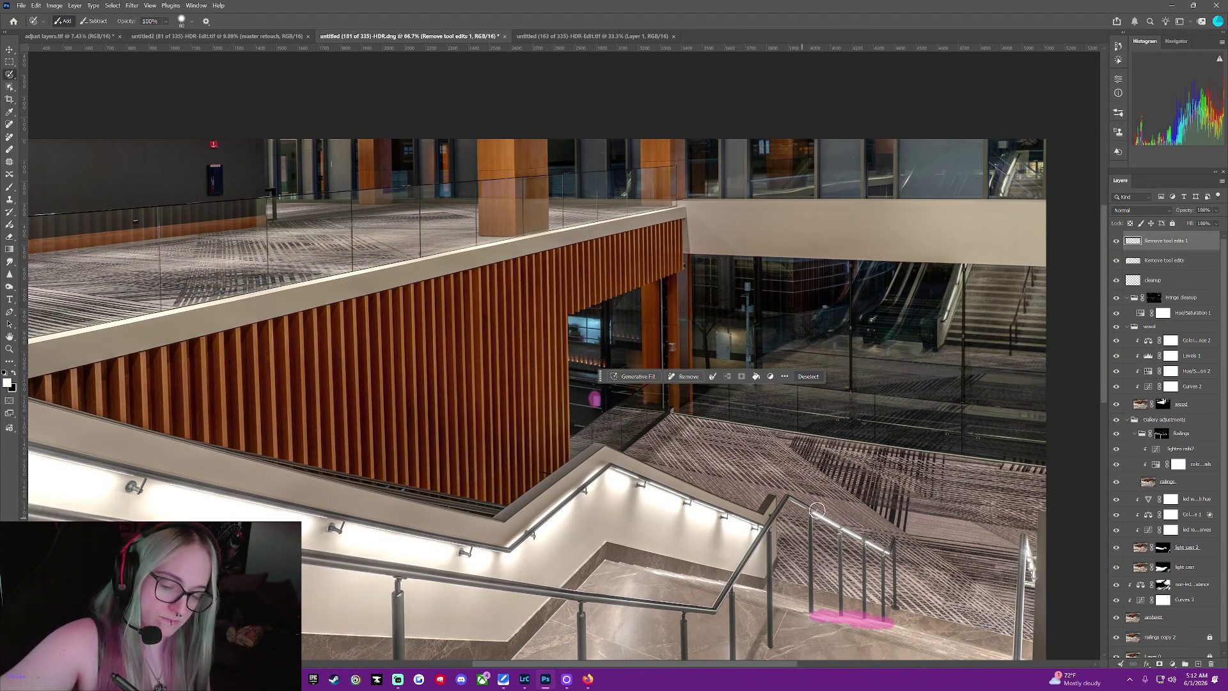
{"action": "left_click", "coordinate": [809, 378]}
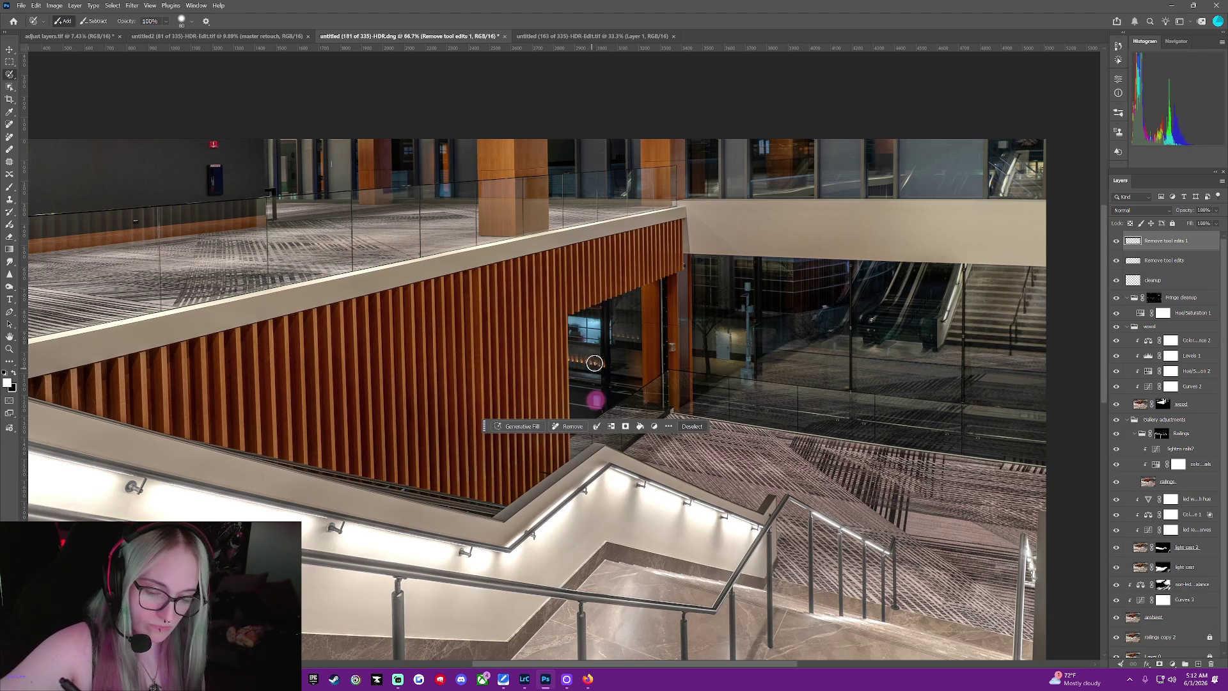
{"action": "left_click_drag", "start_coordinate": [1105, 381], "coordinate": [1108, 456]}
Mark glare at the rail base, inspect the stairs up close, then fit the whole photo in view
{"action": "left_click_drag", "start_coordinate": [534, 598], "coordinate": [540, 602]}
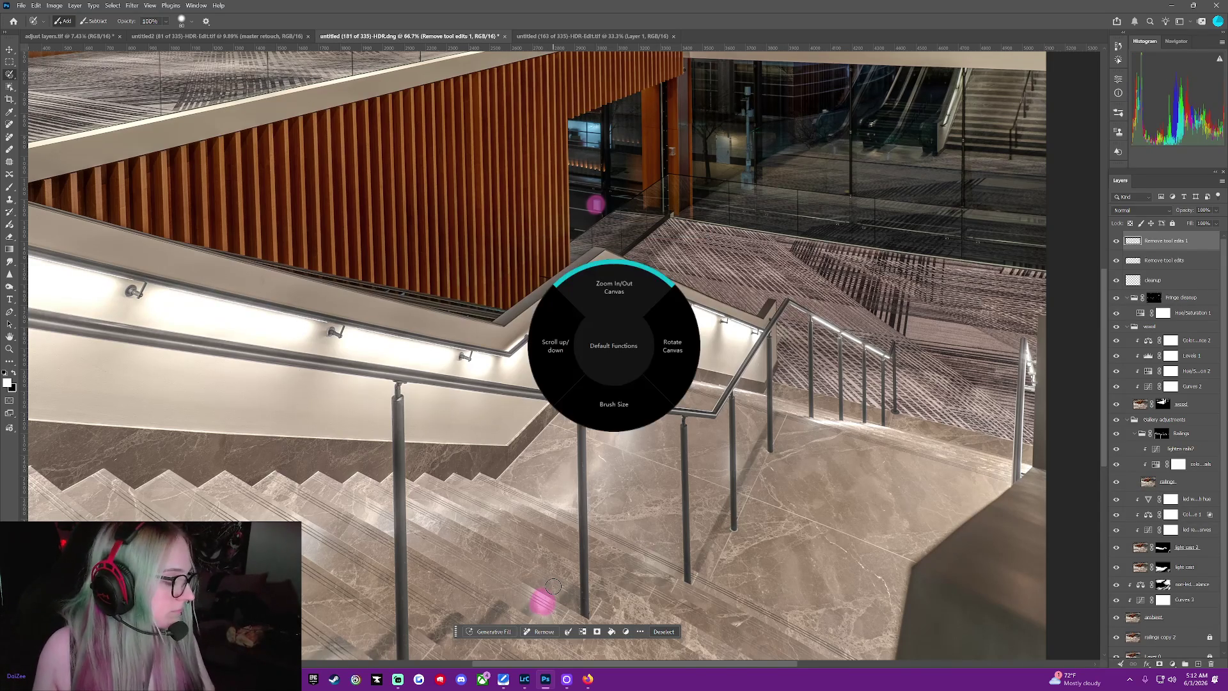
{"action": "key", "text": "ctrl+plus"}
{"action": "key", "text": "ctrl+plus"}
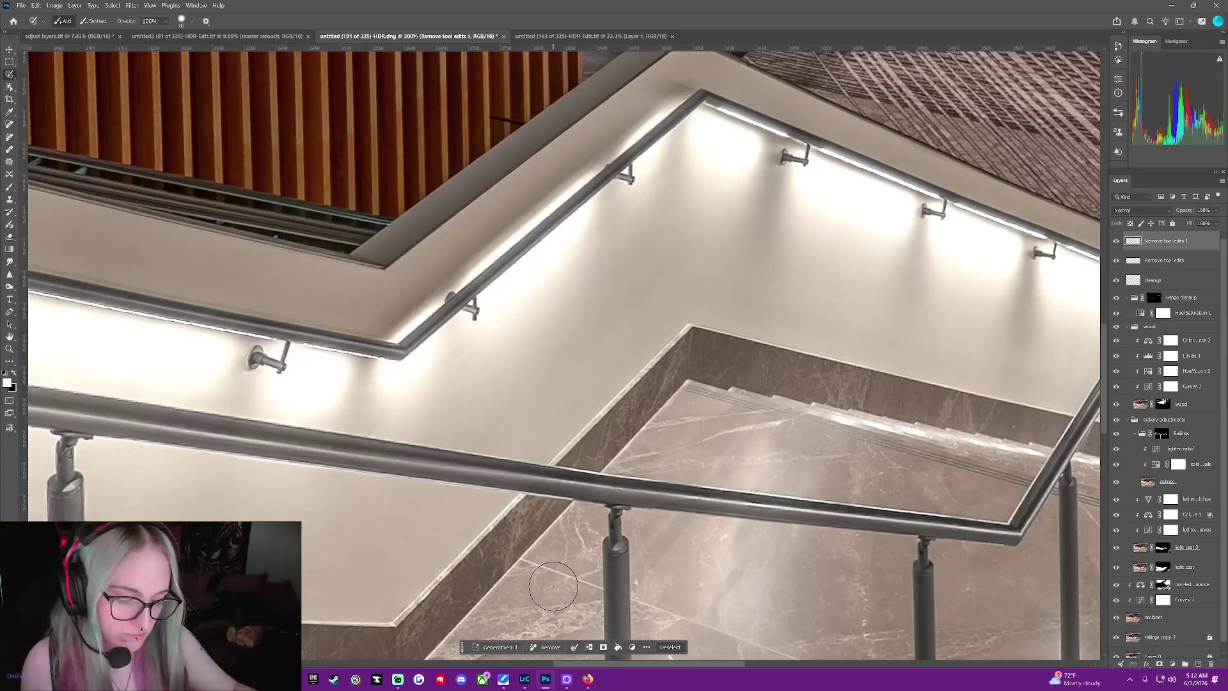
{"action": "left_click_drag", "start_coordinate": [666, 664], "coordinate": [777, 657]}
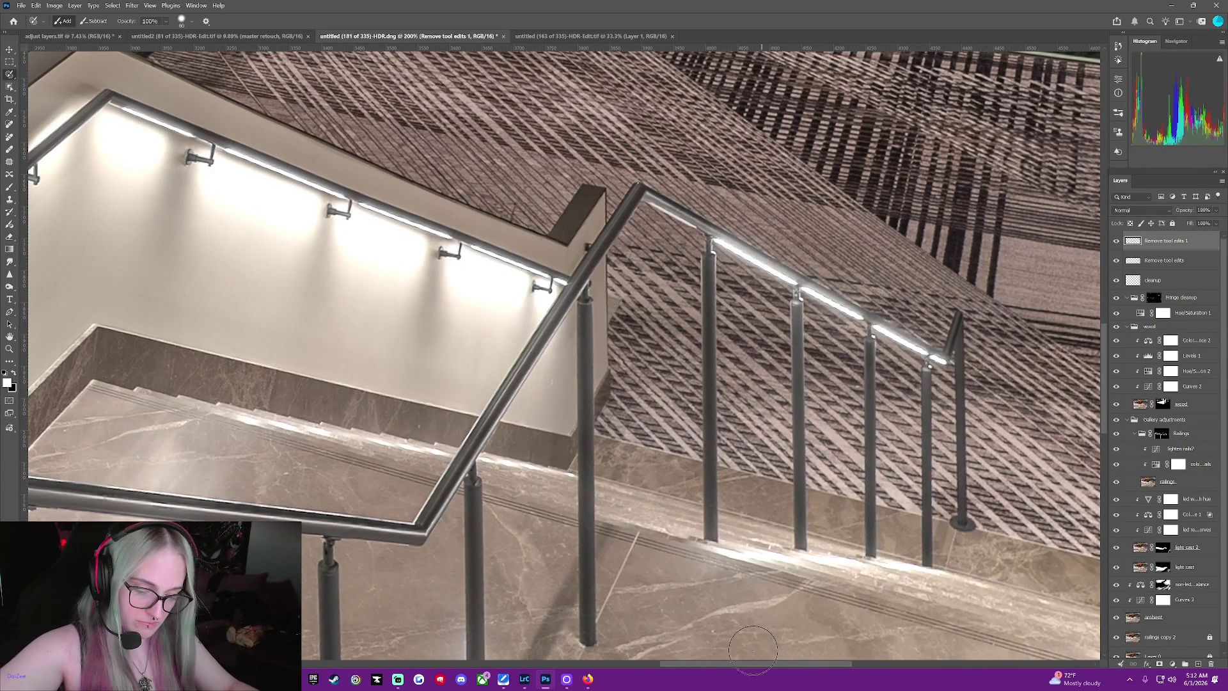
{"action": "mouse_move", "coordinate": [767, 666]}
{"action": "left_mouse_down"}
{"action": "mouse_move", "coordinate": [782, 667]}
{"action": "mouse_move", "coordinate": [768, 668]}
{"action": "left_mouse_up"}
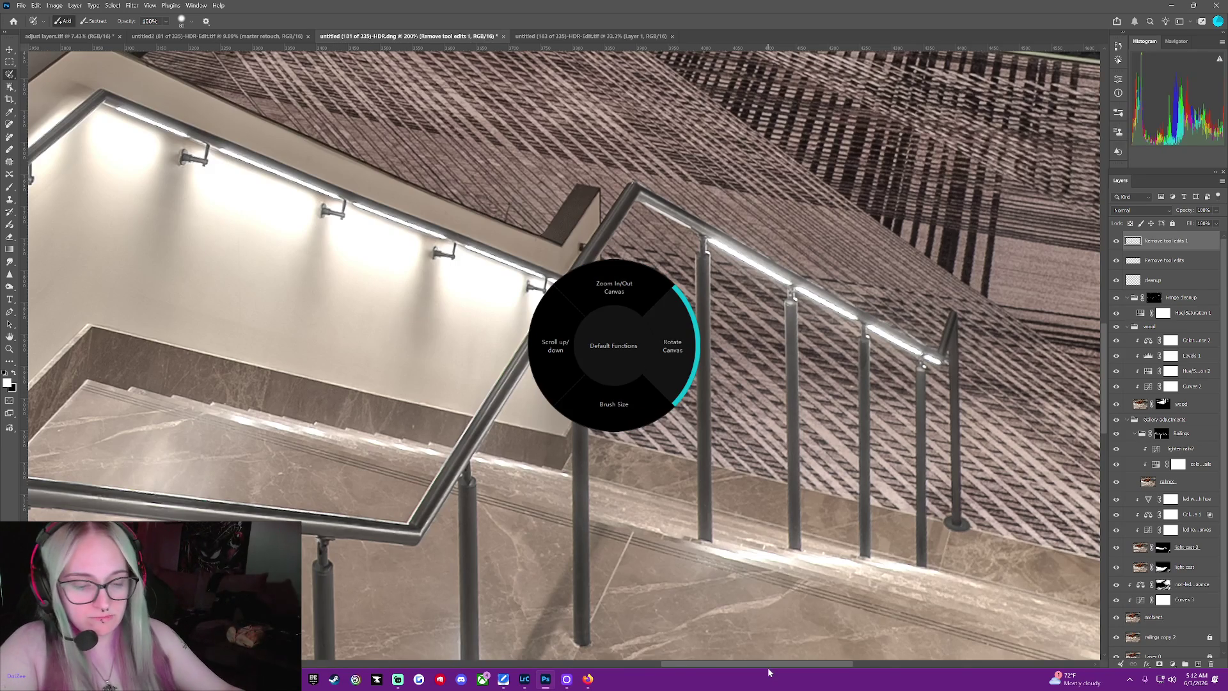
{"action": "key", "text": "ctrl+minus"}
{"action": "key", "text": "ctrl+minus"}
{"action": "key", "text": "ctrl+minus"}
{"action": "key", "text": "ctrl+minus"}
{"action": "key", "text": "ctrl+minus"}
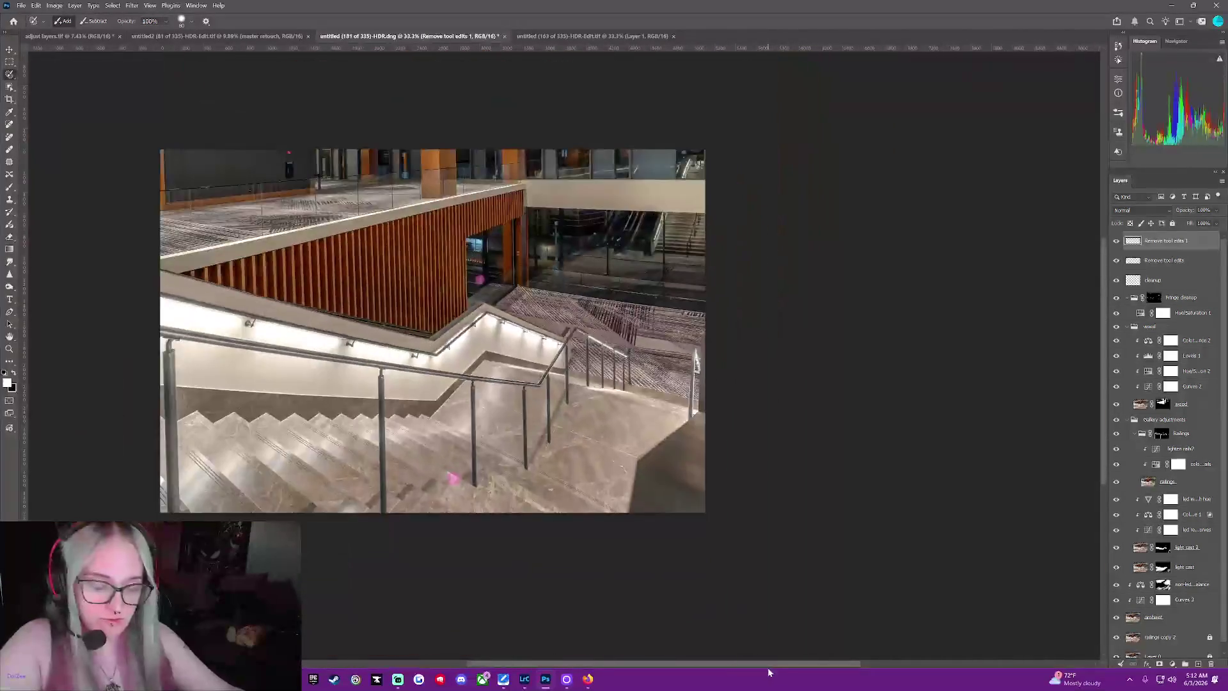
{"action": "key", "text": "ctrl+minus"}
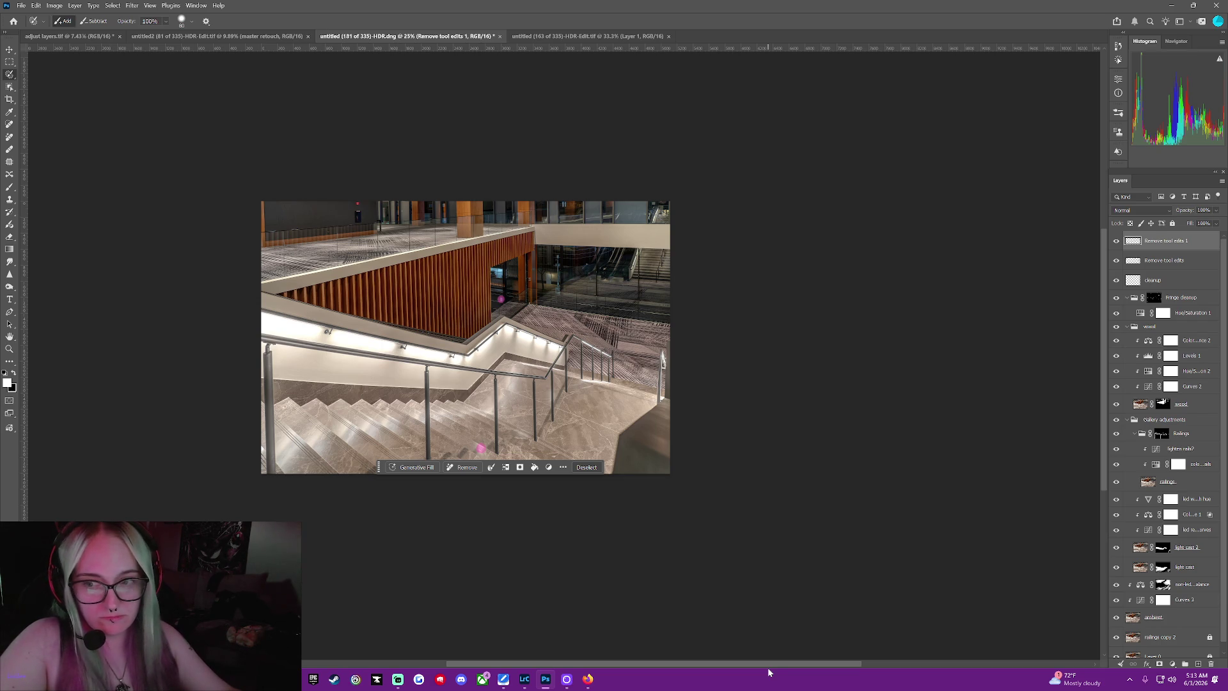
Mark a small spot by the slat wall, zoom in and remove the marked spots
{"action": "left_click", "coordinate": [618, 215]}
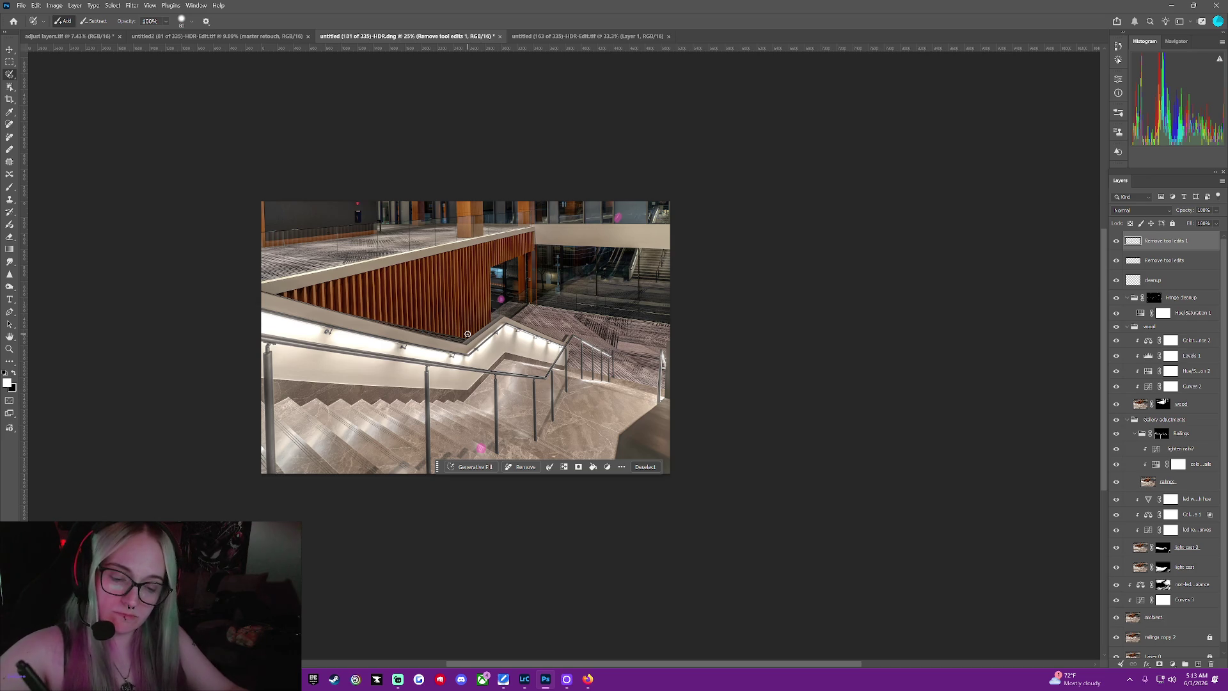
{"action": "key", "text": "ctrl+plus"}
{"action": "key", "text": "ctrl+plus"}
{"action": "key", "text": "ctrl+plus"}
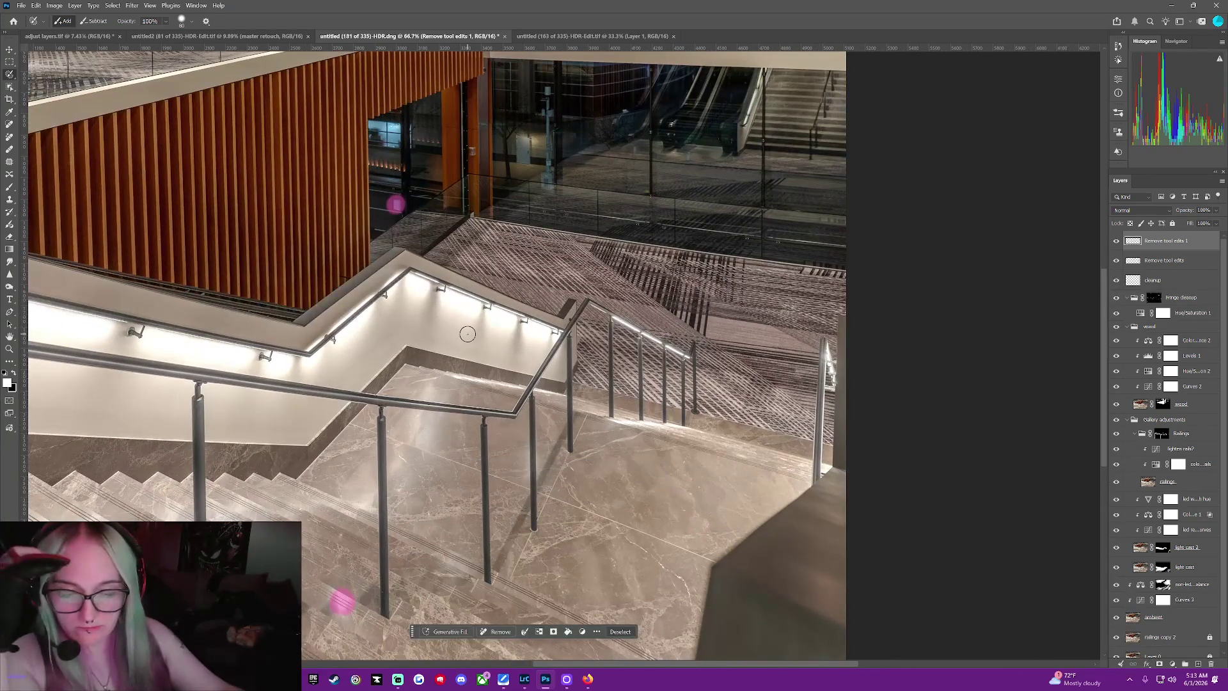
{"action": "key", "text": "ctrl+plus"}
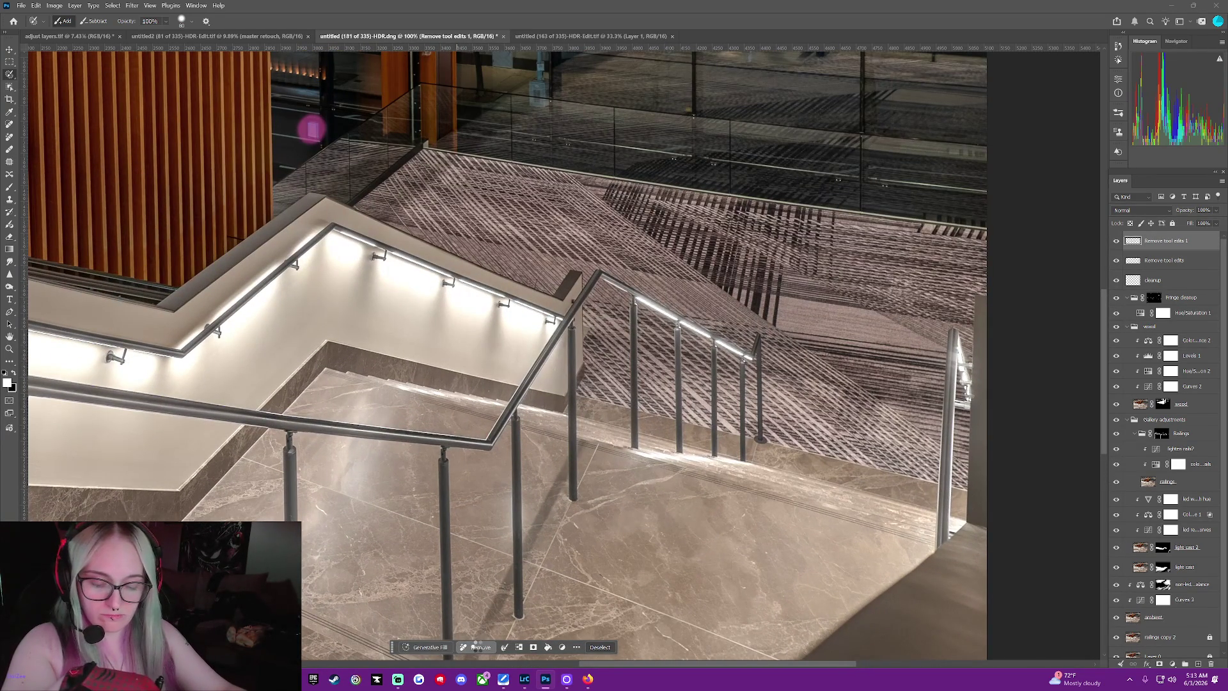
{"action": "left_click", "coordinate": [477, 647]}
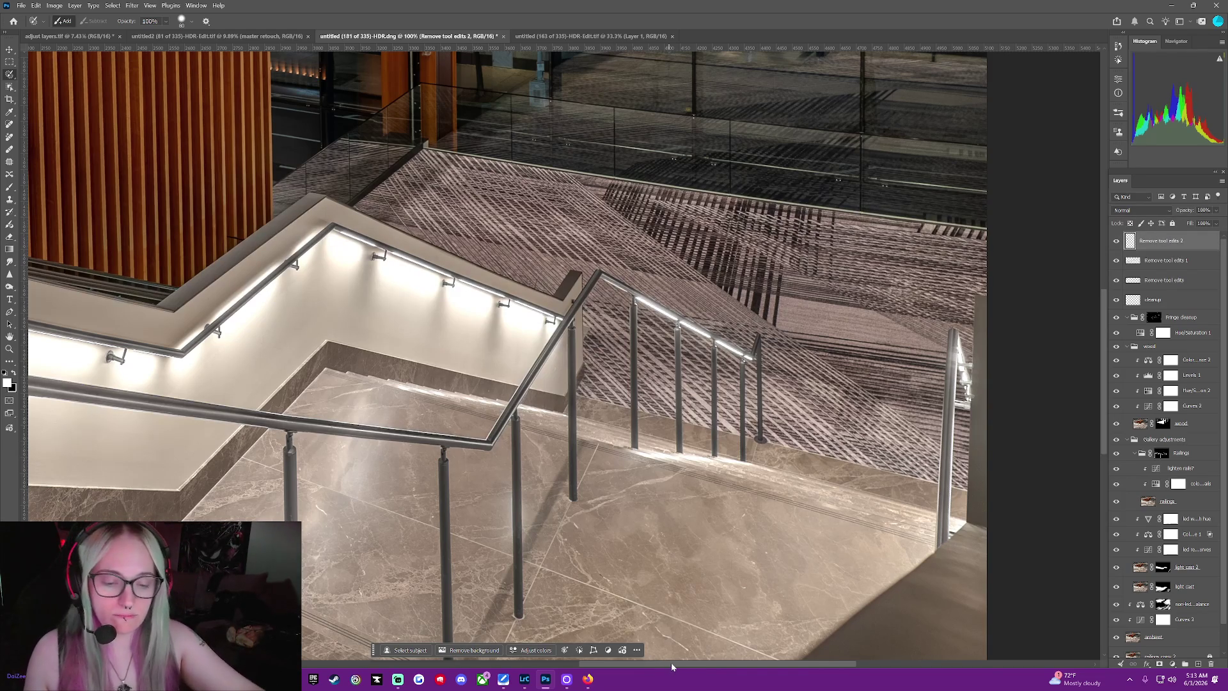
{"action": "left_click_drag", "start_coordinate": [672, 664], "coordinate": [525, 521]}
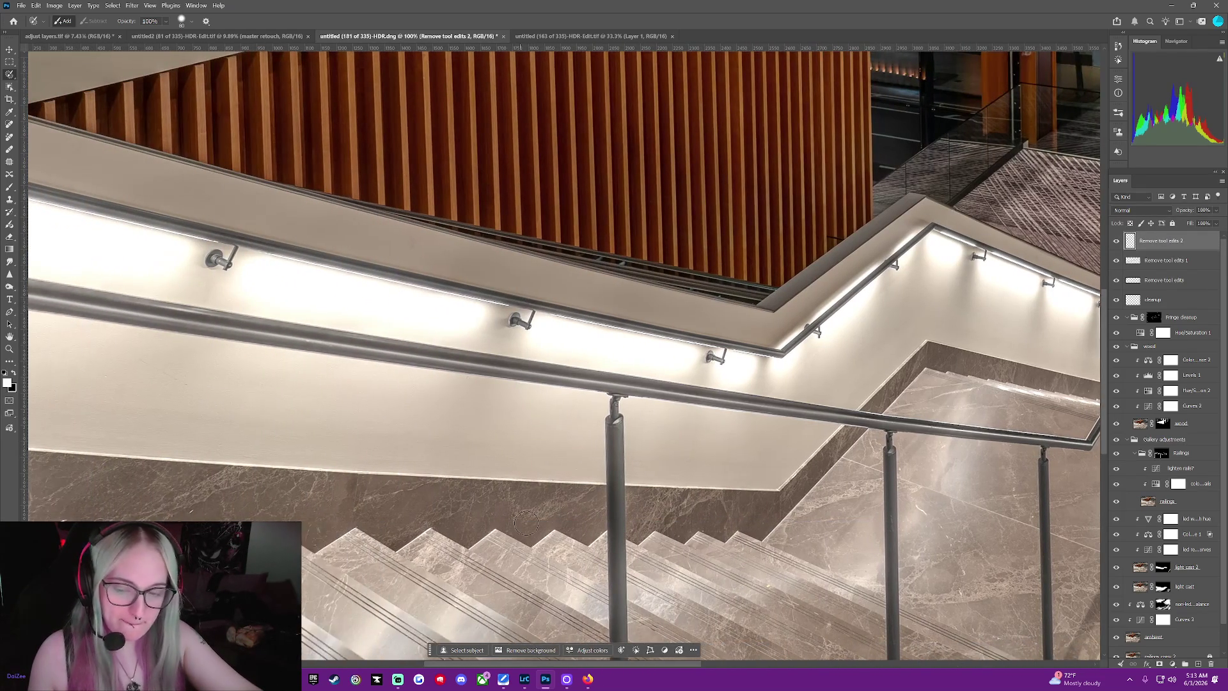
{"action": "scroll", "coordinate": [540, 453], "scroll_direction": "up", "scroll_amount": 6}
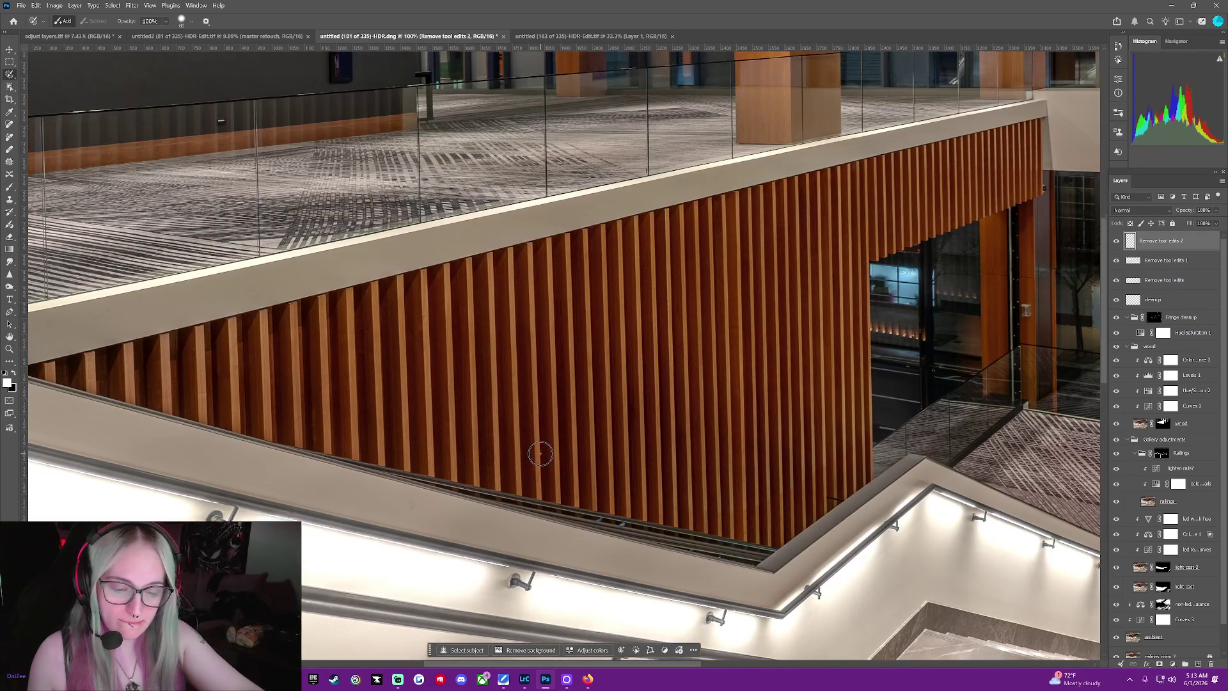
{"action": "scroll", "coordinate": [539, 454], "scroll_direction": "up", "scroll_amount": 1}
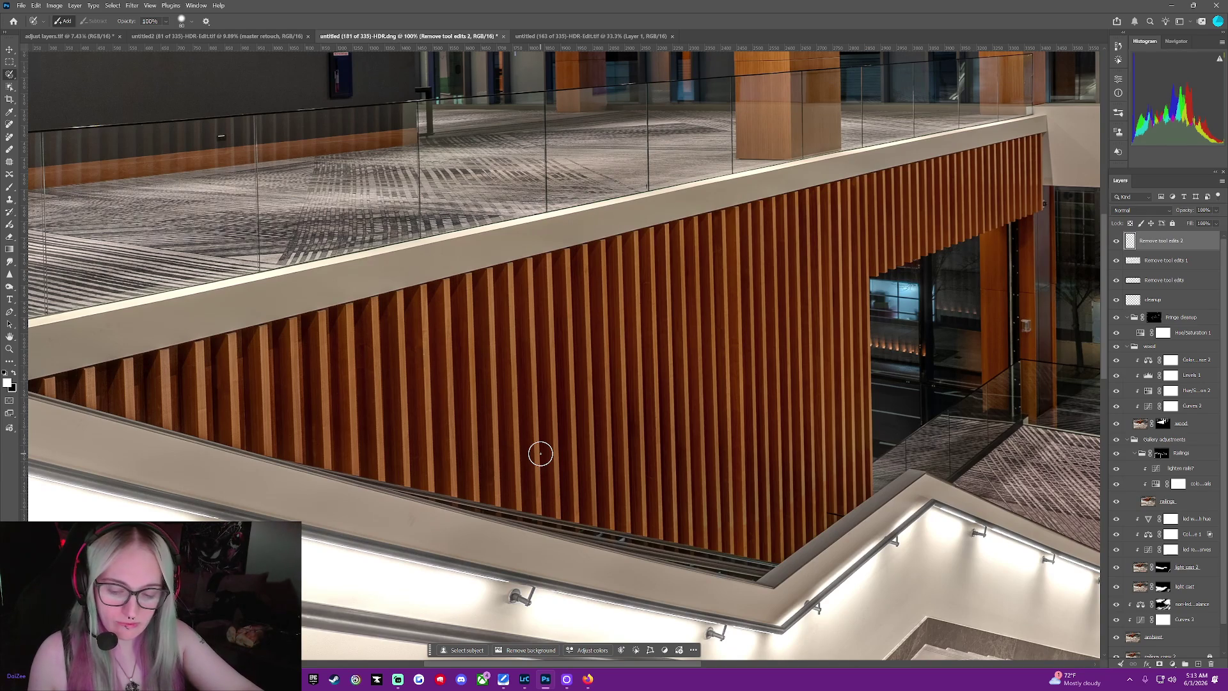
{"action": "mouse_move", "coordinate": [768, 563]}
{"action": "left_mouse_down"}
{"action": "mouse_move", "coordinate": [743, 573]}
{"action": "mouse_move", "coordinate": [274, 464]}
{"action": "left_mouse_up"}
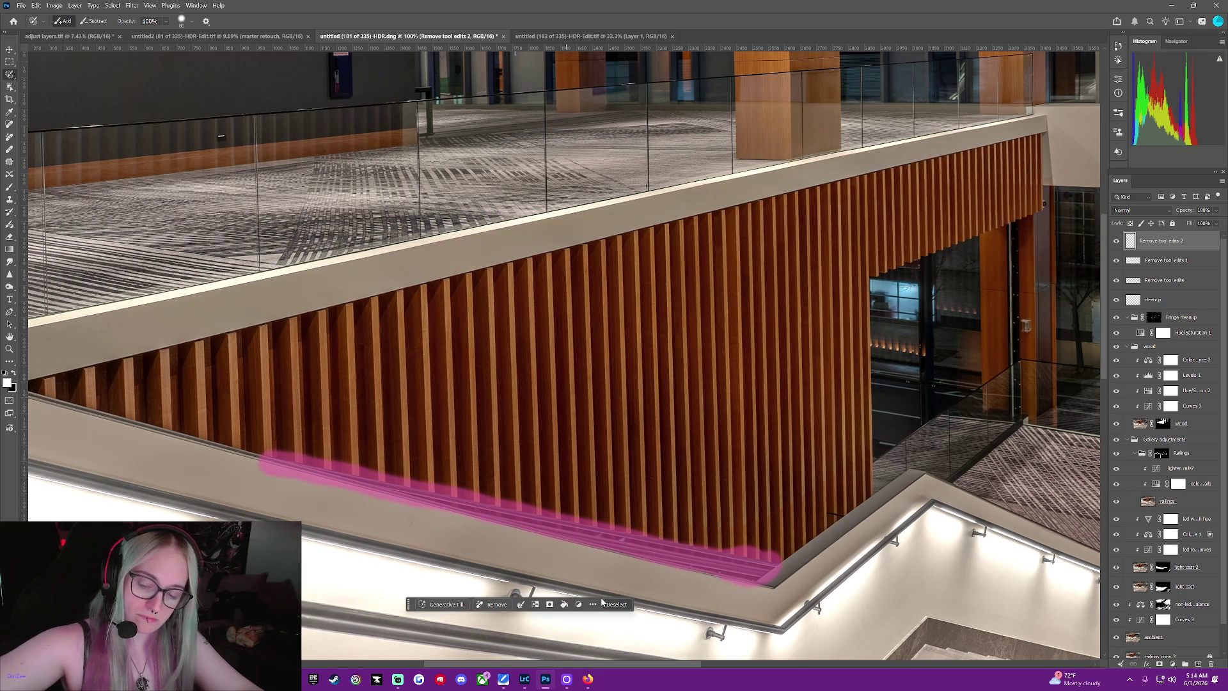
{"action": "left_click", "coordinate": [493, 603]}
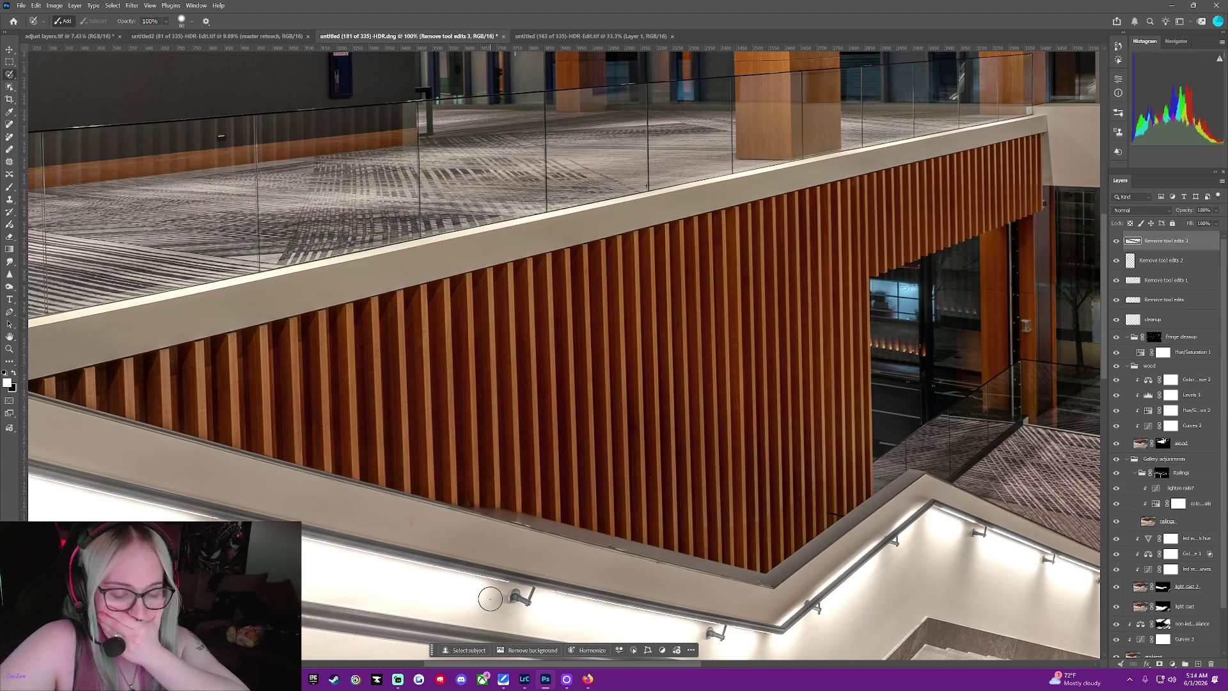
{"action": "key", "text": "ctrl+z"}
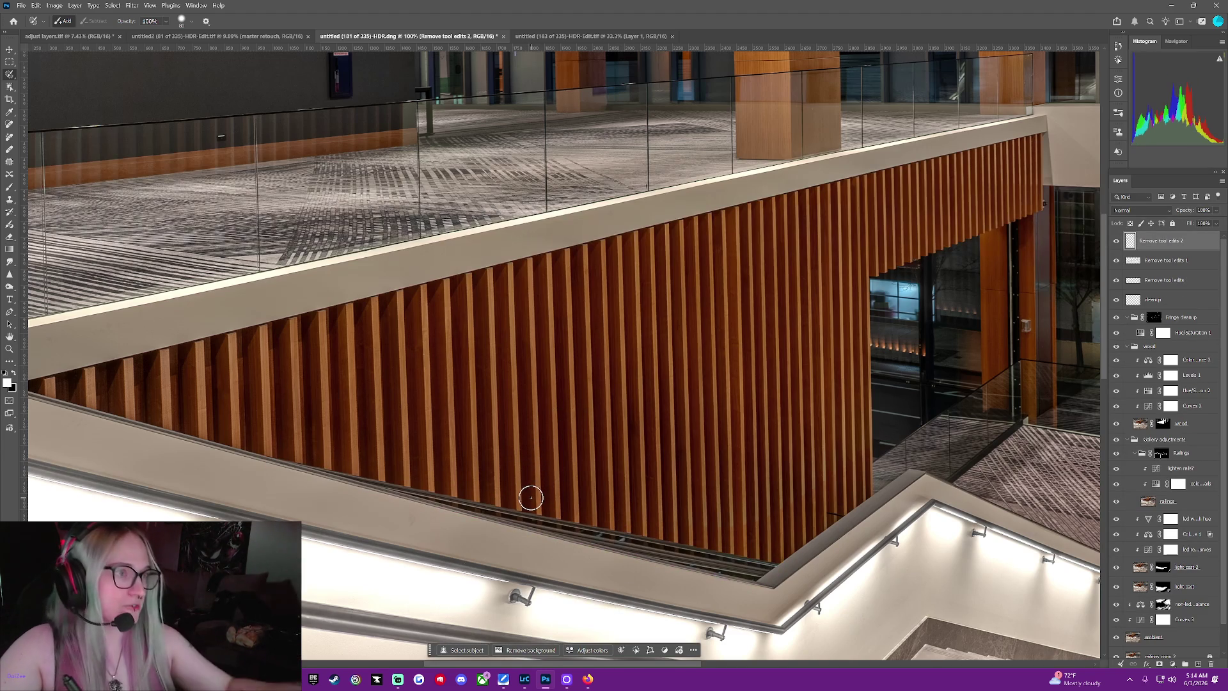
Lasso the dark strip along the railing, dismiss the smart object error and switch to the light cast layer
{"action": "left_click", "coordinate": [10, 87]}
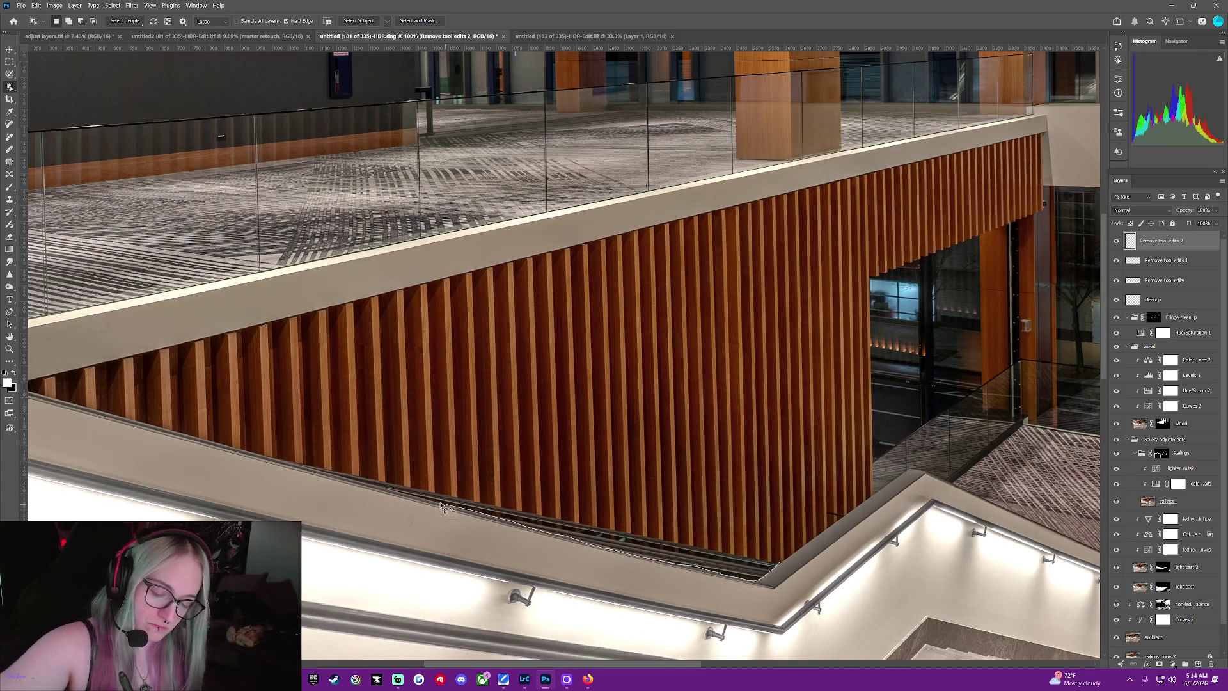
{"action": "left_click_drag", "start_coordinate": [295, 466], "coordinate": [787, 564]}
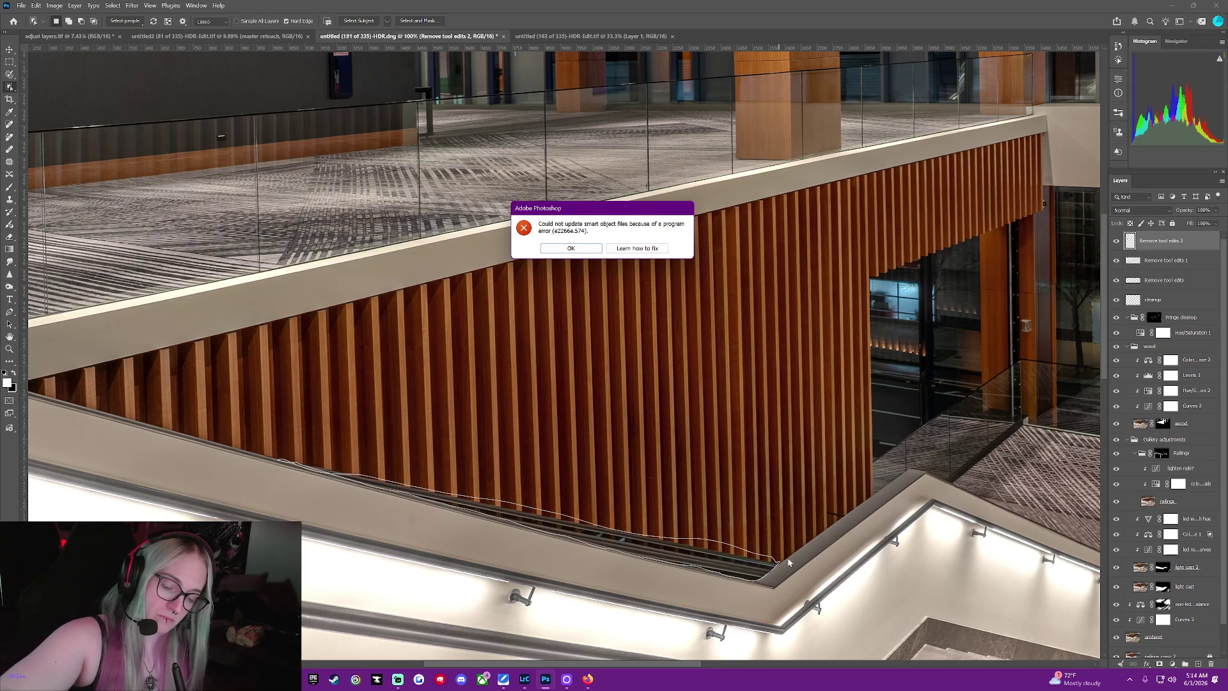
{"action": "left_click", "coordinate": [556, 250]}
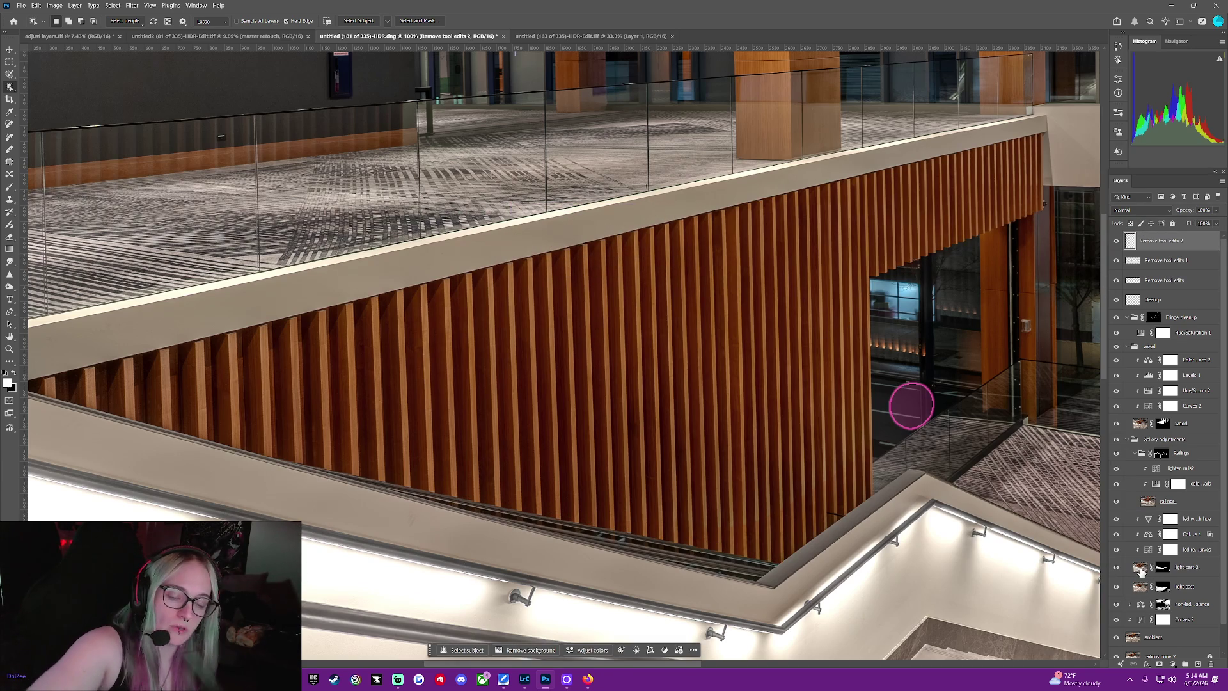
{"action": "right_click", "coordinate": [911, 405], "text": "ctrl+alt"}
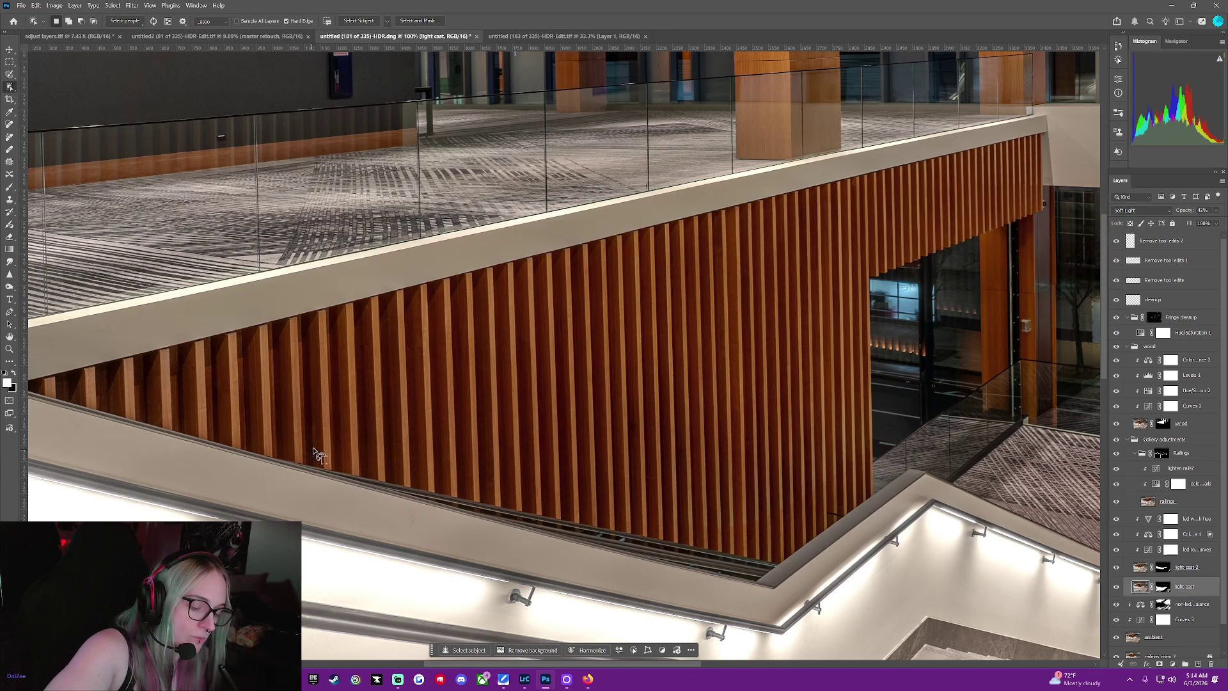
{"action": "mouse_move", "coordinate": [302, 471]}
{"action": "left_mouse_down"}
{"action": "mouse_move", "coordinate": [770, 584]}
{"action": "mouse_move", "coordinate": [735, 554]}
{"action": "mouse_move", "coordinate": [296, 460]}
{"action": "left_mouse_up"}
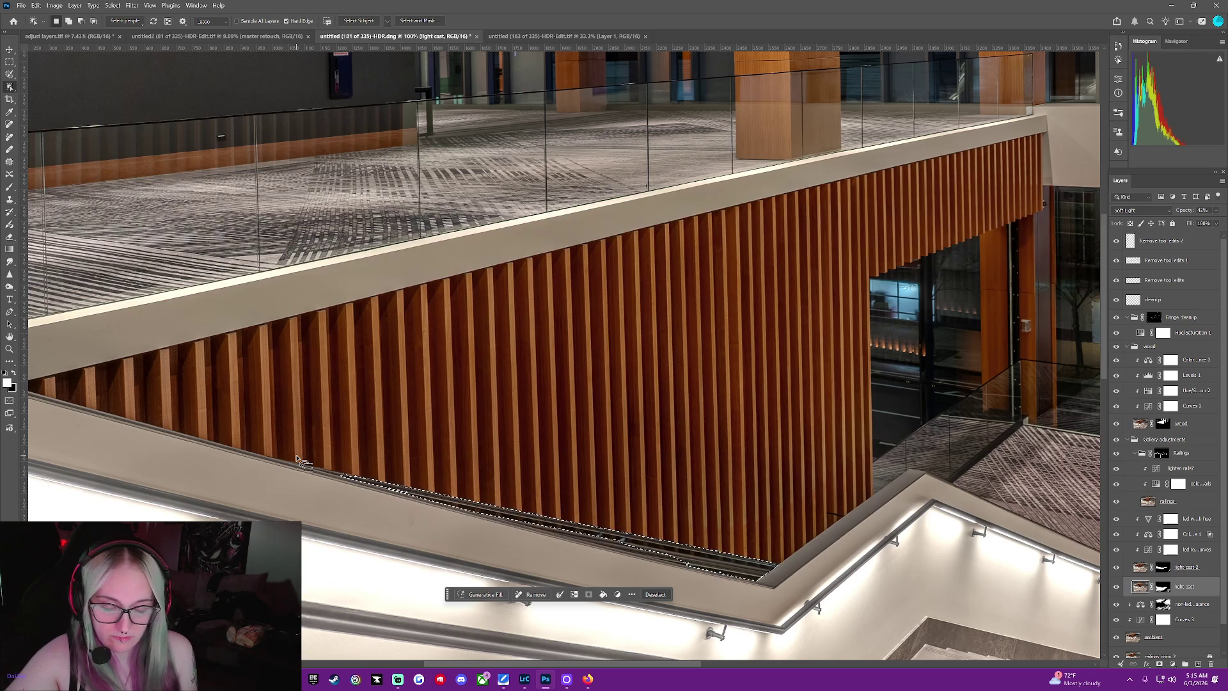
{"action": "left_click", "coordinate": [631, 594]}
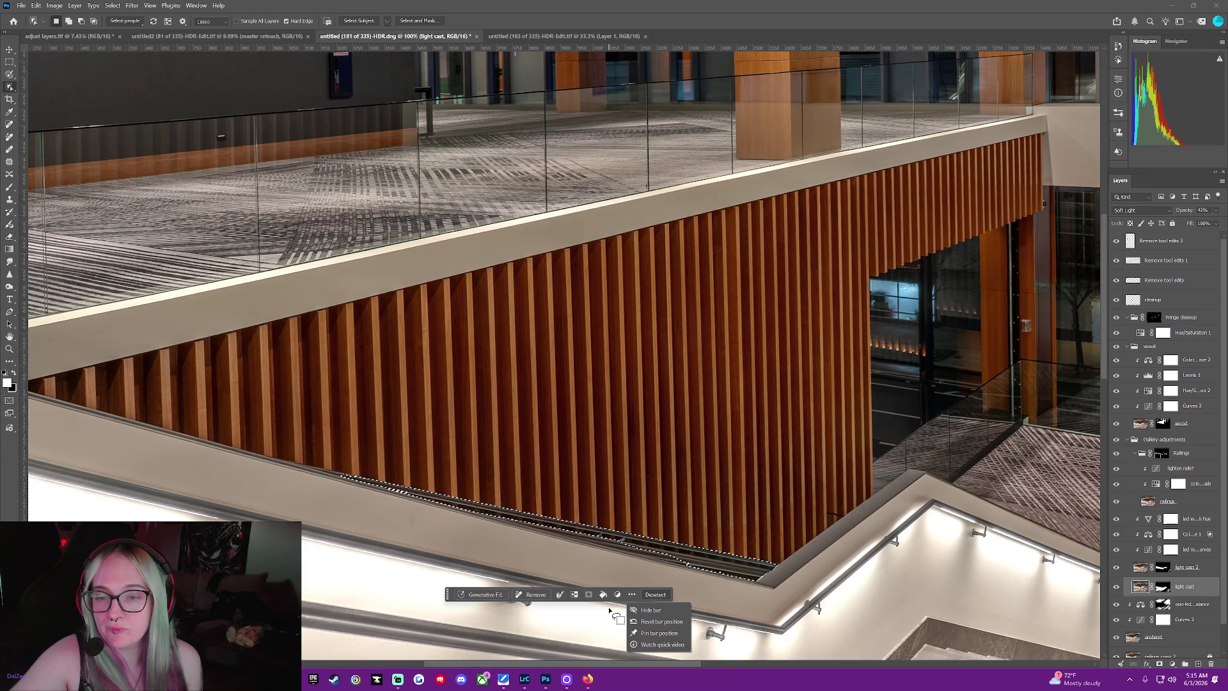
{"action": "left_click", "coordinate": [118, 21]}
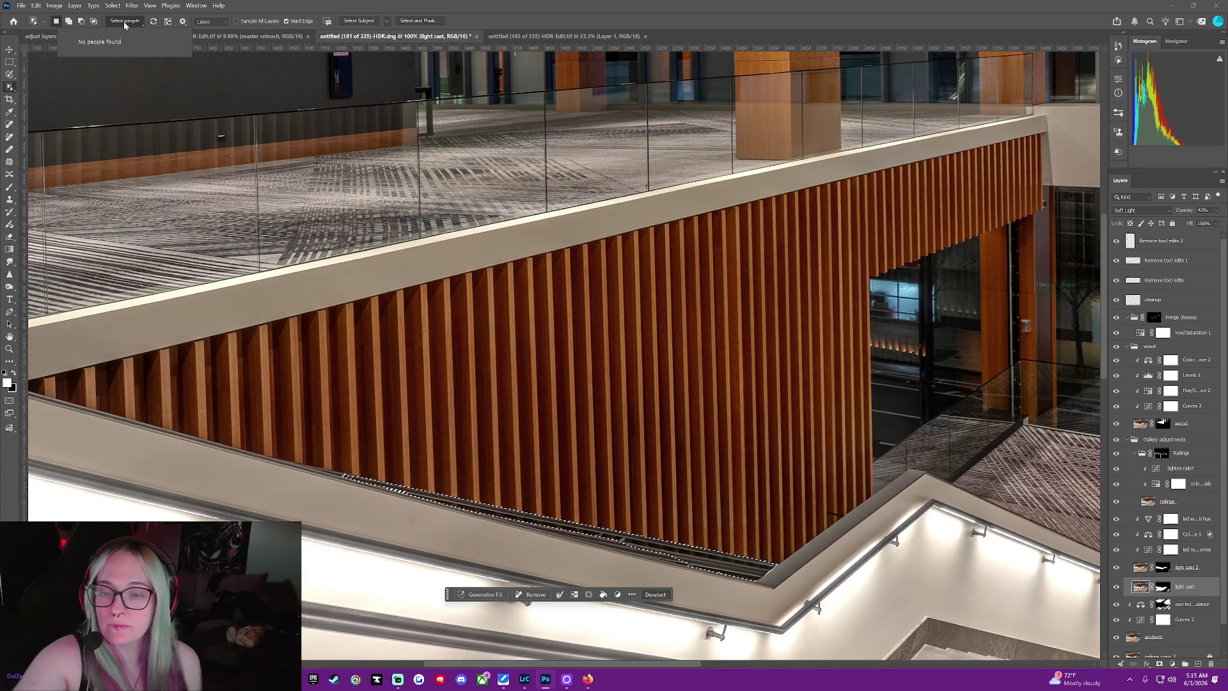
{"action": "left_click", "coordinate": [167, 22]}
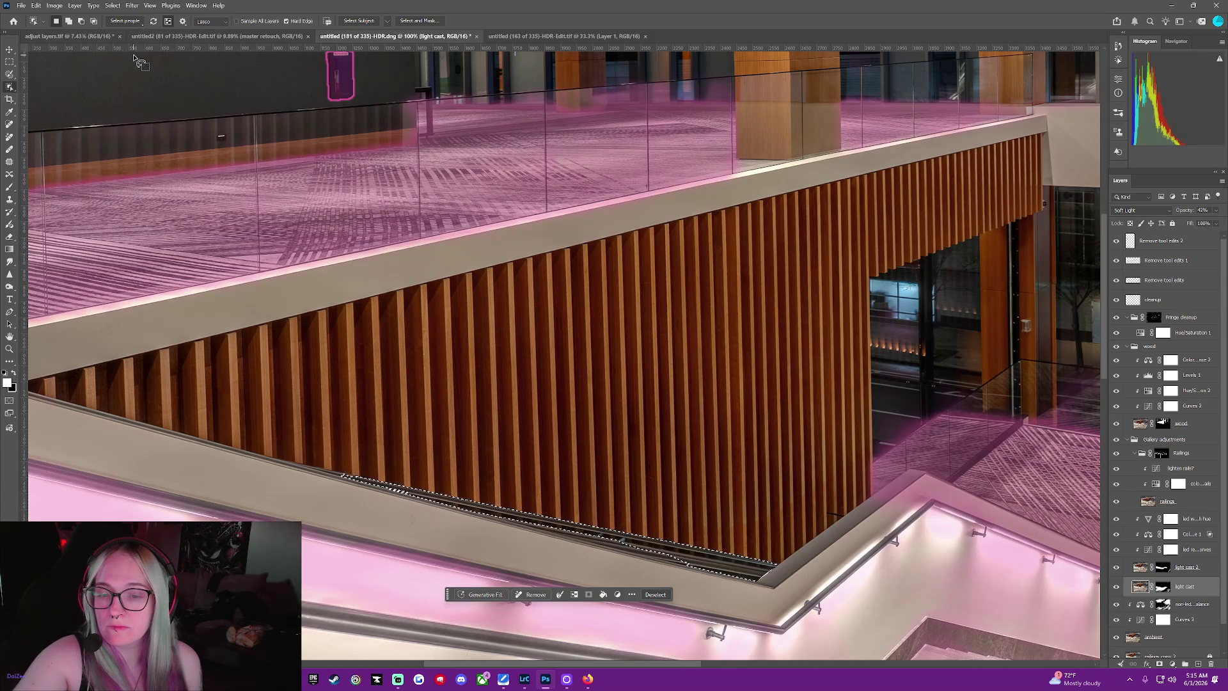
{"action": "left_click", "coordinate": [167, 22]}
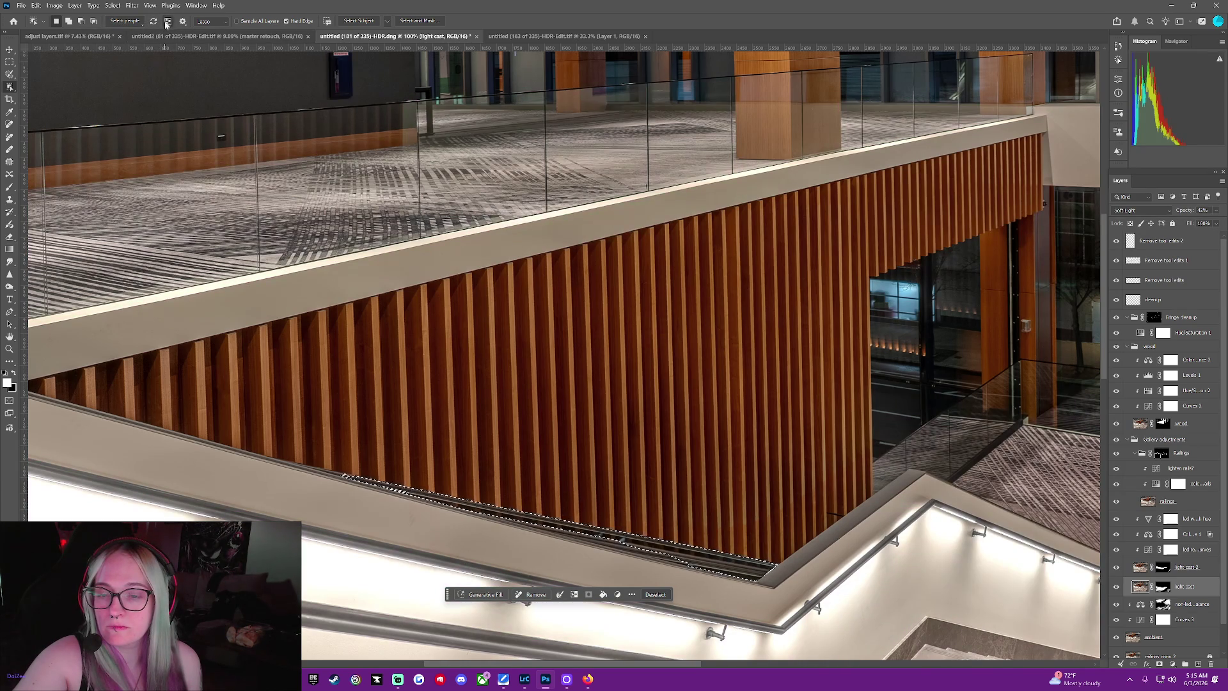
{"action": "left_click", "coordinate": [167, 22]}
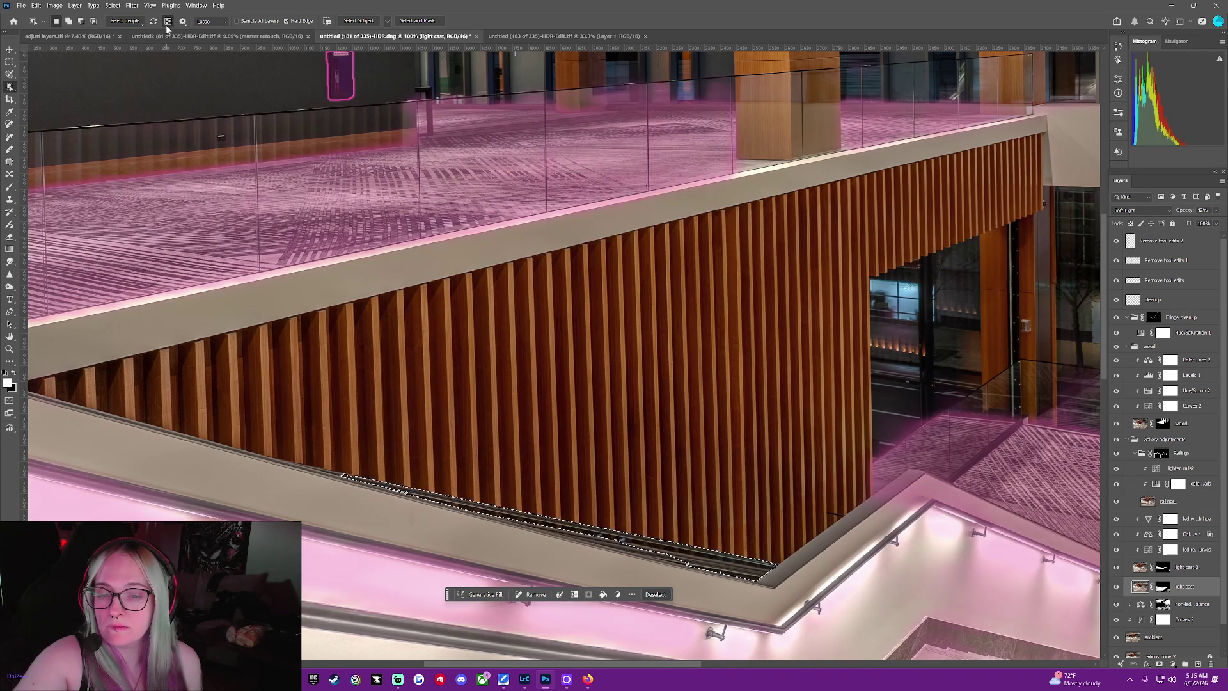
{"action": "left_click", "coordinate": [166, 26]}
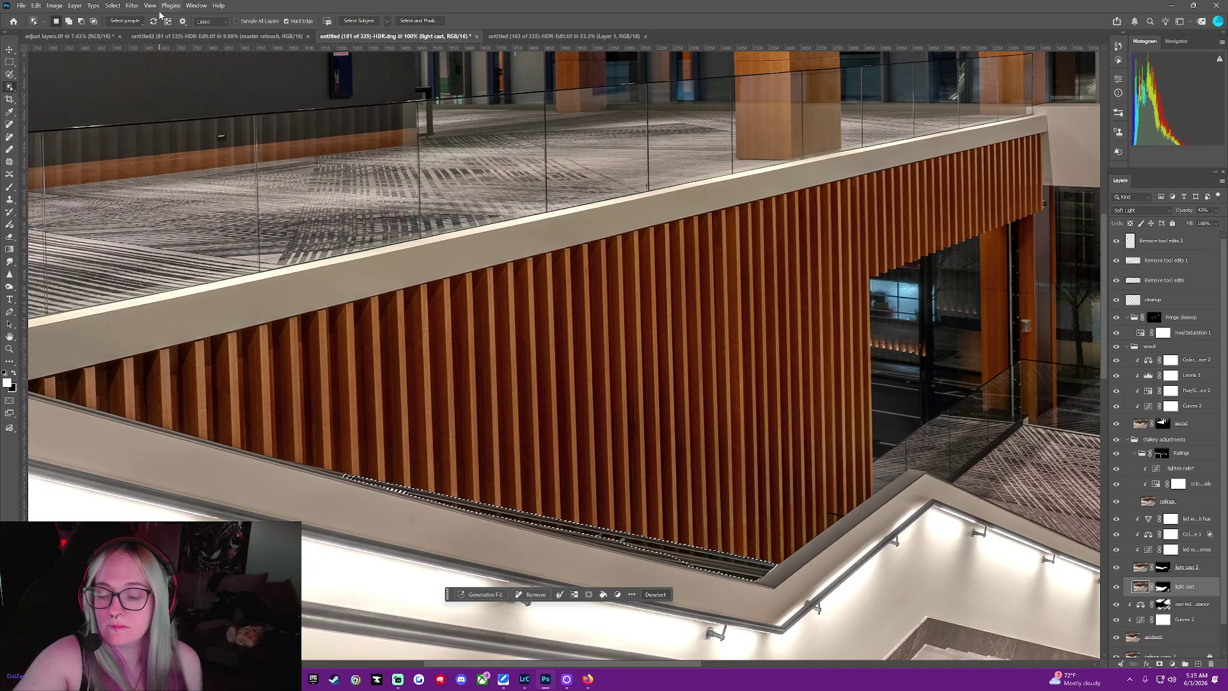
{"action": "left_click", "coordinate": [655, 594]}
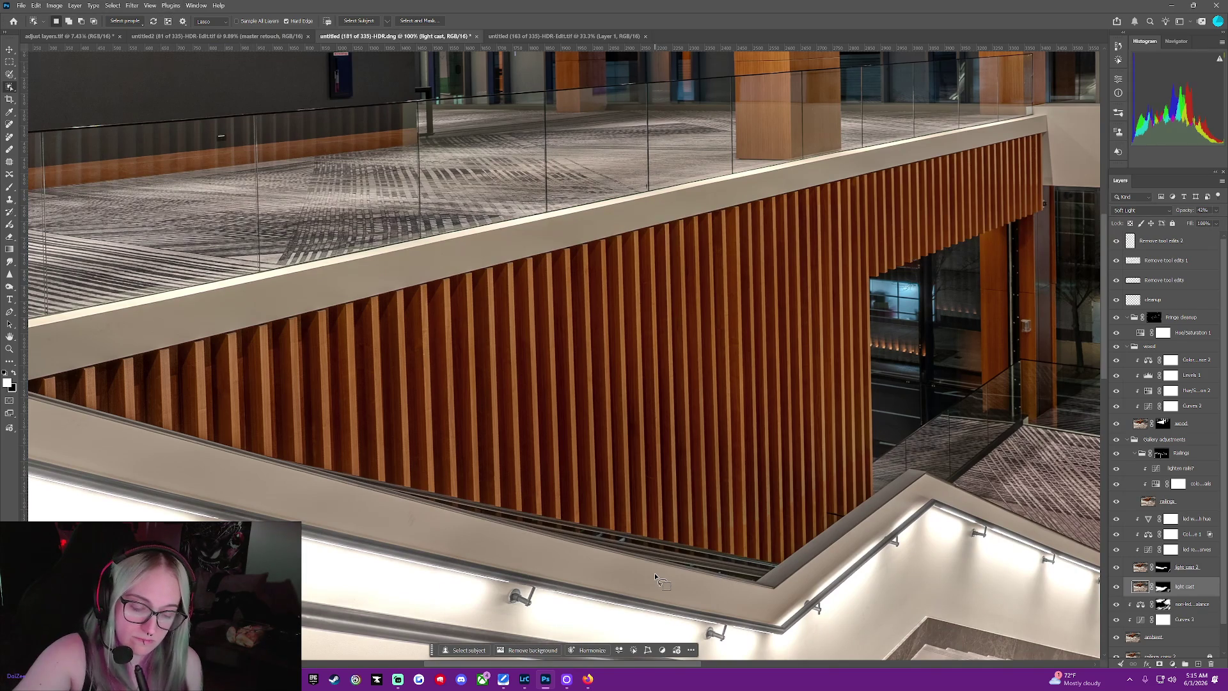
Switch back to the Remove brush and mark the slat wall's lower corner
{"action": "key", "text": "b"}
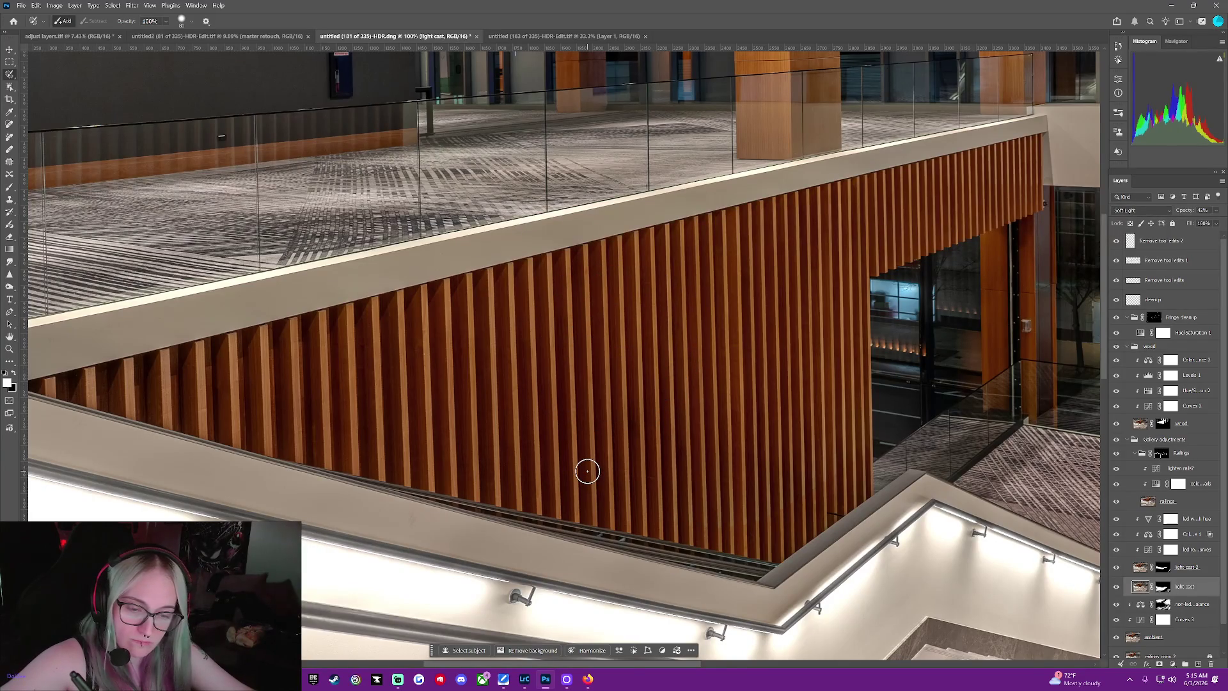
{"action": "scroll", "coordinate": [587, 470], "scroll_direction": "up", "scroll_amount": 2}
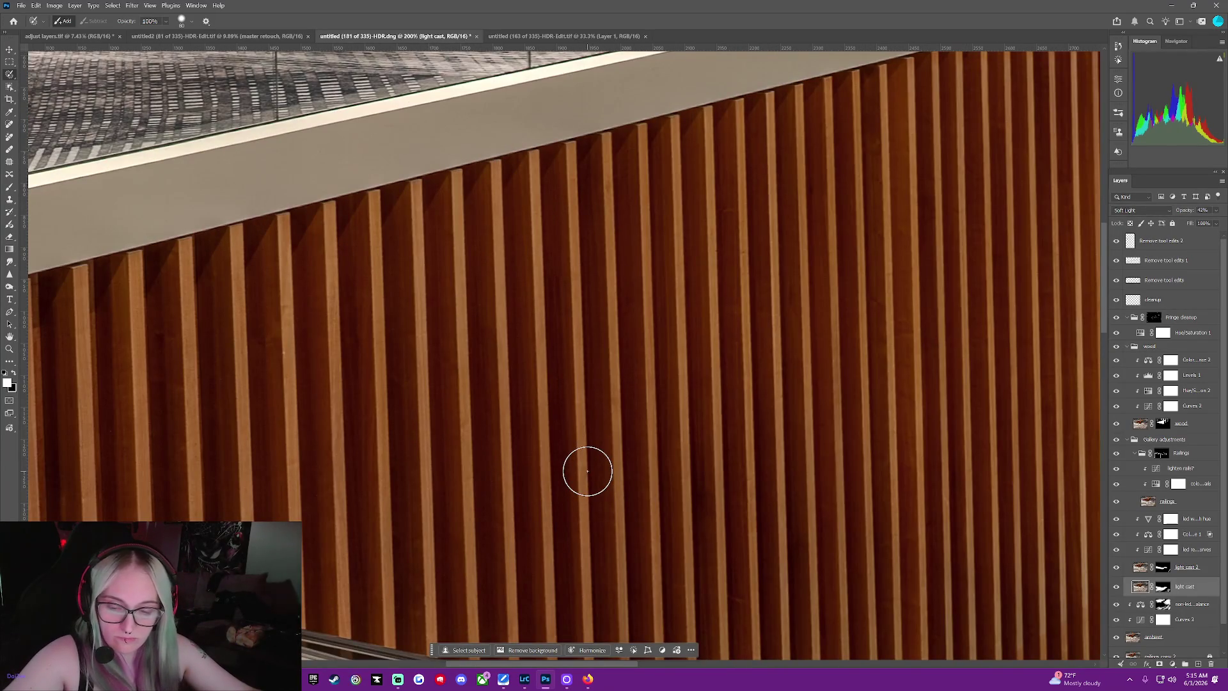
{"action": "scroll", "coordinate": [587, 470], "scroll_direction": "up", "scroll_amount": 1}
{"action": "scroll", "coordinate": [588, 470], "scroll_direction": "down", "scroll_amount": 2}
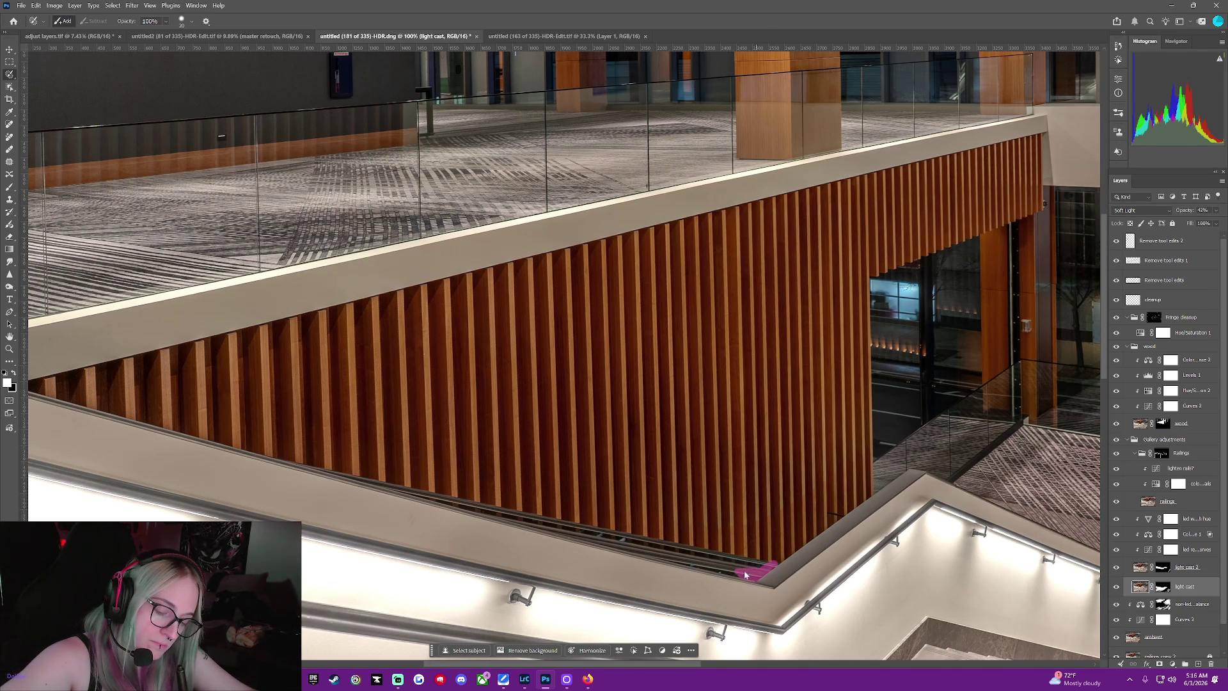
{"action": "left_click", "coordinate": [770, 569]}
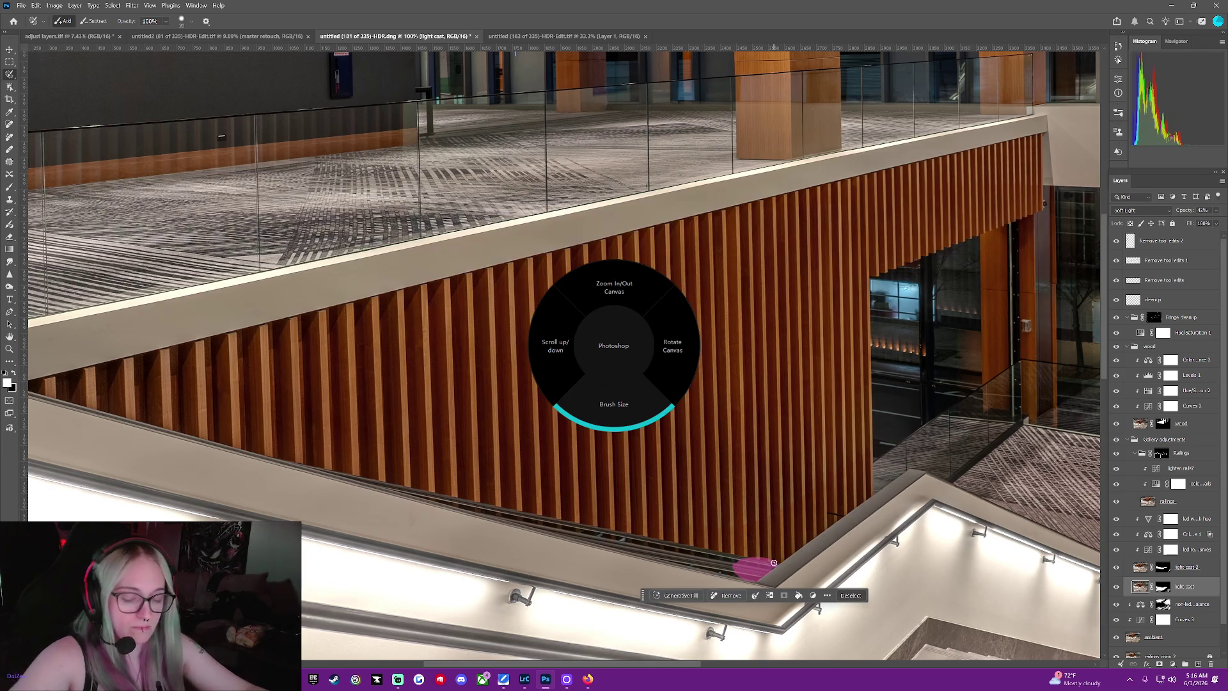
{"action": "scroll", "coordinate": [773, 564], "scroll_direction": "up", "scroll_amount": 2}
{"action": "scroll", "coordinate": [774, 562], "scroll_direction": "up", "scroll_amount": 2}
{"action": "scroll", "coordinate": [773, 562], "scroll_direction": "up", "scroll_amount": 1}
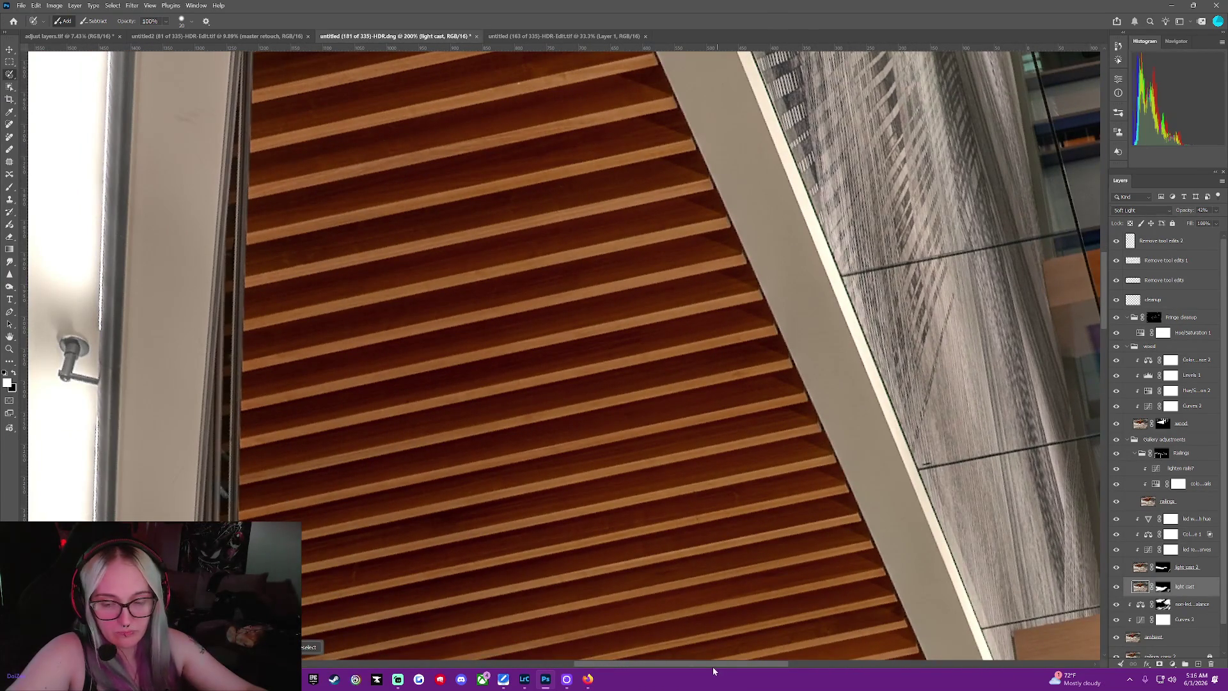
{"action": "left_click_drag", "start_coordinate": [709, 661], "coordinate": [613, 662]}
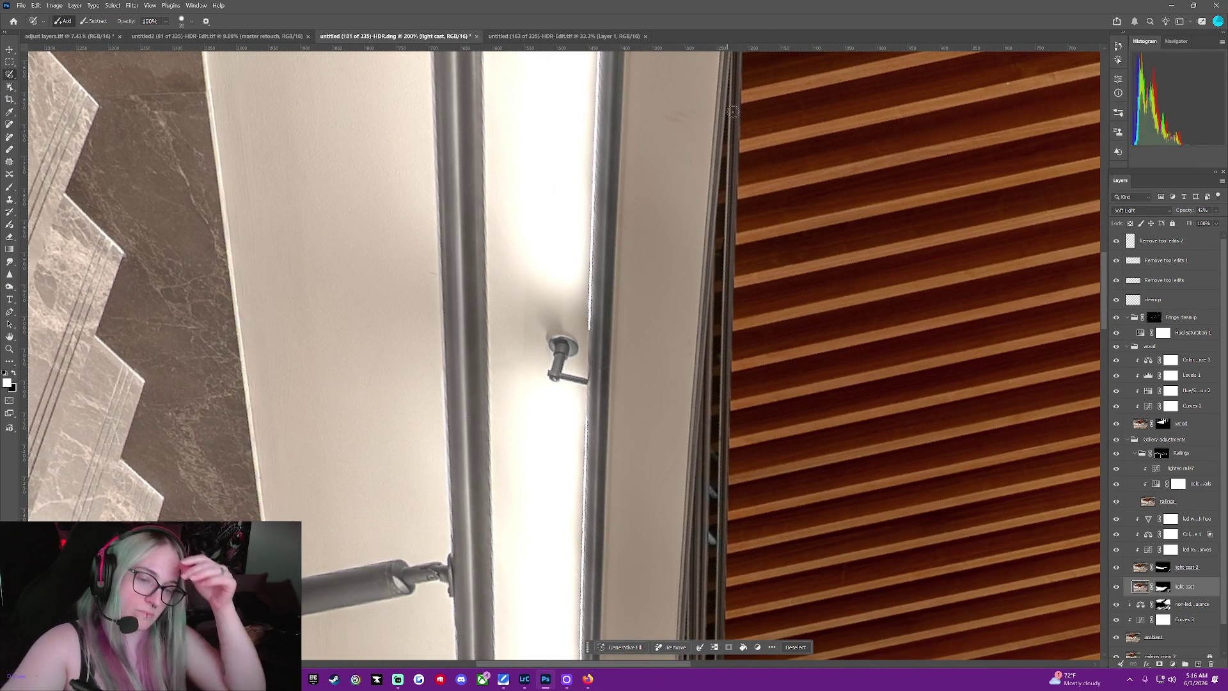
Paint the dark seam down the slat edge to the image bottom, widening it over the edge
{"action": "left_click_drag", "start_coordinate": [733, 104], "coordinate": [732, 218]}
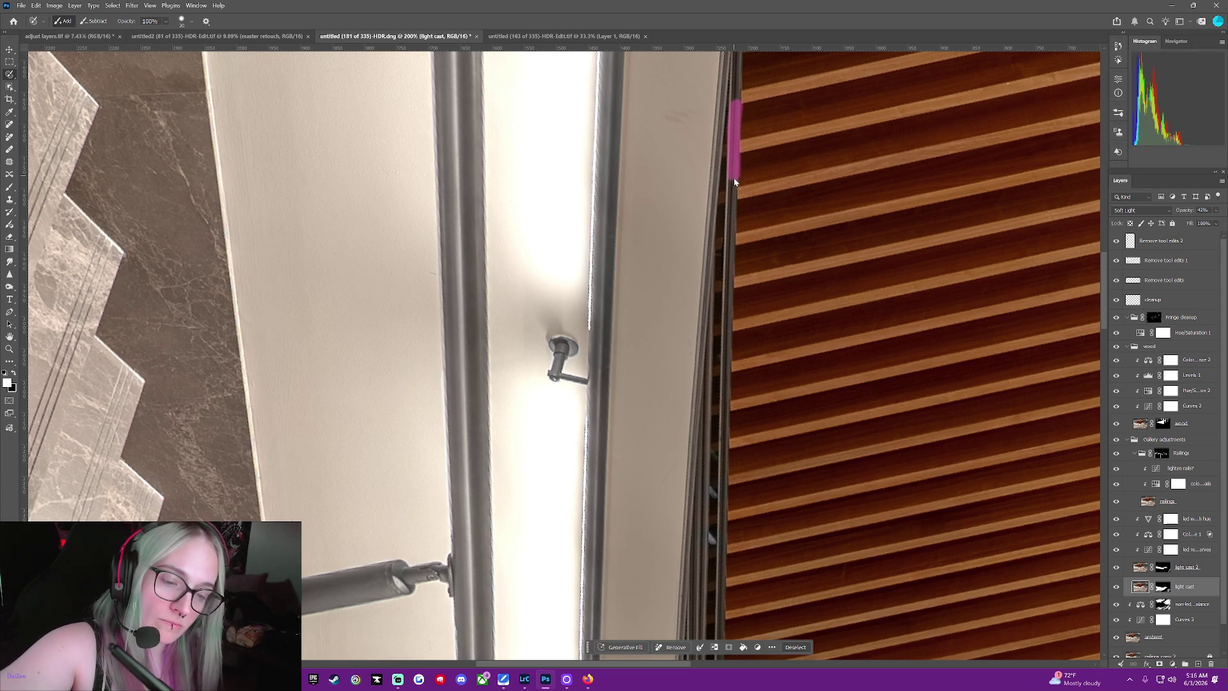
{"action": "left_click_drag", "start_coordinate": [731, 320], "coordinate": [726, 373]}
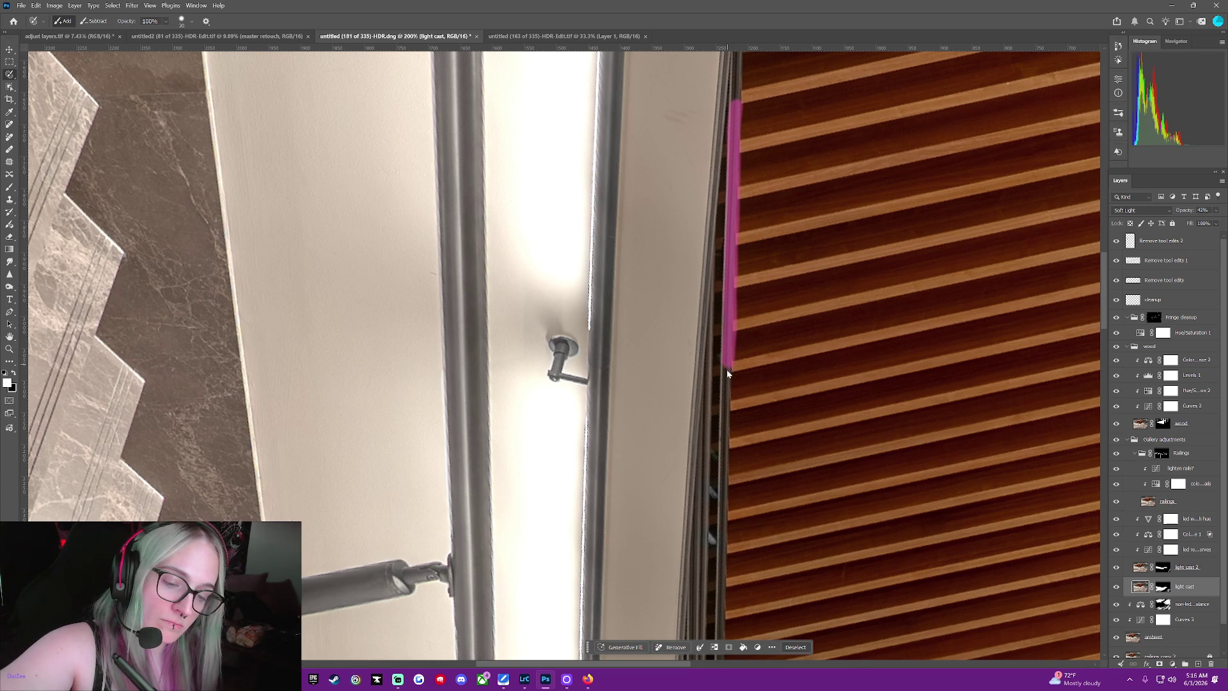
{"action": "left_click_drag", "start_coordinate": [726, 495], "coordinate": [723, 580]}
{"action": "mouse_move", "coordinate": [725, 639]}
{"action": "left_mouse_down"}
{"action": "mouse_move", "coordinate": [729, 175]}
{"action": "mouse_move", "coordinate": [718, 392]}
{"action": "left_mouse_up"}
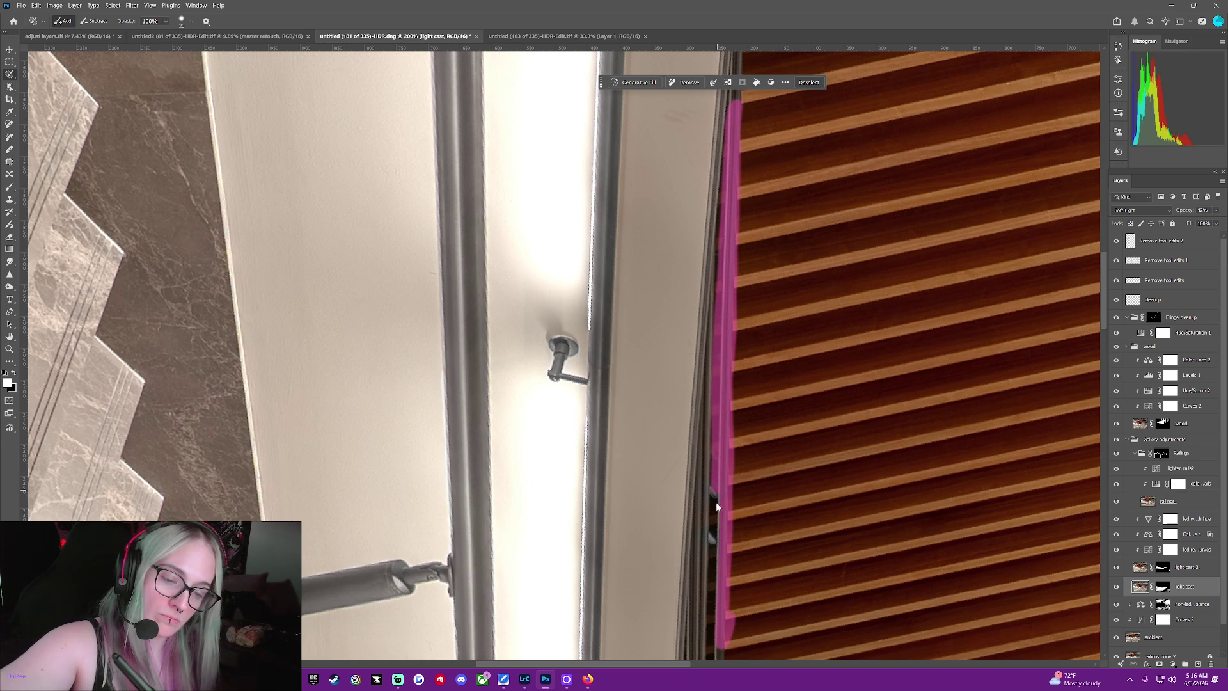
{"action": "left_click_drag", "start_coordinate": [716, 502], "coordinate": [708, 623]}
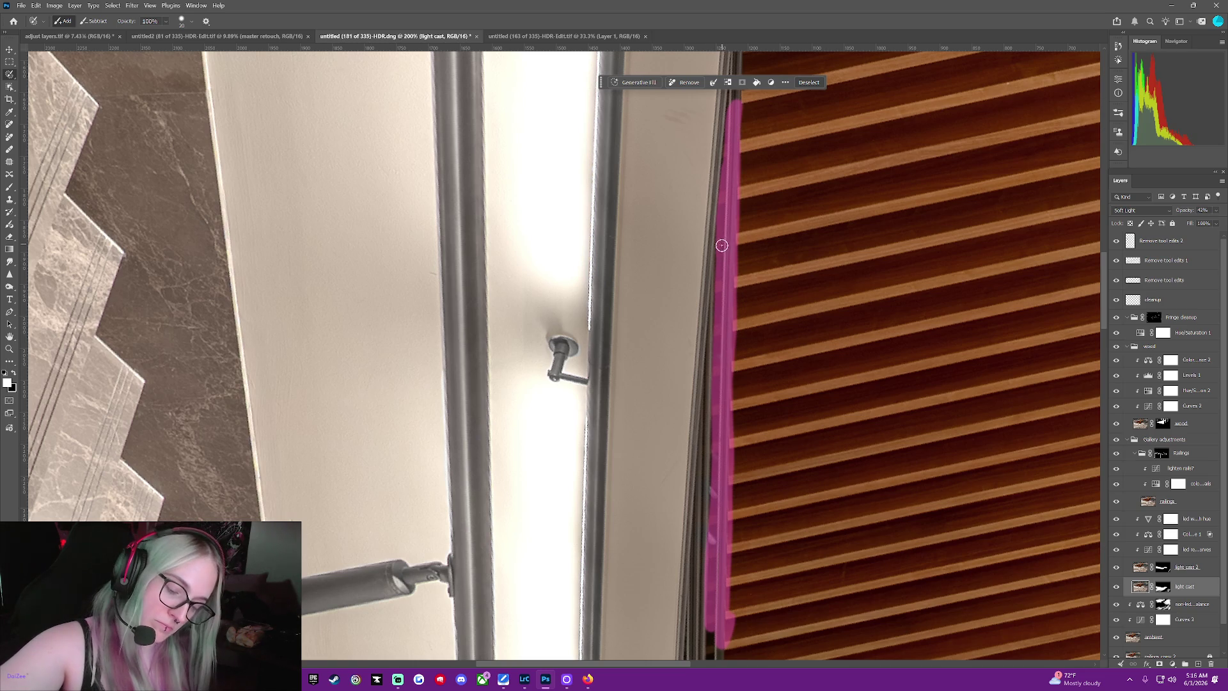
{"action": "left_click_drag", "start_coordinate": [714, 322], "coordinate": [711, 386]}
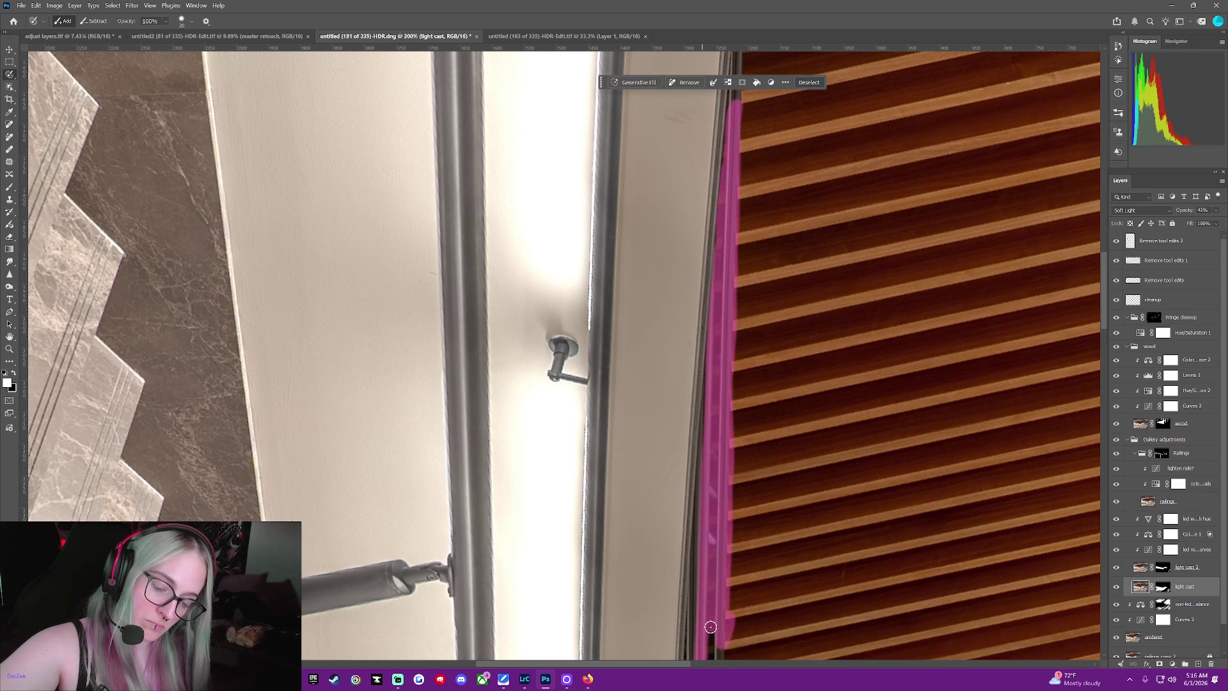
{"action": "left_click_drag", "start_coordinate": [712, 621], "coordinate": [711, 652]}
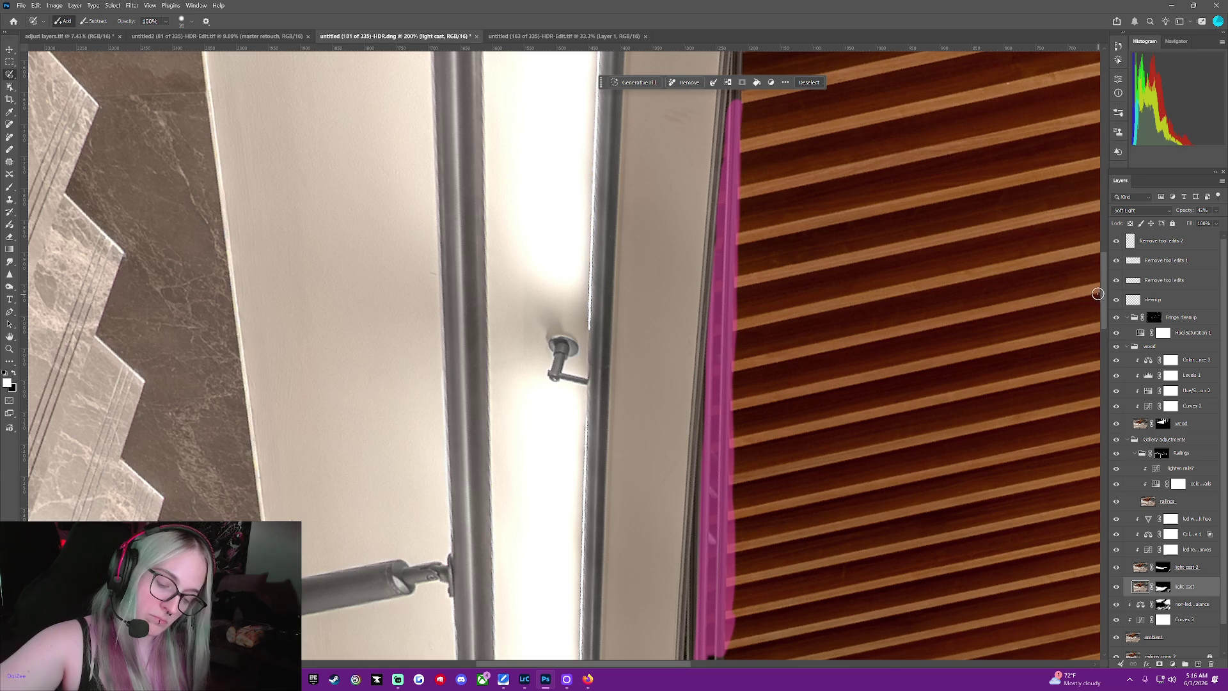
{"action": "scroll", "coordinate": [1103, 288], "scroll_direction": "up", "scroll_amount": 3}
{"action": "scroll", "coordinate": [1102, 274], "scroll_direction": "up", "scroll_amount": 3}
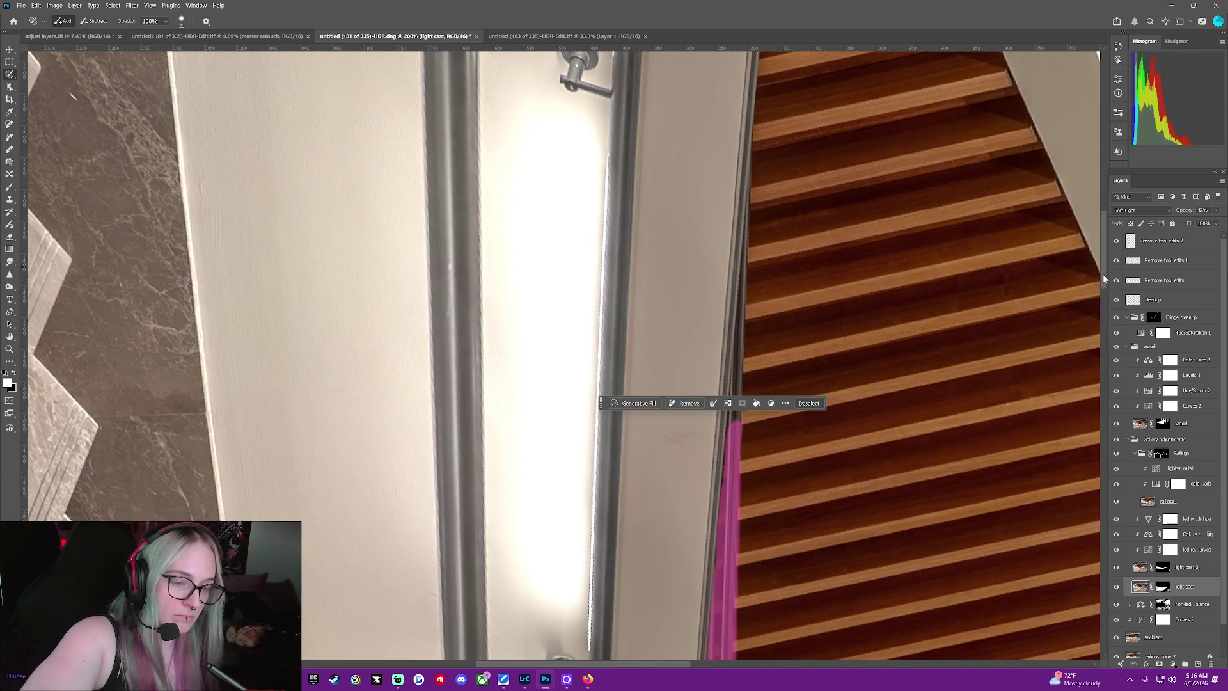
Extend the seam mark along the upper frame edge and apply the removal
{"action": "left_click_drag", "start_coordinate": [754, 187], "coordinate": [743, 363]}
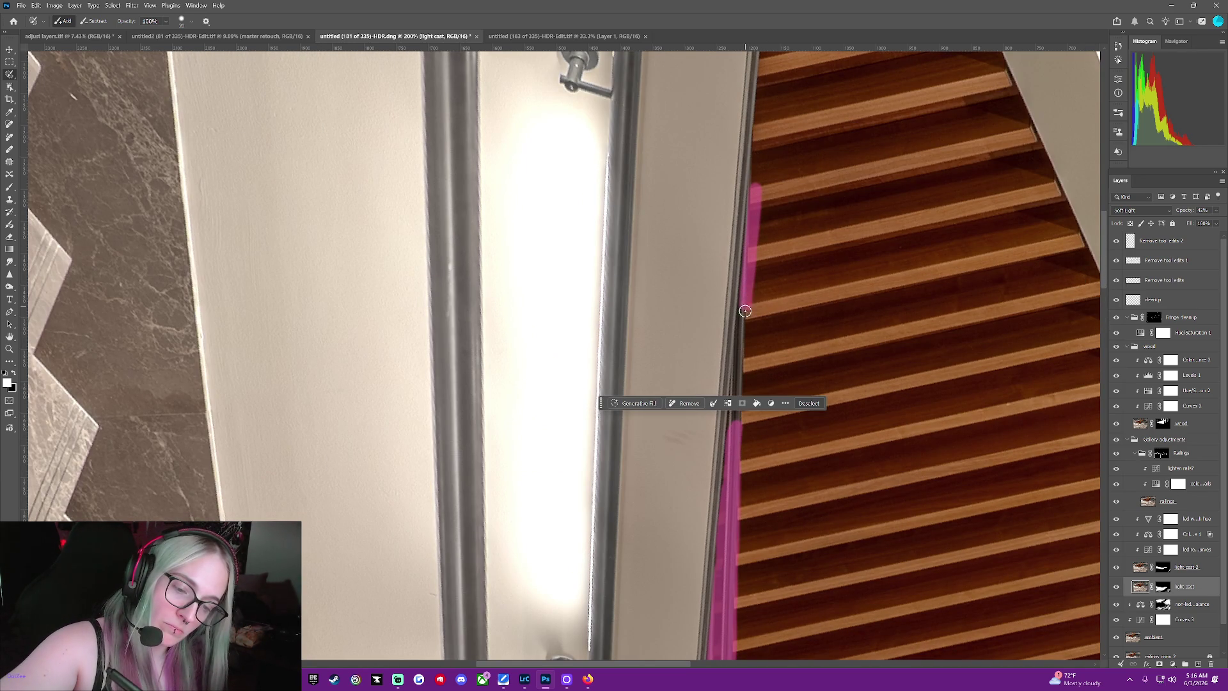
{"action": "left_click_drag", "start_coordinate": [743, 364], "coordinate": [739, 479]}
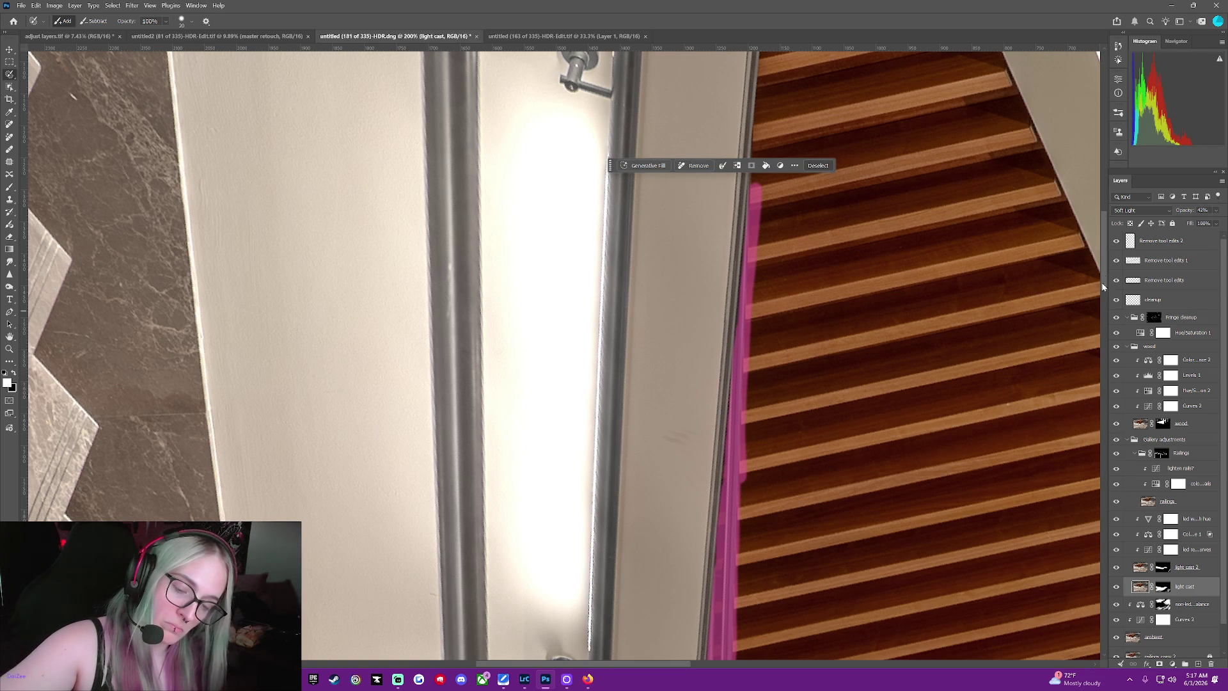
{"action": "scroll", "coordinate": [1101, 288], "scroll_direction": "down", "scroll_amount": 5}
{"action": "scroll", "coordinate": [1104, 350], "scroll_direction": "down", "scroll_amount": 3}
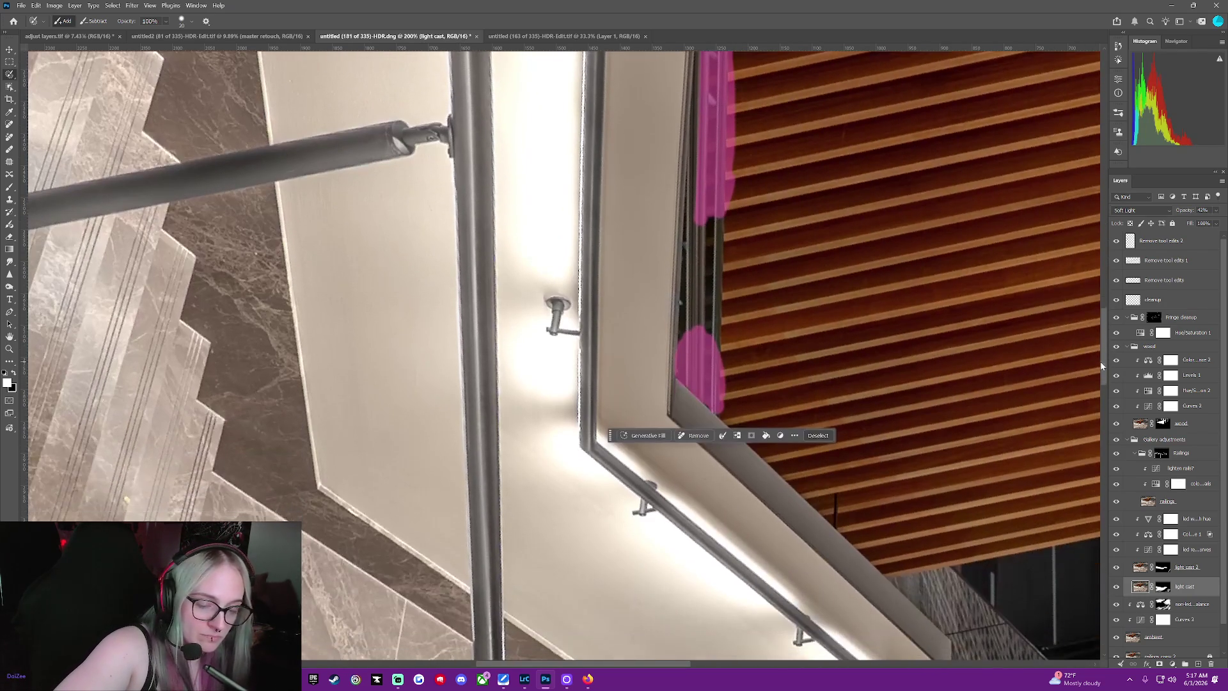
{"action": "left_click_drag", "start_coordinate": [722, 207], "coordinate": [710, 395]}
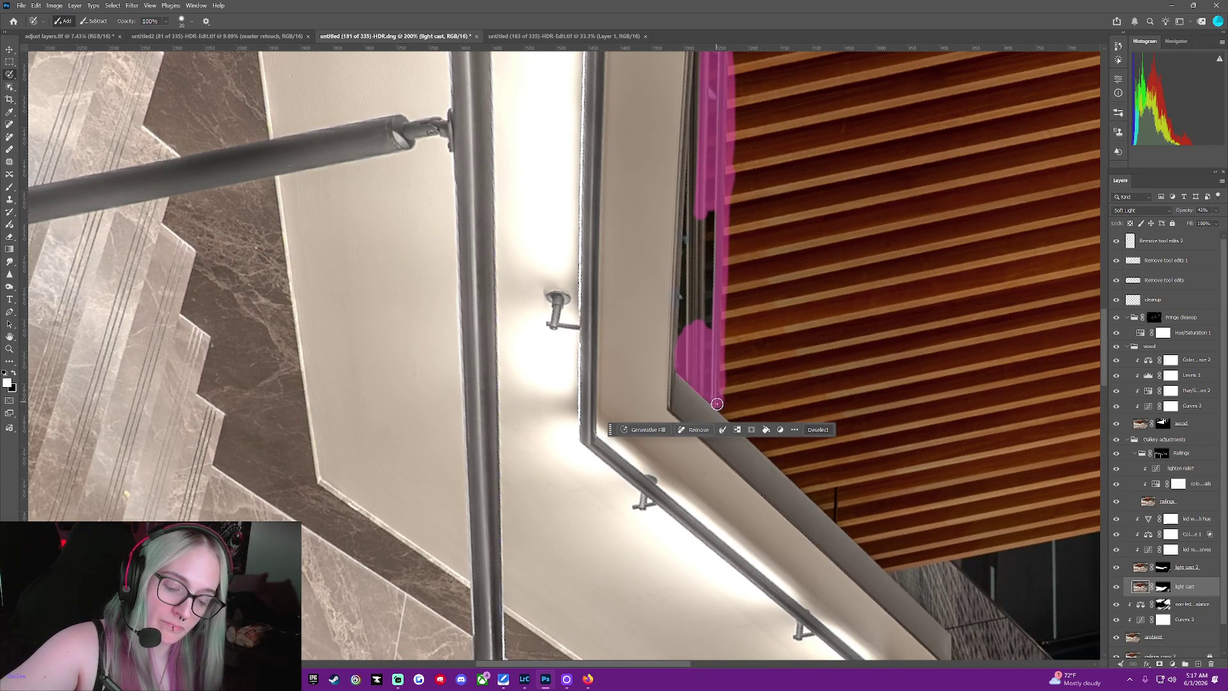
{"action": "left_click_drag", "start_coordinate": [719, 405], "coordinate": [699, 207]}
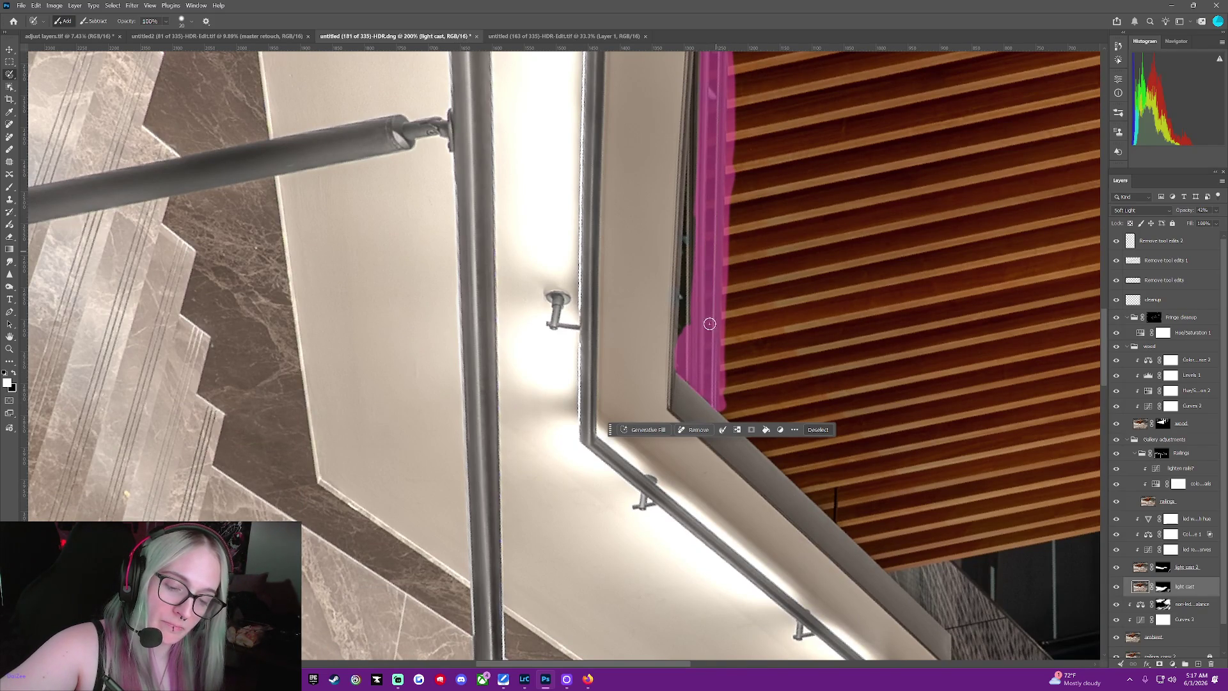
{"action": "left_click_drag", "start_coordinate": [697, 161], "coordinate": [695, 260]}
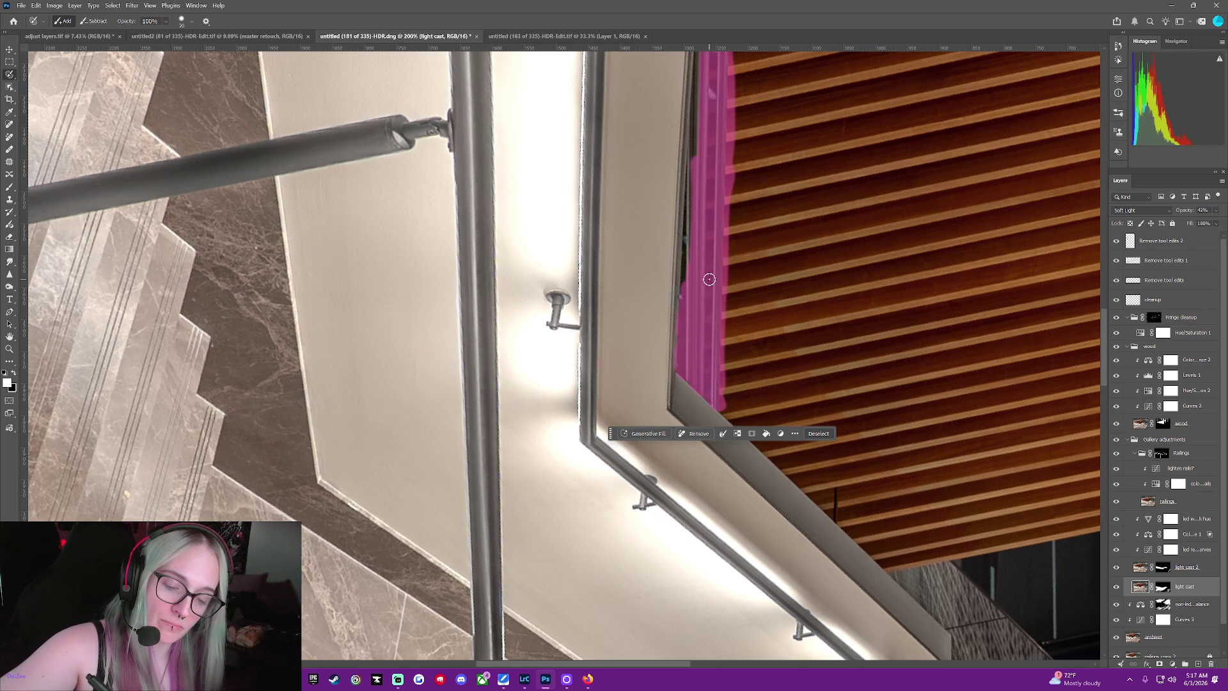
{"action": "left_click_drag", "start_coordinate": [696, 128], "coordinate": [691, 225]}
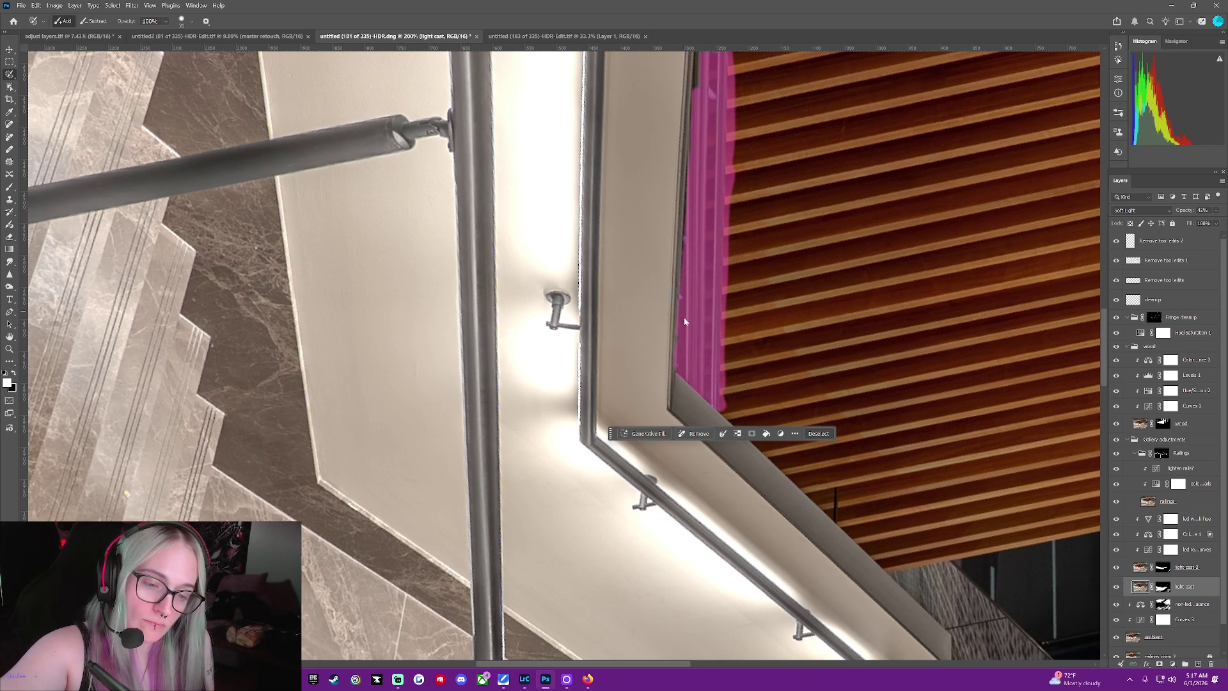
{"action": "left_click_drag", "start_coordinate": [693, 171], "coordinate": [688, 231]}
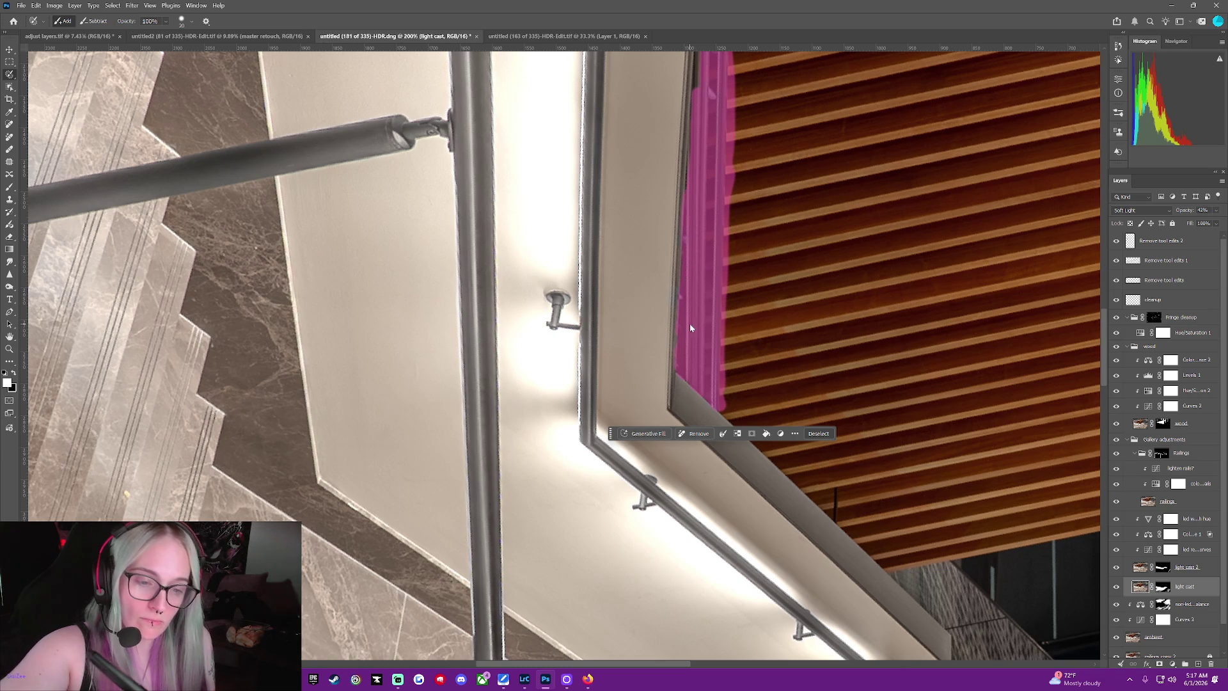
{"action": "left_click_drag", "start_coordinate": [682, 374], "coordinate": [684, 164]}
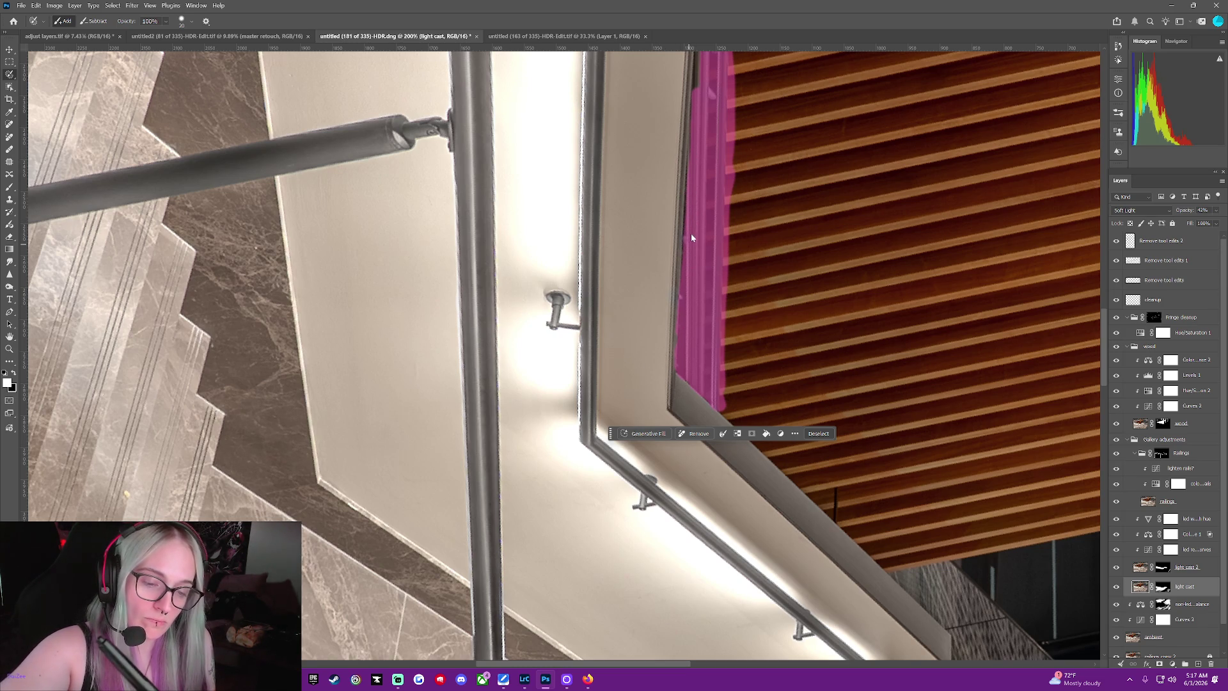
{"action": "scroll", "coordinate": [1103, 334], "scroll_direction": "up", "scroll_amount": 1}
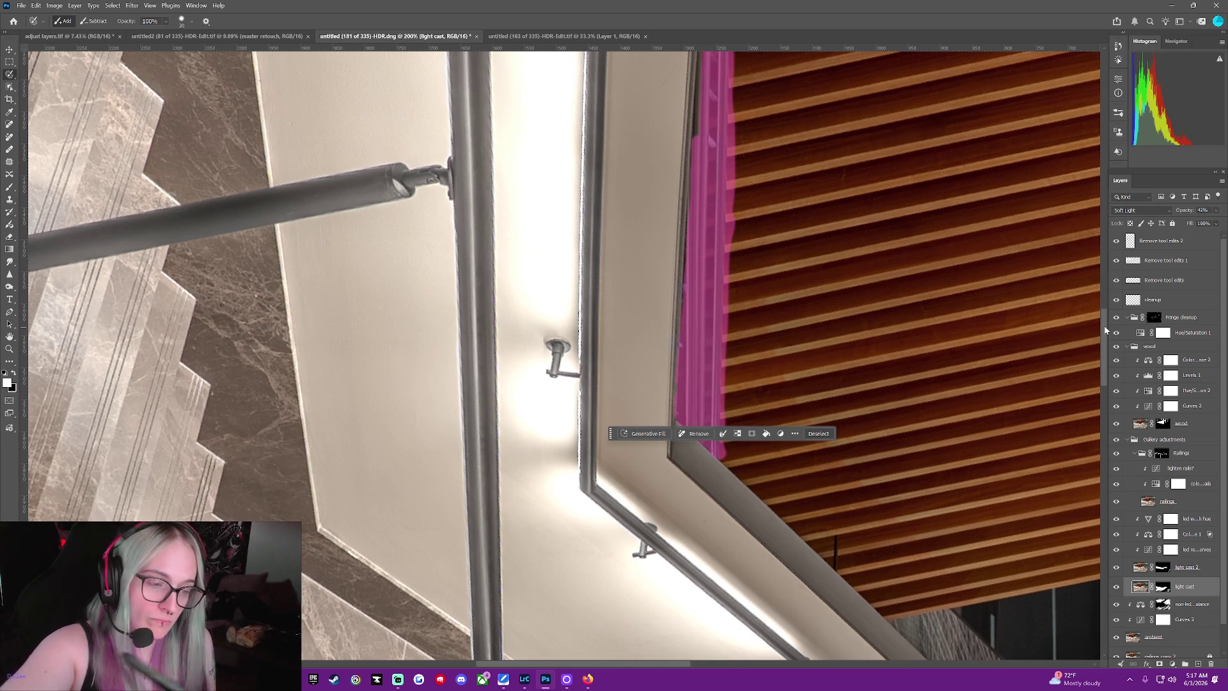
{"action": "scroll", "coordinate": [1102, 321], "scroll_direction": "up", "scroll_amount": 3}
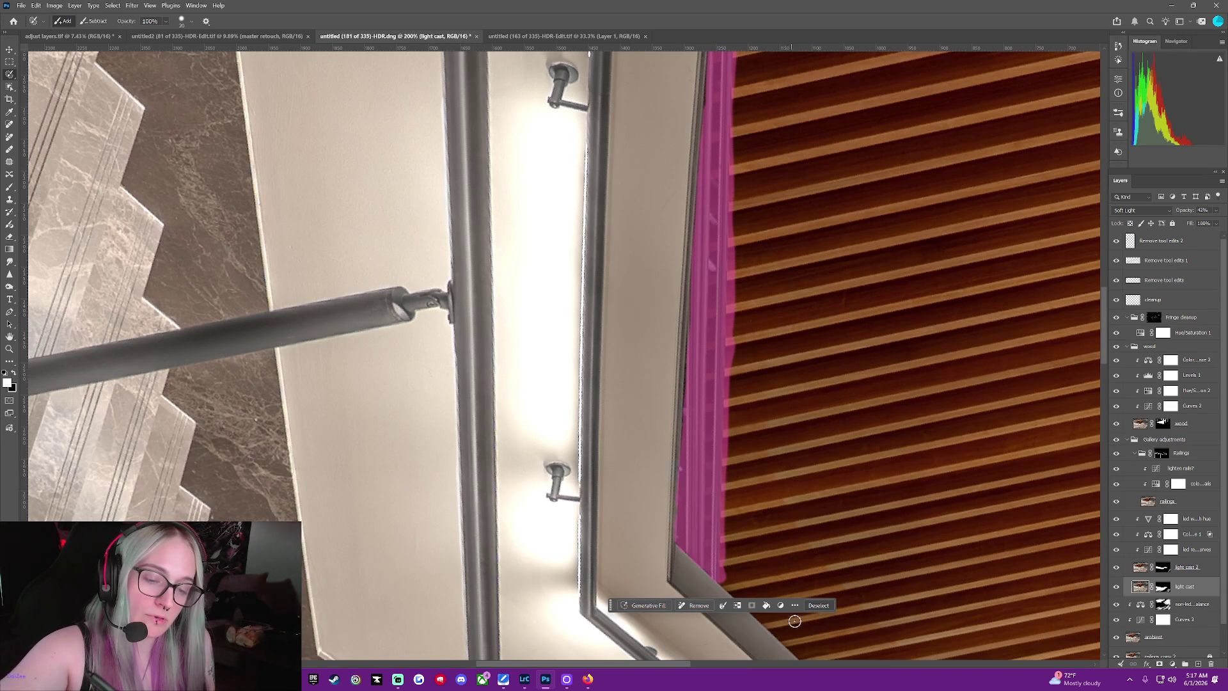
{"action": "left_click_drag", "start_coordinate": [693, 607], "coordinate": [695, 605]}
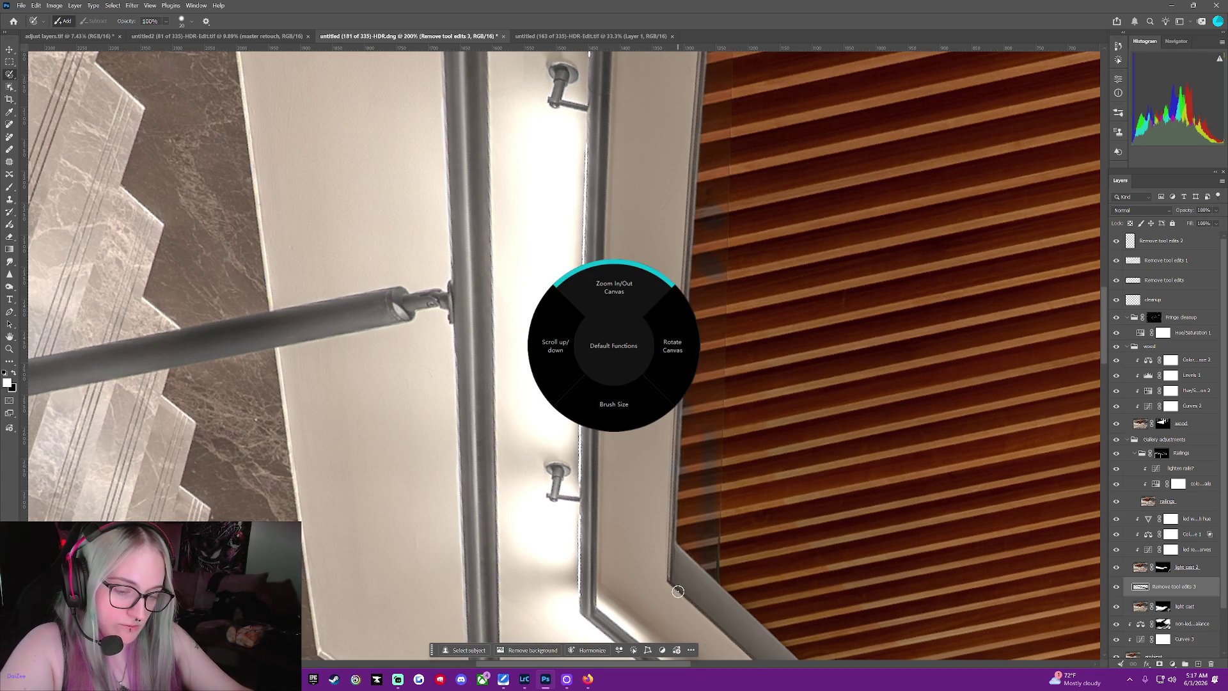
{"action": "scroll", "coordinate": [677, 592], "scroll_direction": "down", "scroll_amount": 3}
{"action": "scroll", "coordinate": [678, 592], "scroll_direction": "down", "scroll_amount": 3}
{"action": "scroll", "coordinate": [677, 592], "scroll_direction": "down", "scroll_amount": 3}
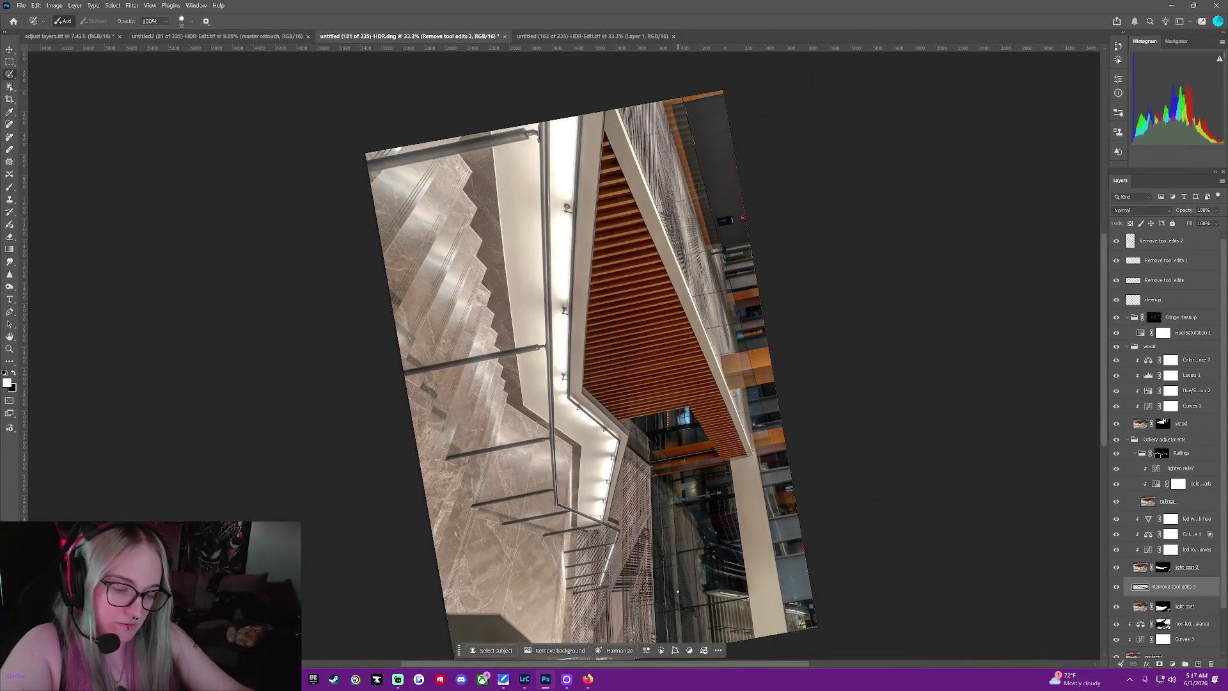
{"action": "scroll", "coordinate": [678, 592], "scroll_direction": "up", "scroll_amount": 3}
{"action": "scroll", "coordinate": [677, 592], "scroll_direction": "up", "scroll_amount": 3}
{"action": "scroll", "coordinate": [677, 592], "scroll_direction": "up", "scroll_amount": 3}
{"action": "scroll", "coordinate": [677, 591], "scroll_direction": "up", "scroll_amount": 2}
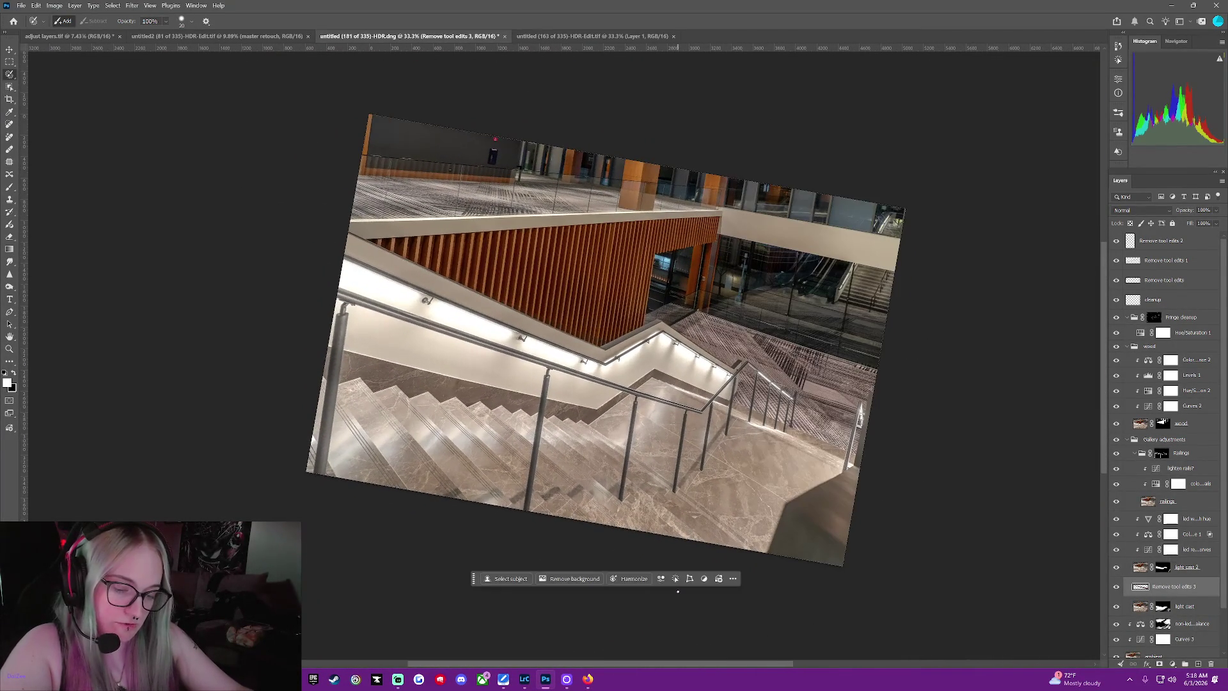
{"action": "scroll", "coordinate": [677, 592], "scroll_direction": "up", "scroll_amount": 1}
{"action": "scroll", "coordinate": [677, 592], "scroll_direction": "down", "scroll_amount": 1}
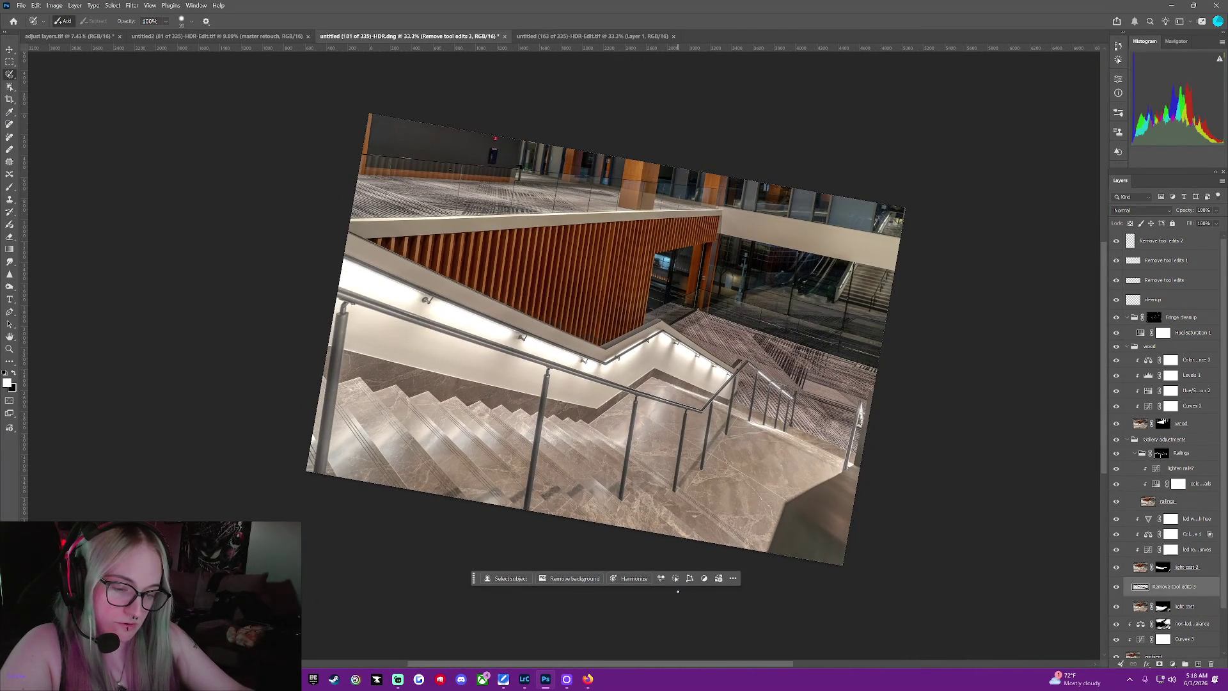
{"action": "scroll", "coordinate": [678, 592], "scroll_direction": "up", "scroll_amount": 1}
{"action": "scroll", "coordinate": [678, 593], "scroll_direction": "up", "scroll_amount": 1}
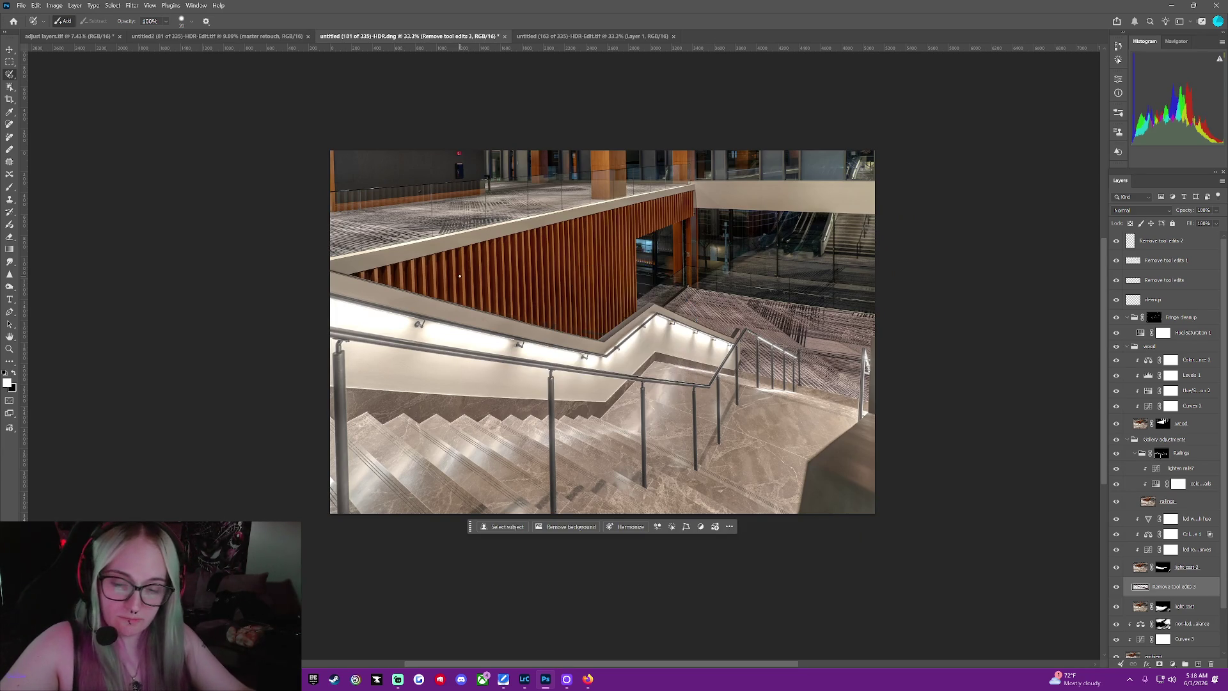
Check the retouched railing at full and close view, then mark the lower-right landing patch for removal
{"action": "key", "text": "ctrl+minus"}
{"action": "key", "text": "ctrl+minus"}
{"action": "key", "text": "ctrl+plus"}
{"action": "key", "text": "ctrl+plus"}
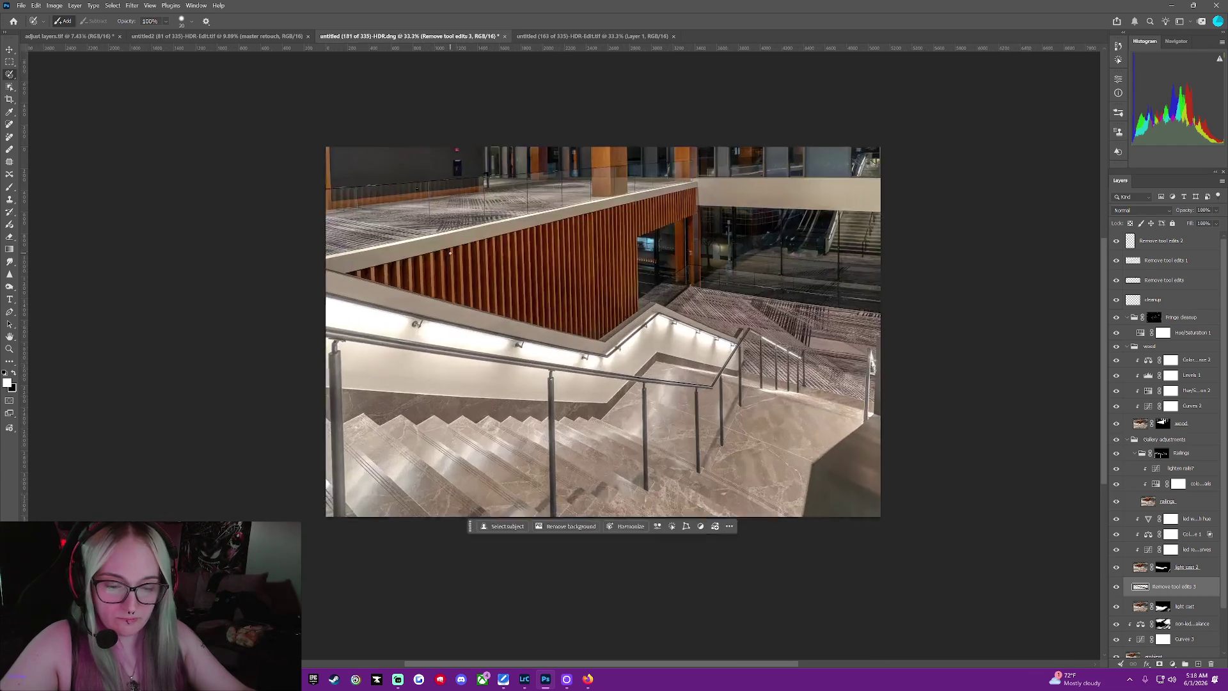
{"action": "key", "text": "ctrl+plus"}
{"action": "key", "text": "ctrl+plus"}
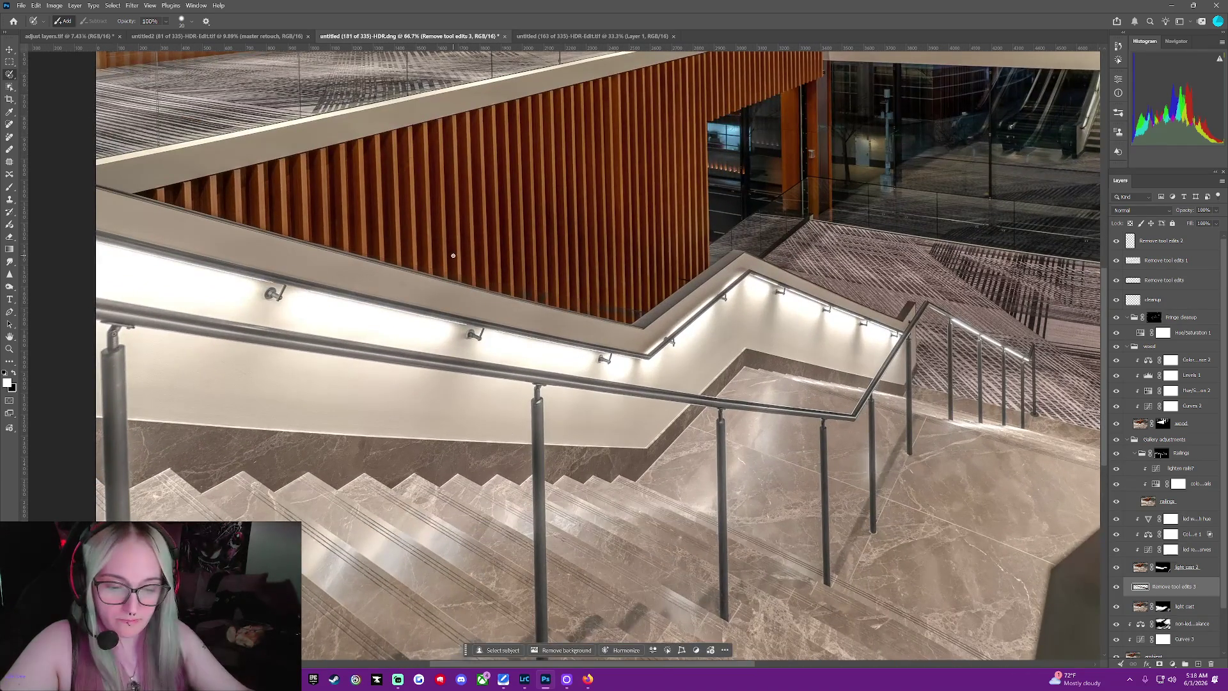
{"action": "scroll", "coordinate": [451, 256], "scroll_direction": "down", "scroll_amount": 2}
{"action": "scroll", "coordinate": [449, 240], "scroll_direction": "up", "scroll_amount": 2}
{"action": "scroll", "coordinate": [447, 215], "scroll_direction": "up", "scroll_amount": 2}
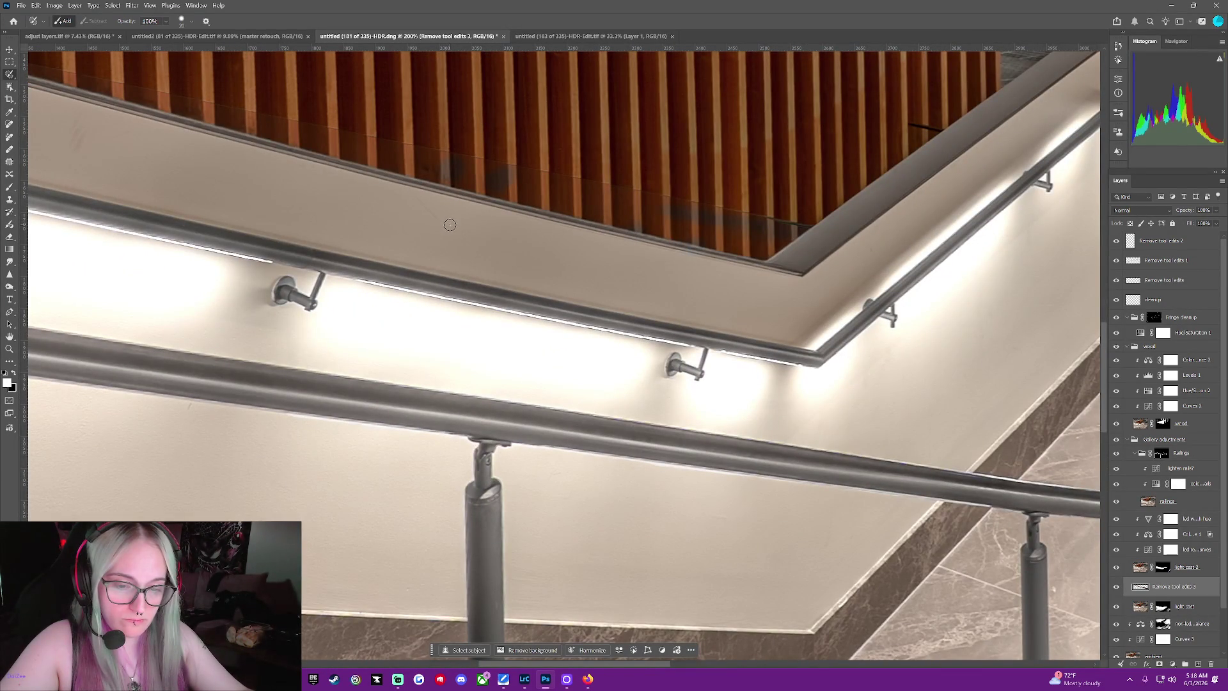
{"action": "scroll", "coordinate": [449, 225], "scroll_direction": "down", "scroll_amount": 3}
{"action": "scroll", "coordinate": [467, 249], "scroll_direction": "up", "scroll_amount": 1}
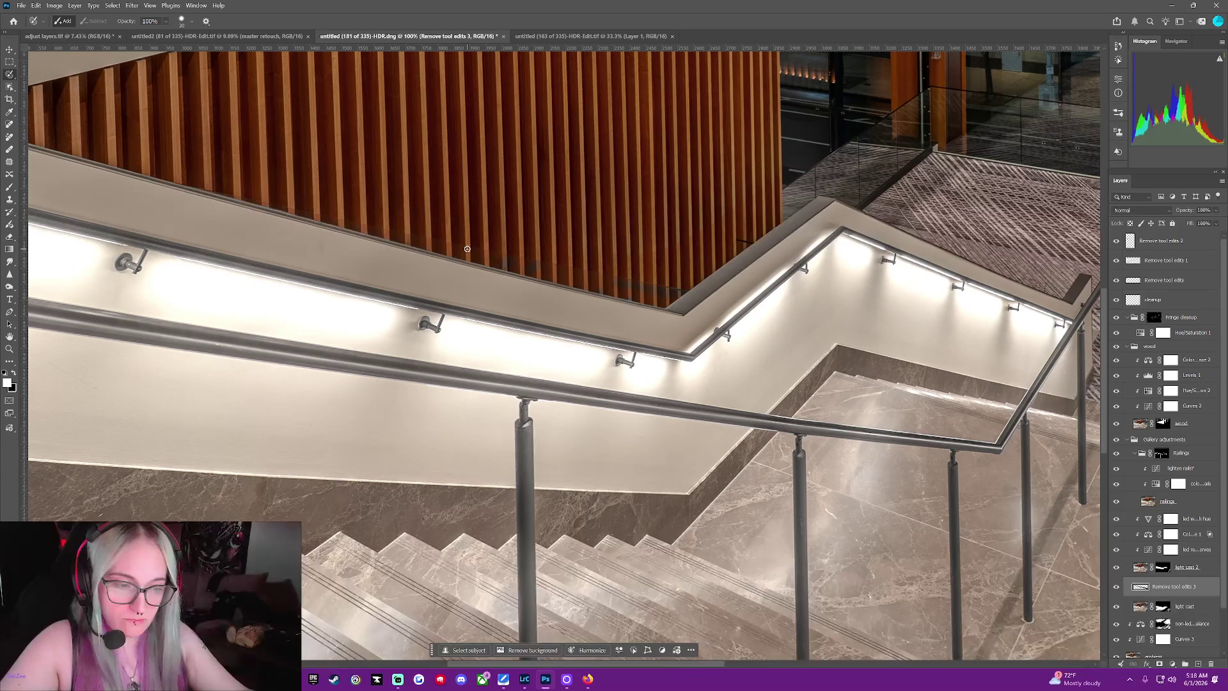
{"action": "scroll", "coordinate": [625, 522], "scroll_direction": "down", "scroll_amount": 1}
{"action": "scroll", "coordinate": [626, 522], "scroll_direction": "down", "scroll_amount": 1}
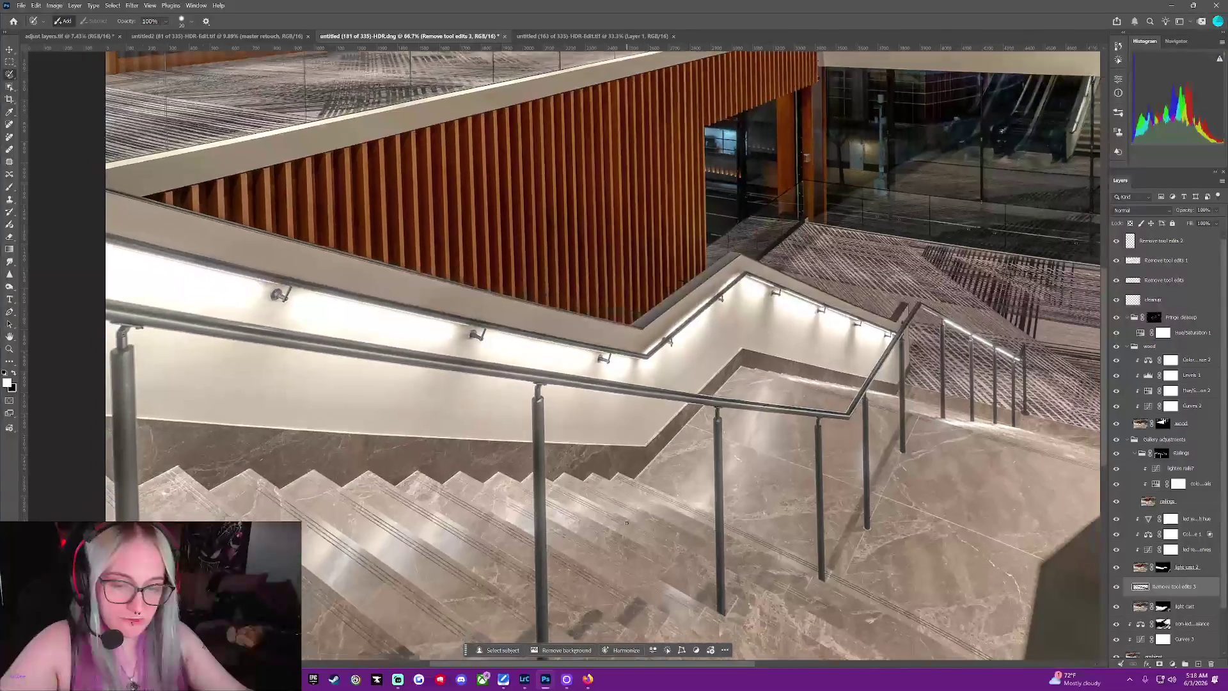
{"action": "scroll", "coordinate": [628, 522], "scroll_direction": "down", "scroll_amount": 1}
{"action": "scroll", "coordinate": [629, 524], "scroll_direction": "down", "scroll_amount": 1}
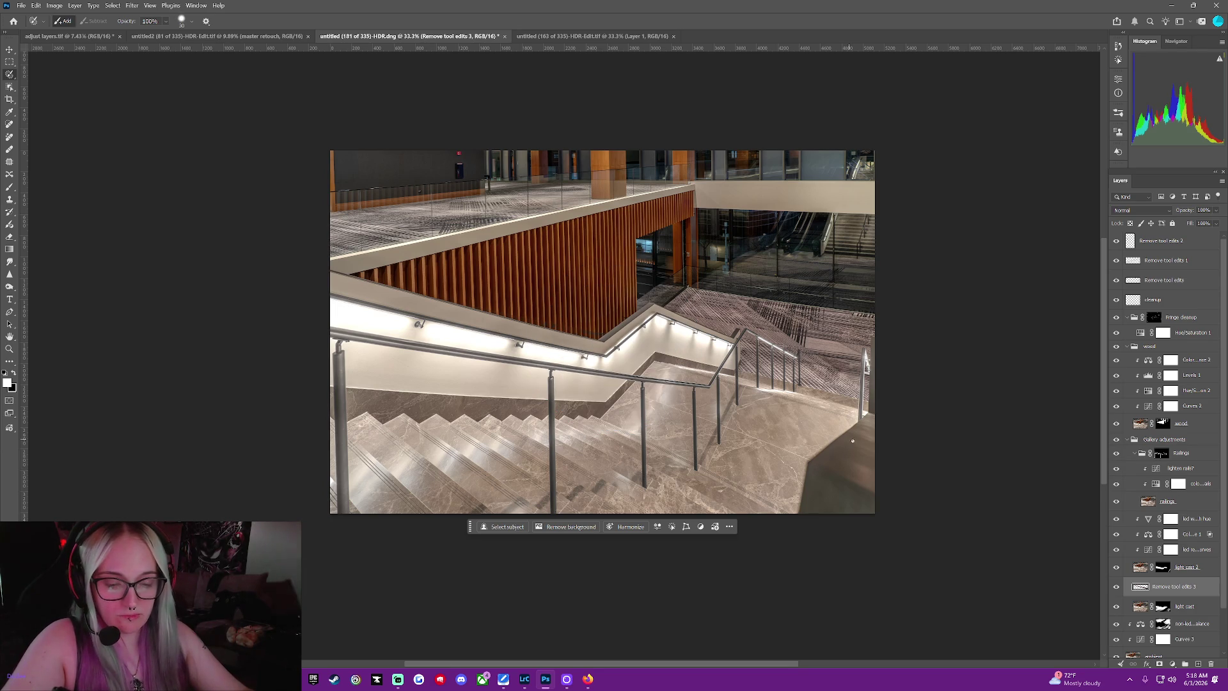
{"action": "left_click_drag", "start_coordinate": [866, 513], "coordinate": [825, 436]}
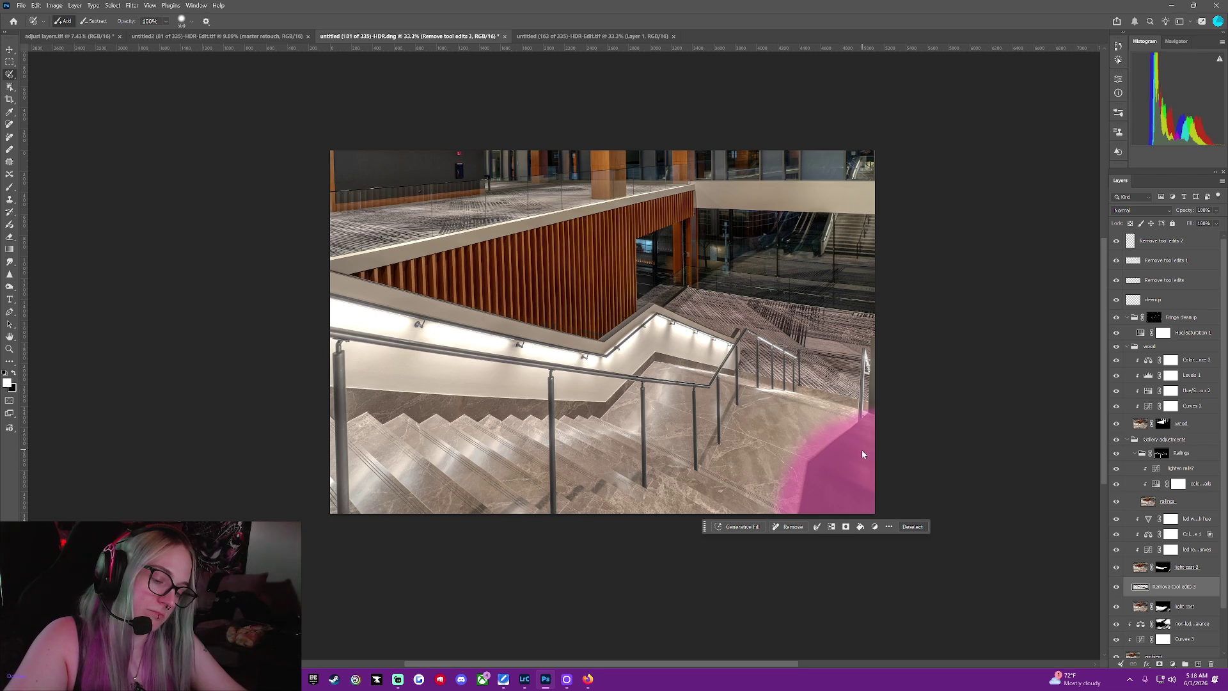
Apply the lower-right removal, undo it, and deselect the pending Remove-tool mask
{"action": "left_click", "coordinate": [793, 527]}
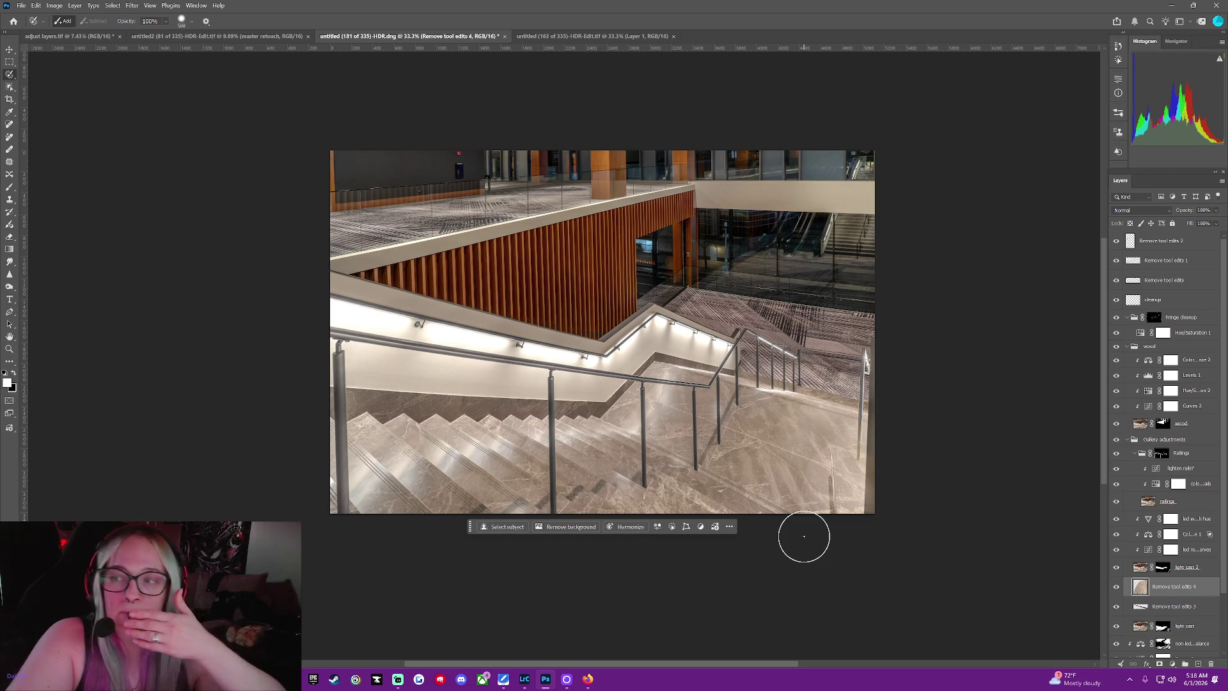
{"action": "key", "text": "ctrl+z"}
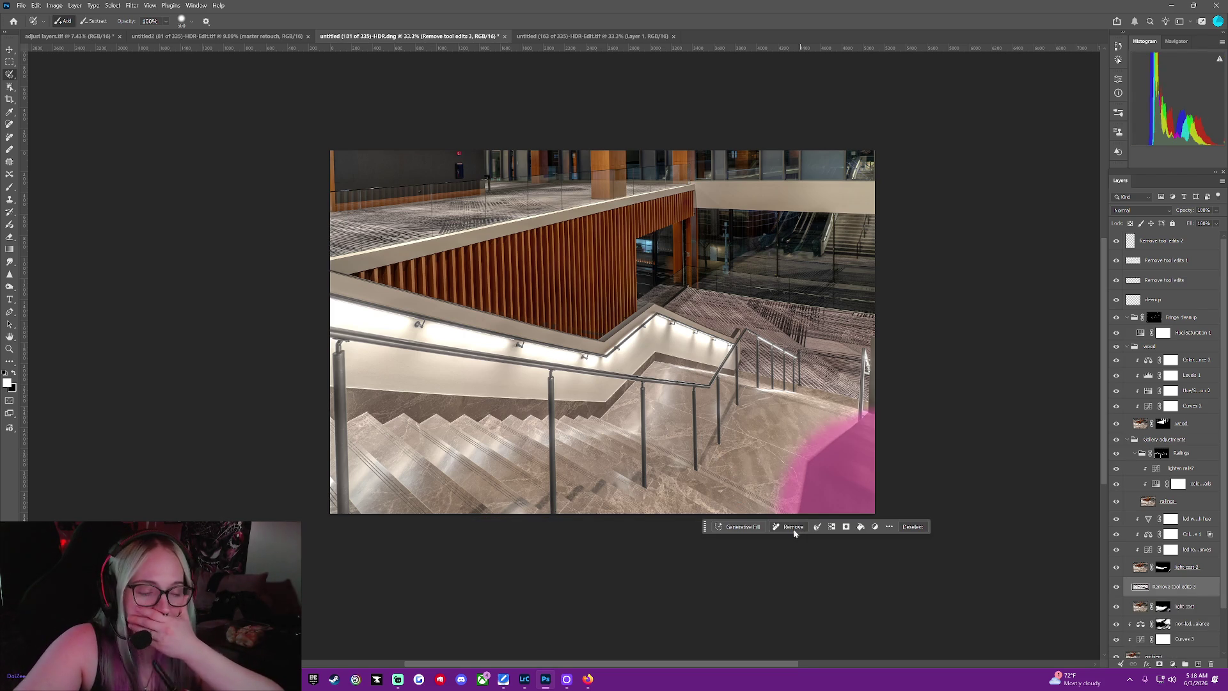
{"action": "left_click", "coordinate": [912, 526]}
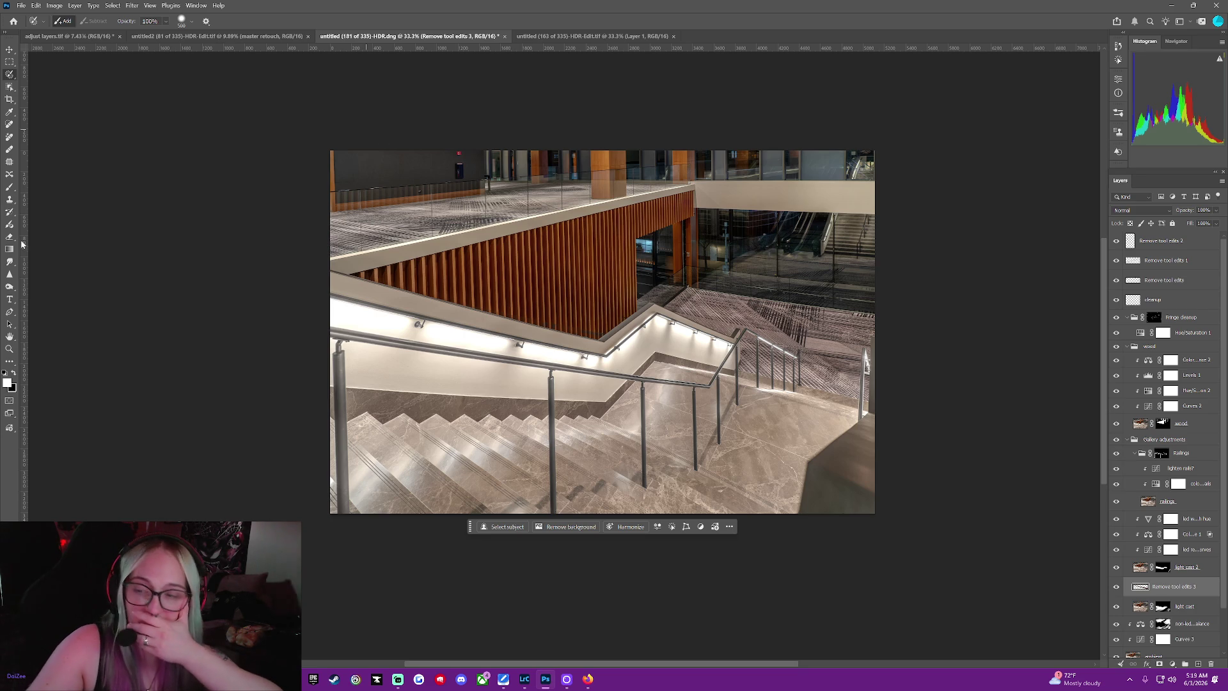
With the Dodge tool active, move Remove tool edits 3 to the top and set Exposure to 100%
{"action": "left_click", "coordinate": [10, 287]}
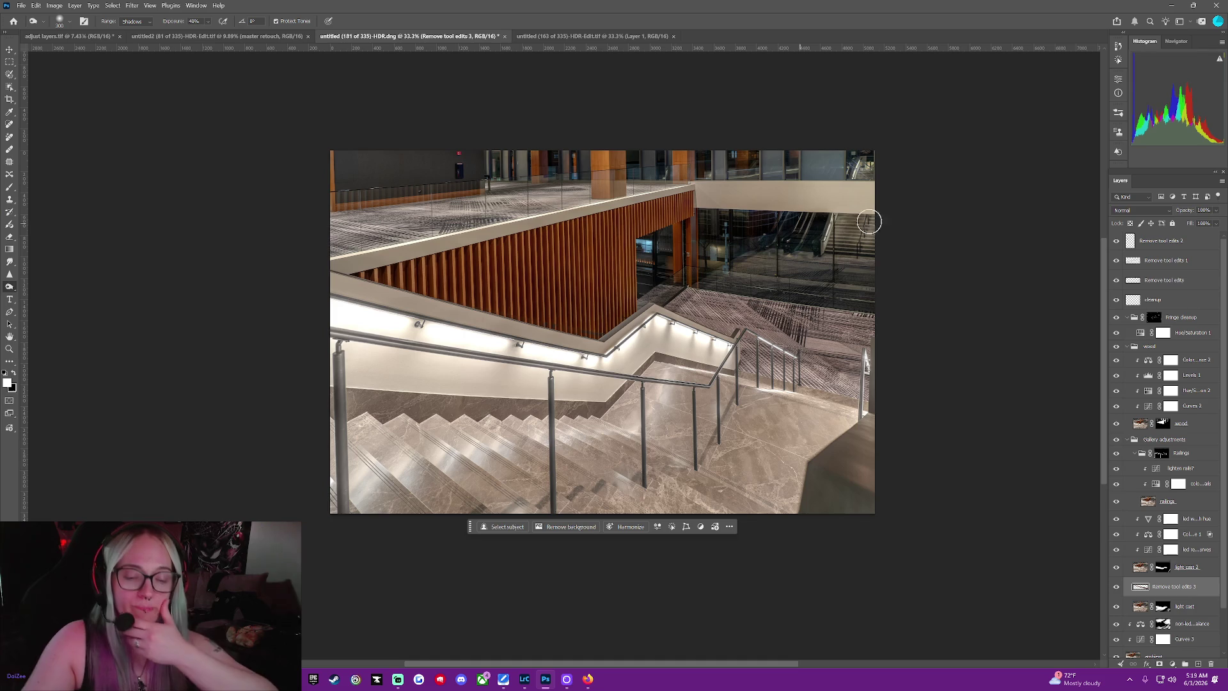
{"action": "left_click", "coordinate": [1180, 423]}
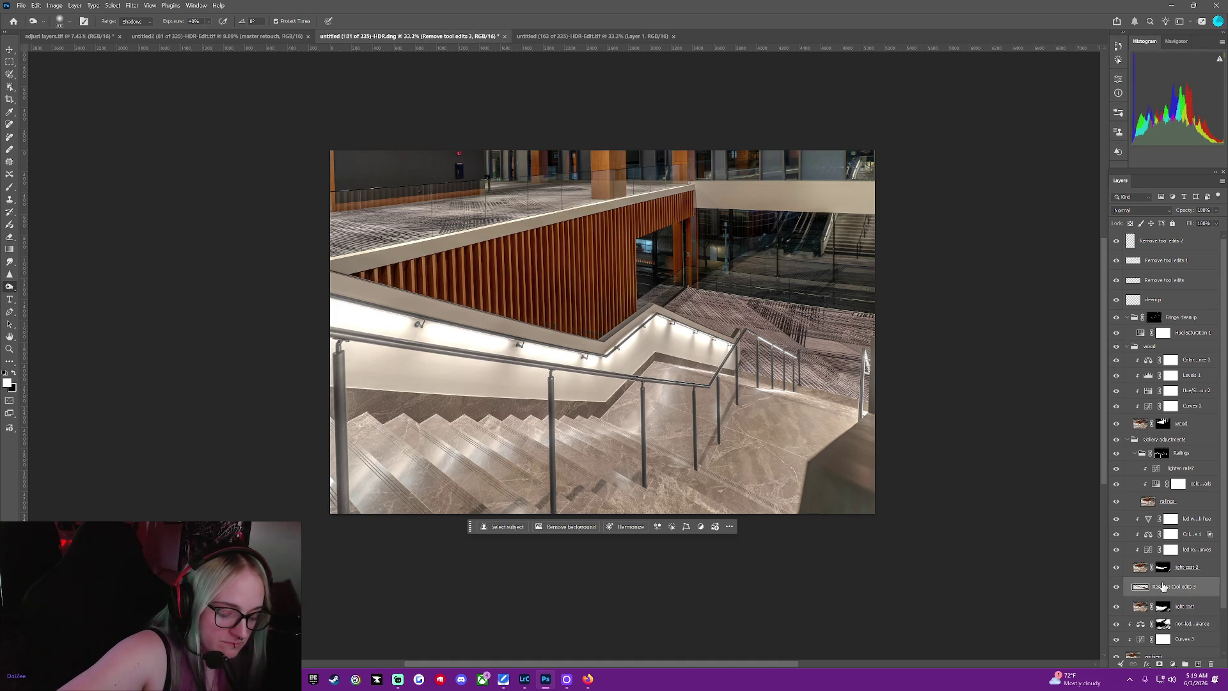
{"action": "left_click_drag", "start_coordinate": [1166, 586], "coordinate": [1152, 240]}
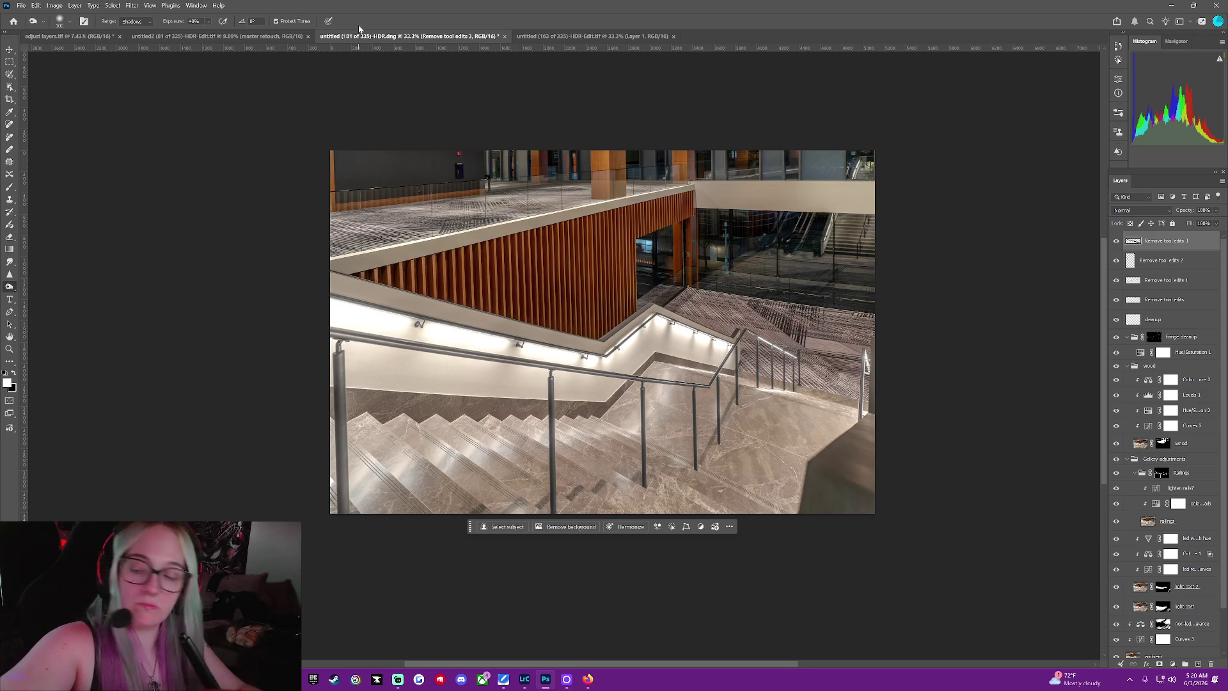
{"action": "key", "text": "0"}
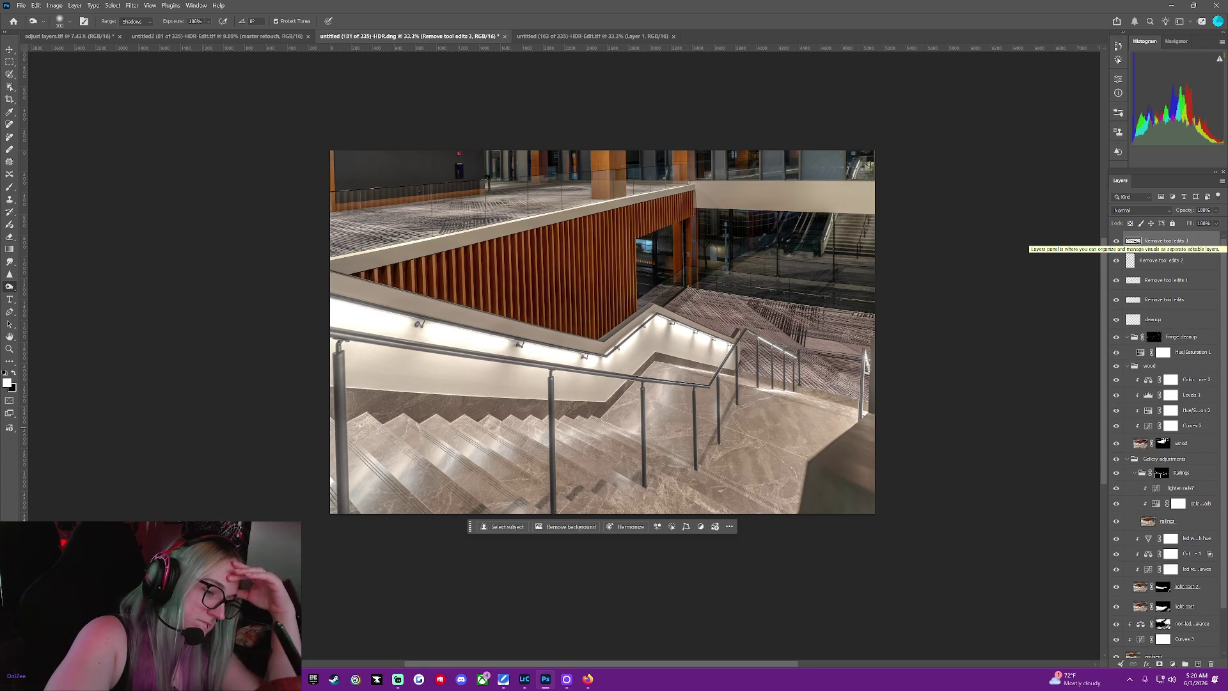
{"action": "scroll", "coordinate": [1217, 240], "scroll_direction": "down", "scroll_amount": 1}
{"action": "scroll", "coordinate": [1216, 240], "scroll_direction": "down", "scroll_amount": 1}
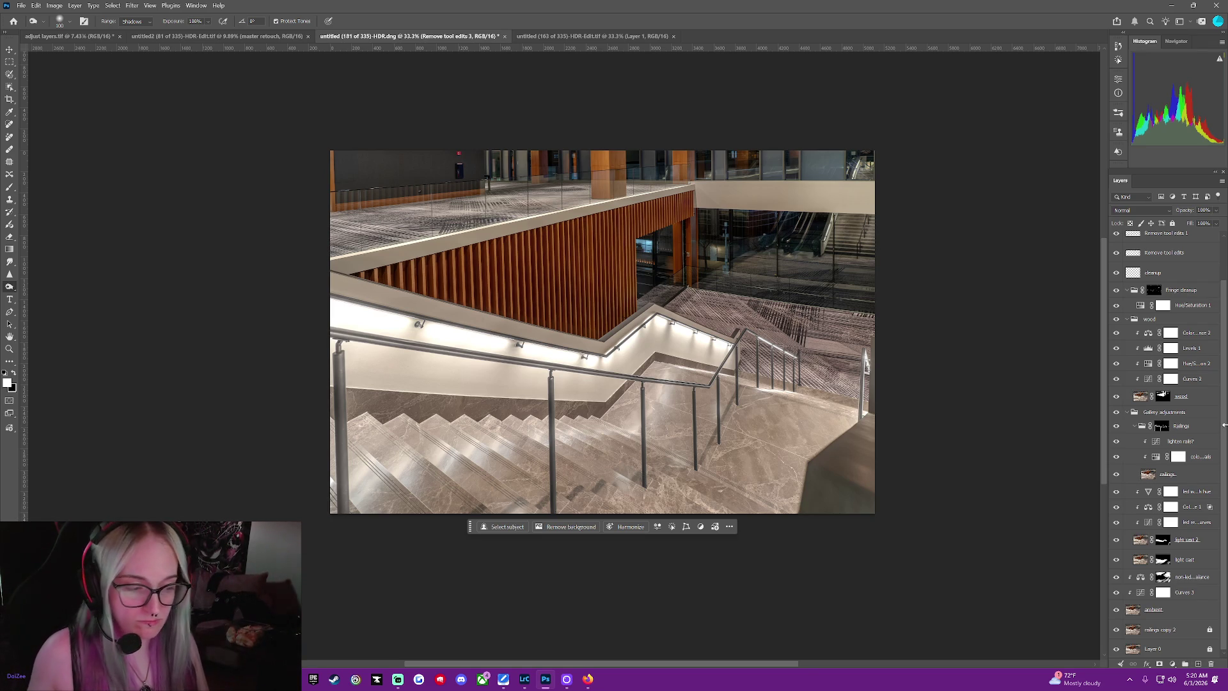
{"action": "scroll", "coordinate": [1163, 294], "scroll_direction": "up", "scroll_amount": 2}
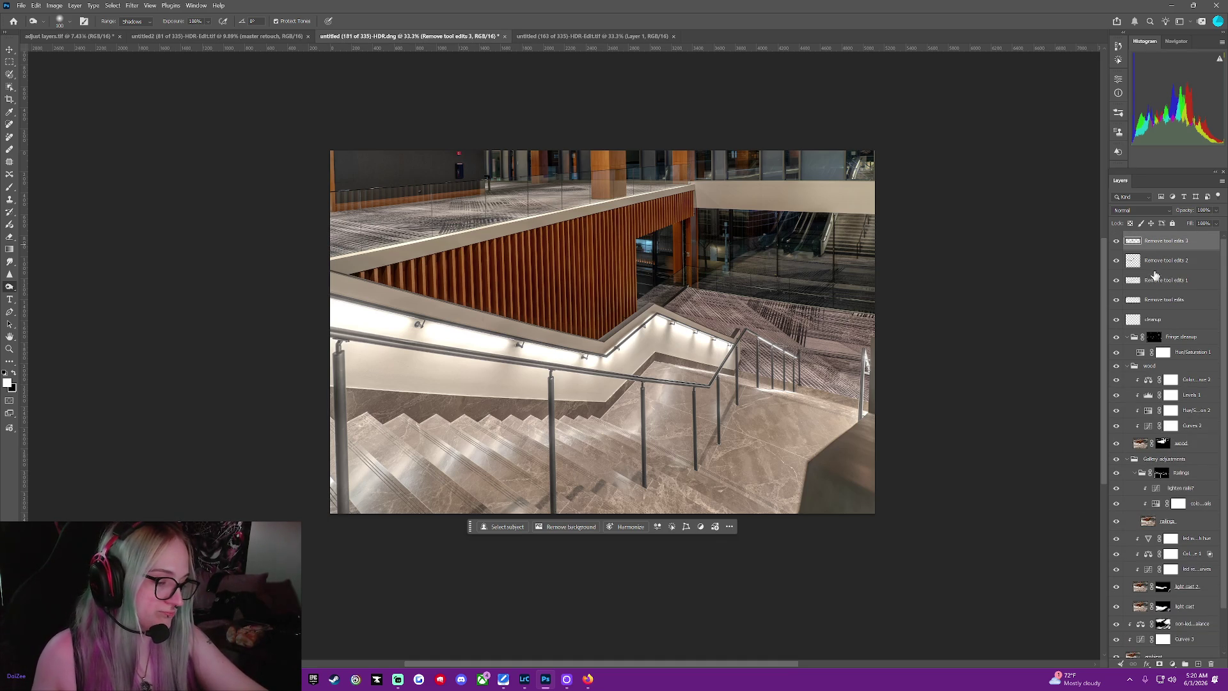
{"action": "scroll", "coordinate": [1172, 346], "scroll_direction": "down", "scroll_amount": 2}
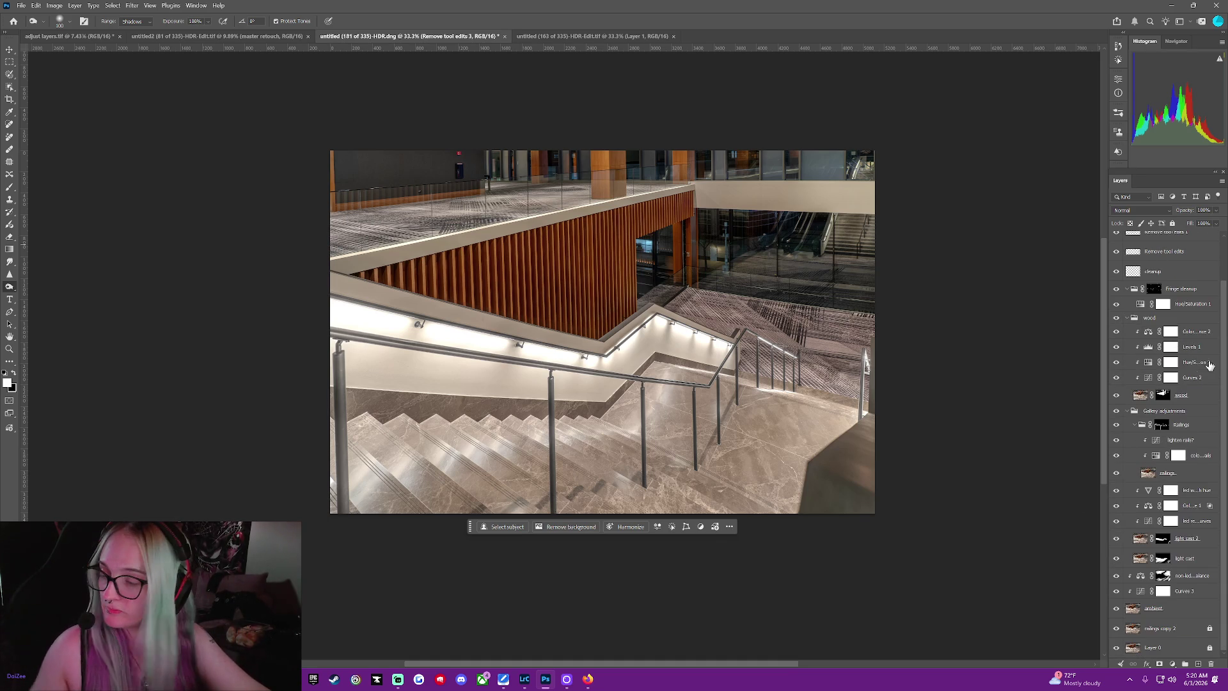
Clear the layer selection and select Layer 1 at the bottom of the stack
{"action": "left_click", "coordinate": [1156, 654]}
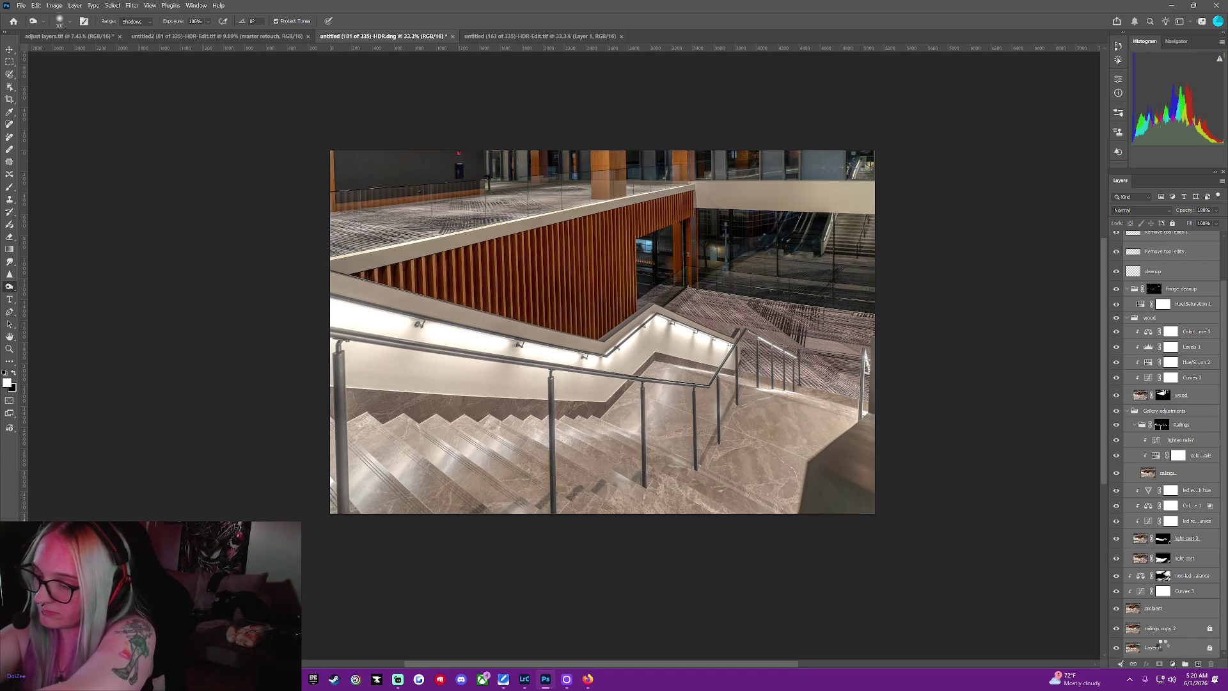
{"action": "left_click", "coordinate": [1159, 649]}
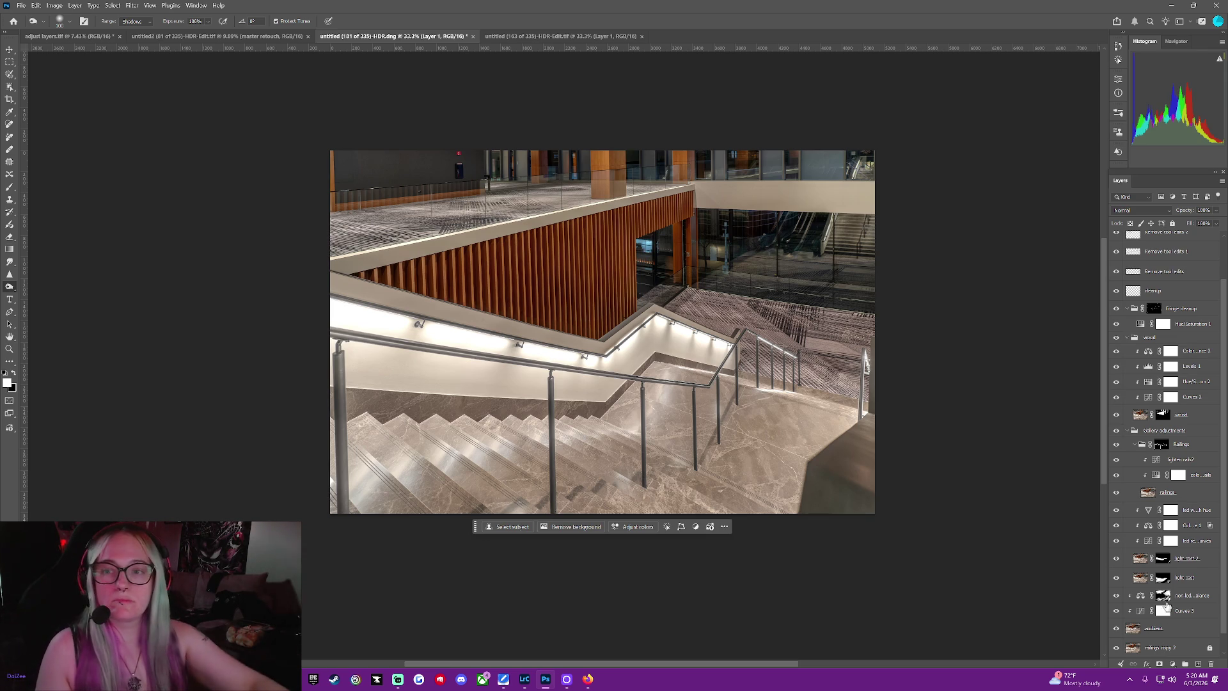
{"action": "scroll", "coordinate": [1166, 585], "scroll_direction": "up", "scroll_amount": 2}
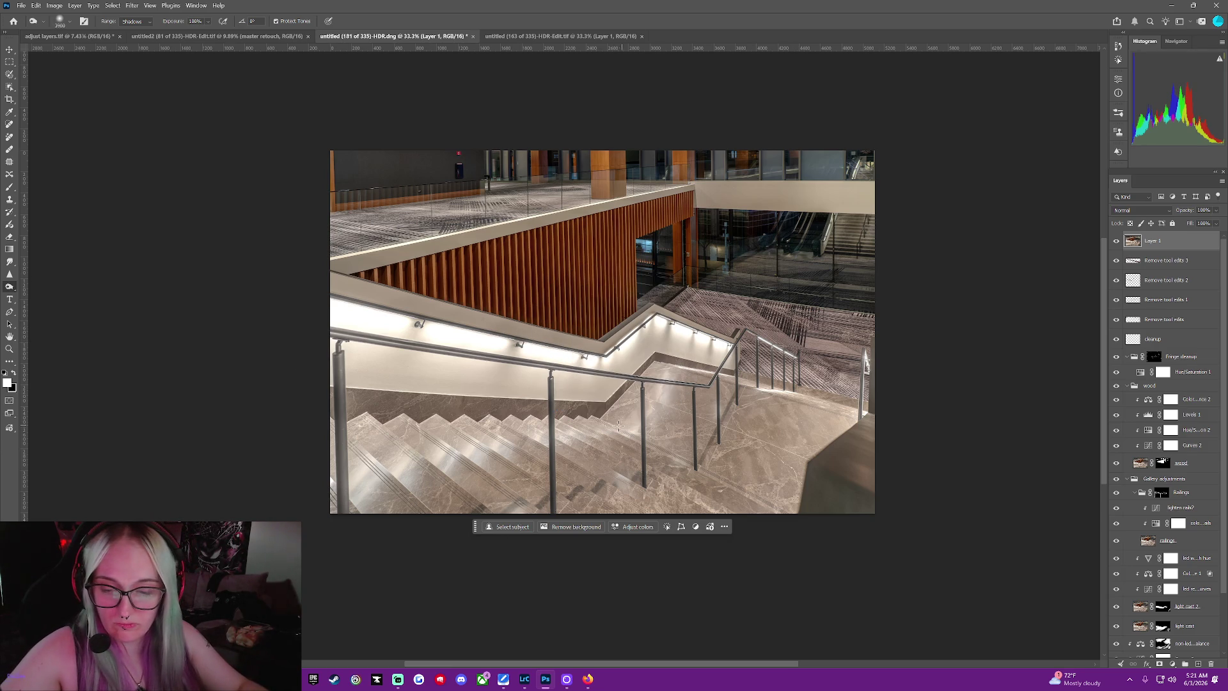
Undo a trial burn stroke on the lower wall, return to the Dodge tool and fit the photo in the window
{"action": "left_click_drag", "start_coordinate": [614, 426], "coordinate": [475, 410]}
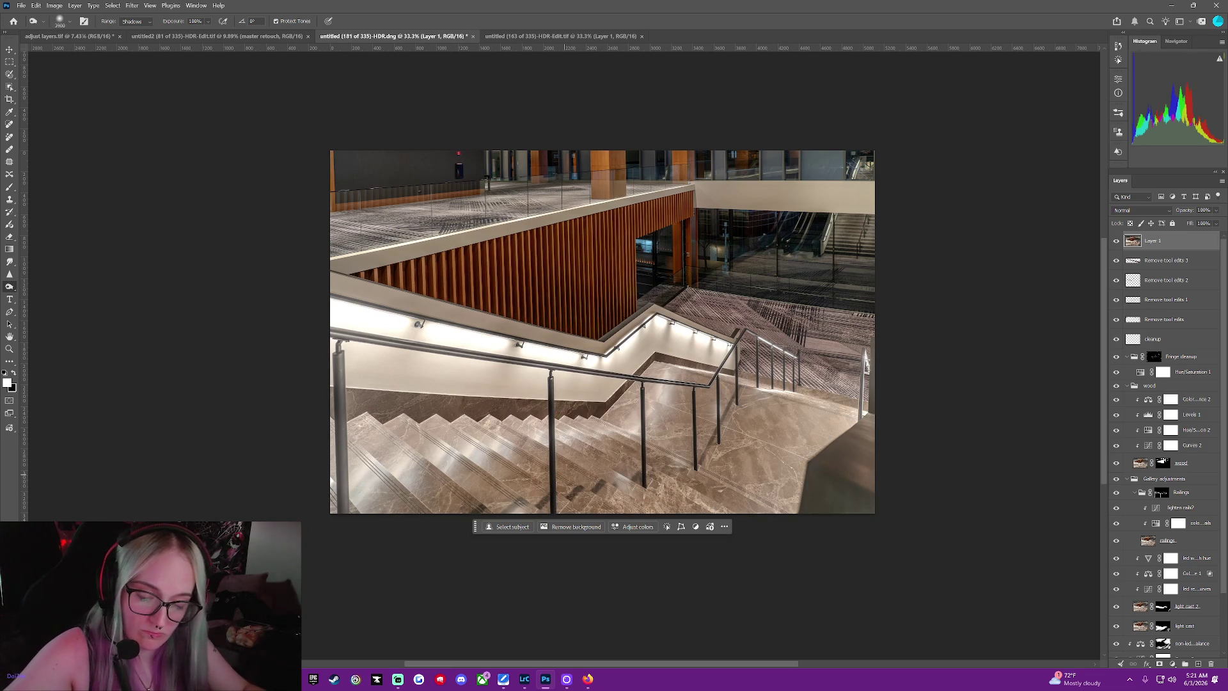
{"action": "key", "text": "ctrl+z"}
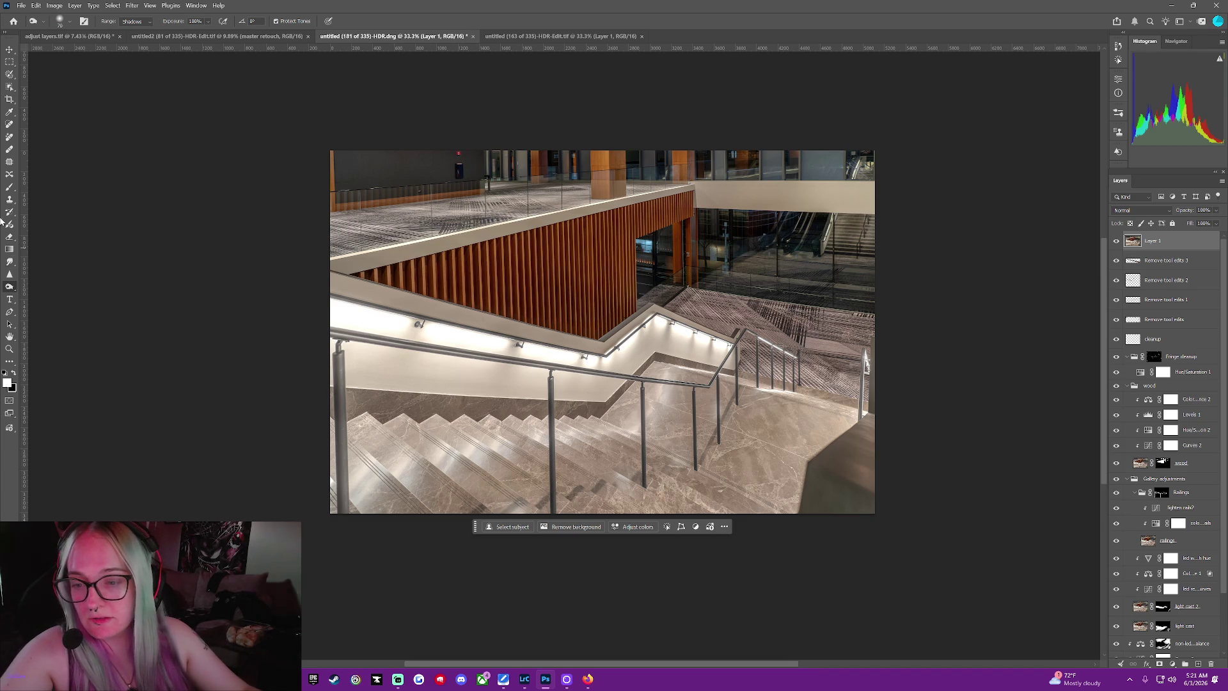
{"action": "left_click", "coordinate": [9, 189]}
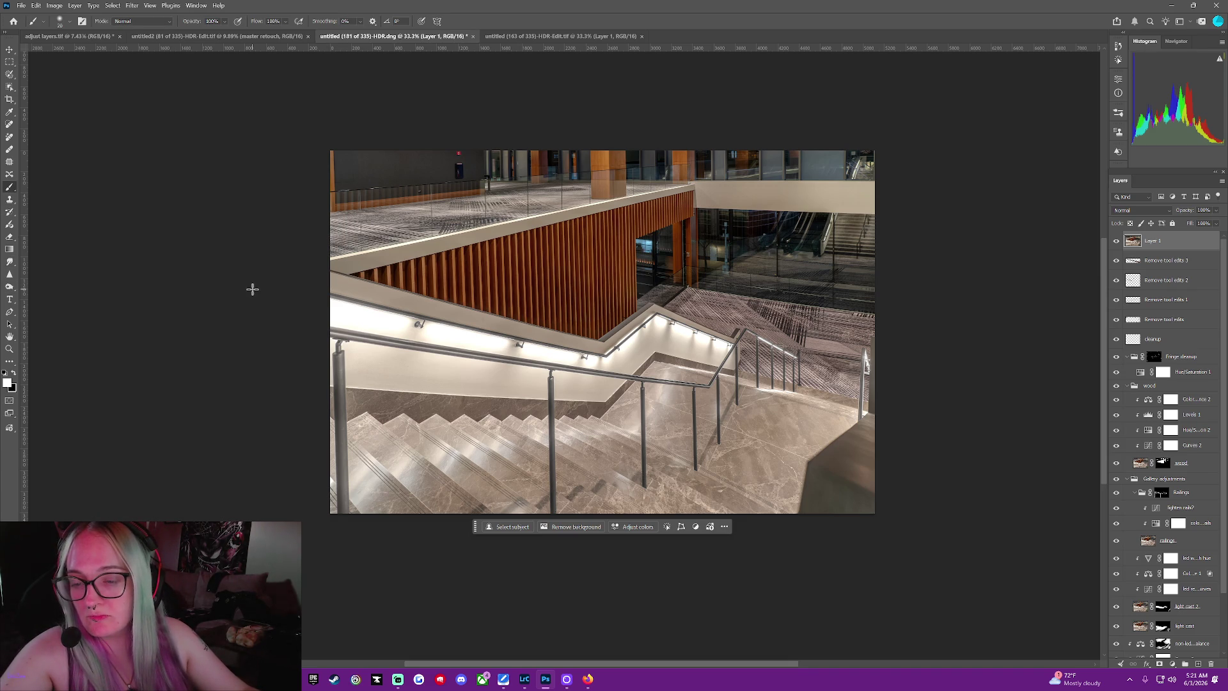
{"action": "left_click", "coordinate": [9, 199]}
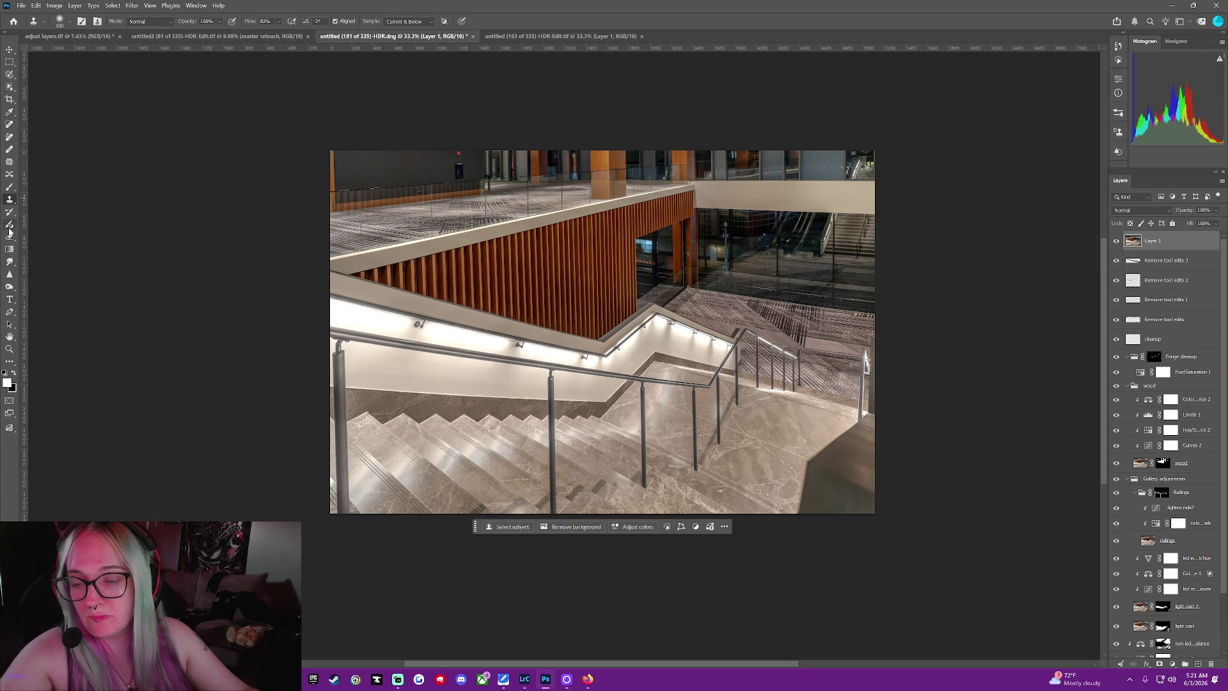
{"action": "left_click", "coordinate": [14, 264]}
{"action": "left_click", "coordinate": [8, 286]}
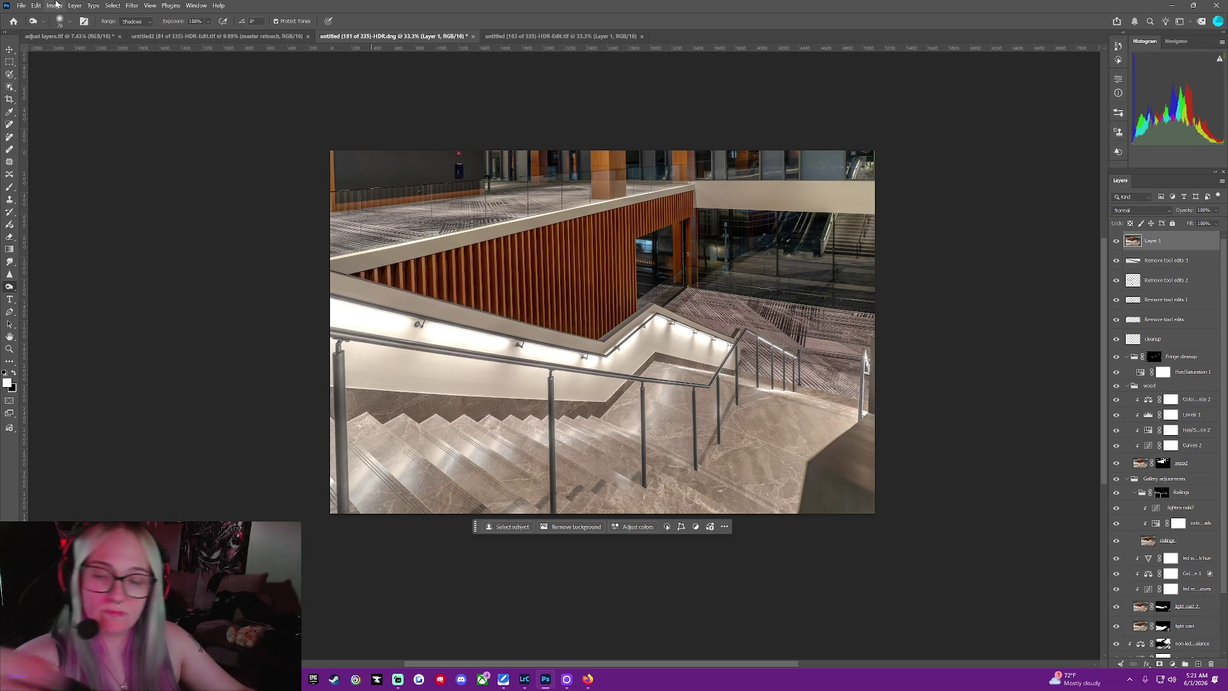
{"action": "key", "text": "ctrl+0"}
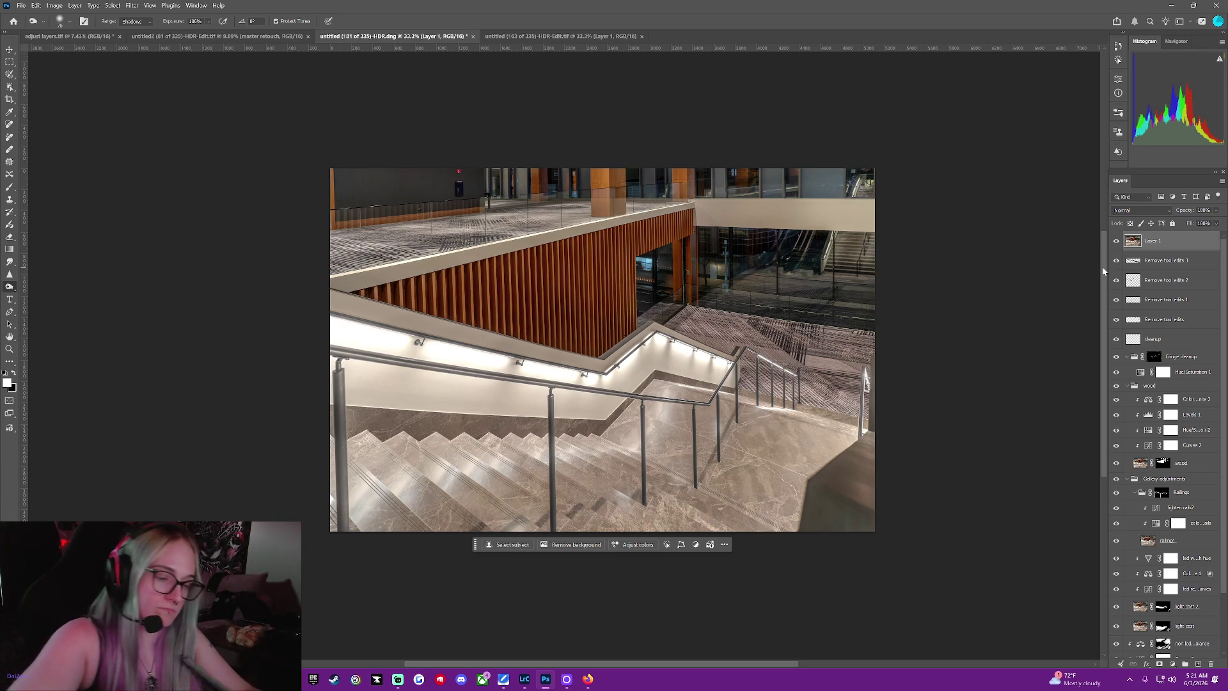
Limit dodging to Highlights and brighten the highlight along the stair railing close up
{"action": "left_click", "coordinate": [132, 20]}
{"action": "left_click", "coordinate": [130, 47]}
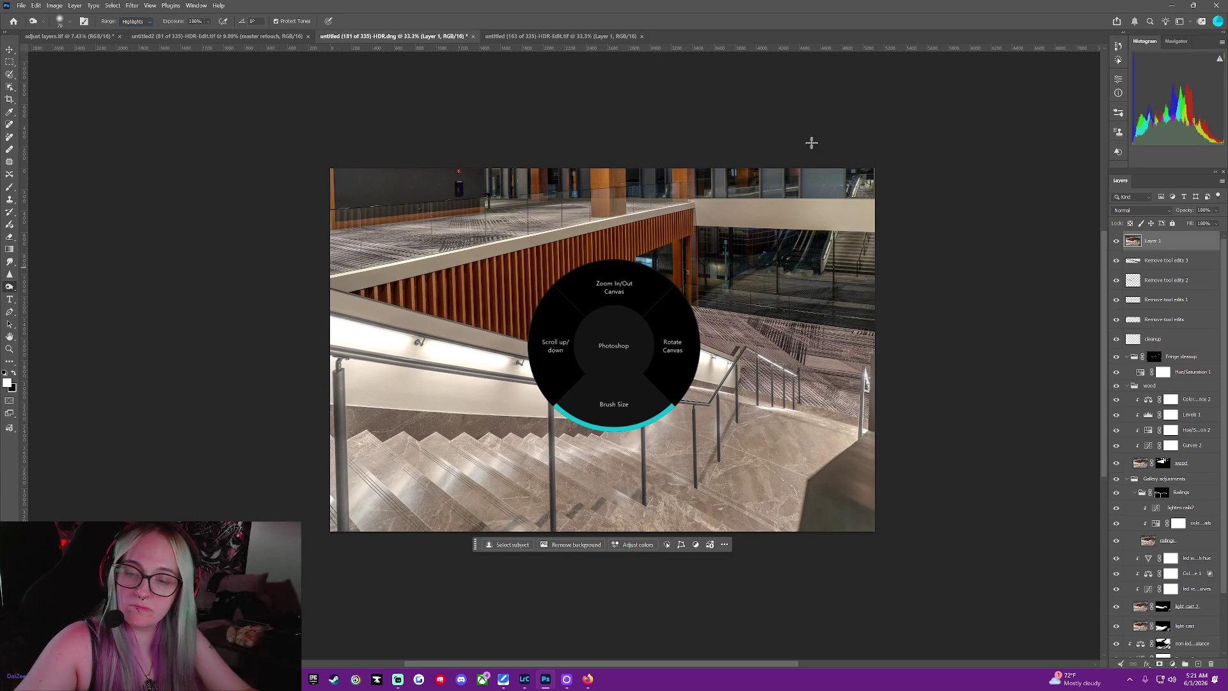
{"action": "key", "text": "ctrl+plus"}
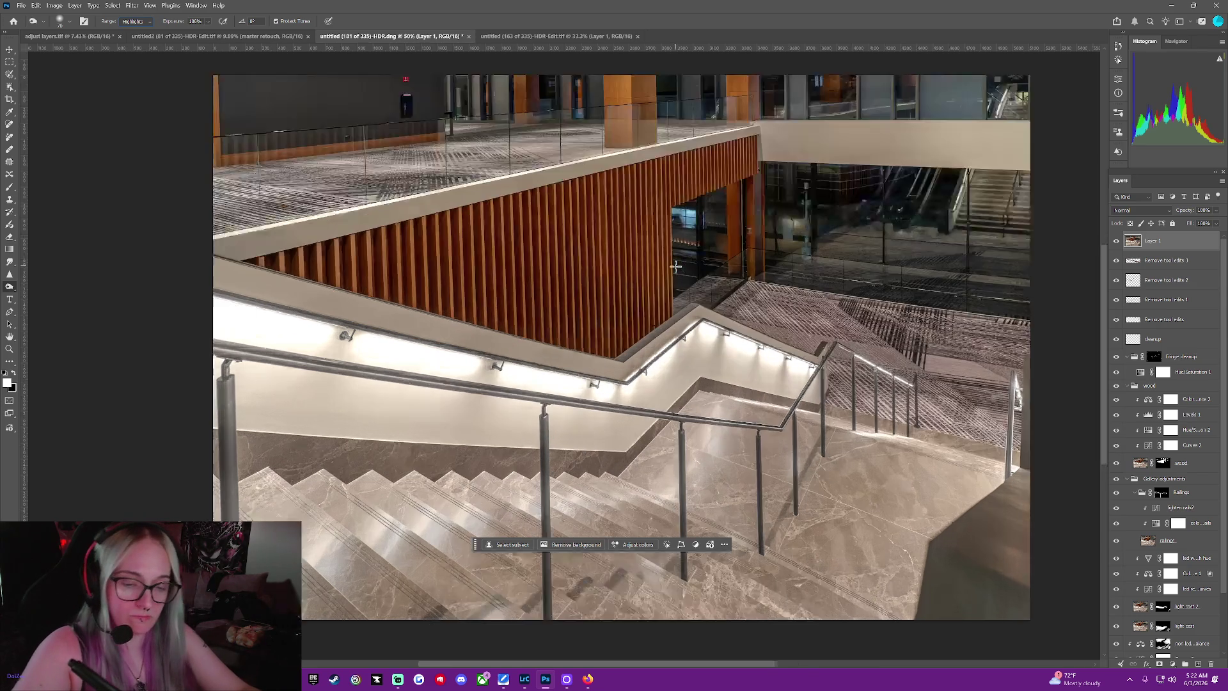
{"action": "key", "text": "ctrl+plus"}
{"action": "scroll", "coordinate": [676, 266], "scroll_direction": "up", "scroll_amount": 2}
{"action": "scroll", "coordinate": [676, 268], "scroll_direction": "up", "scroll_amount": 1}
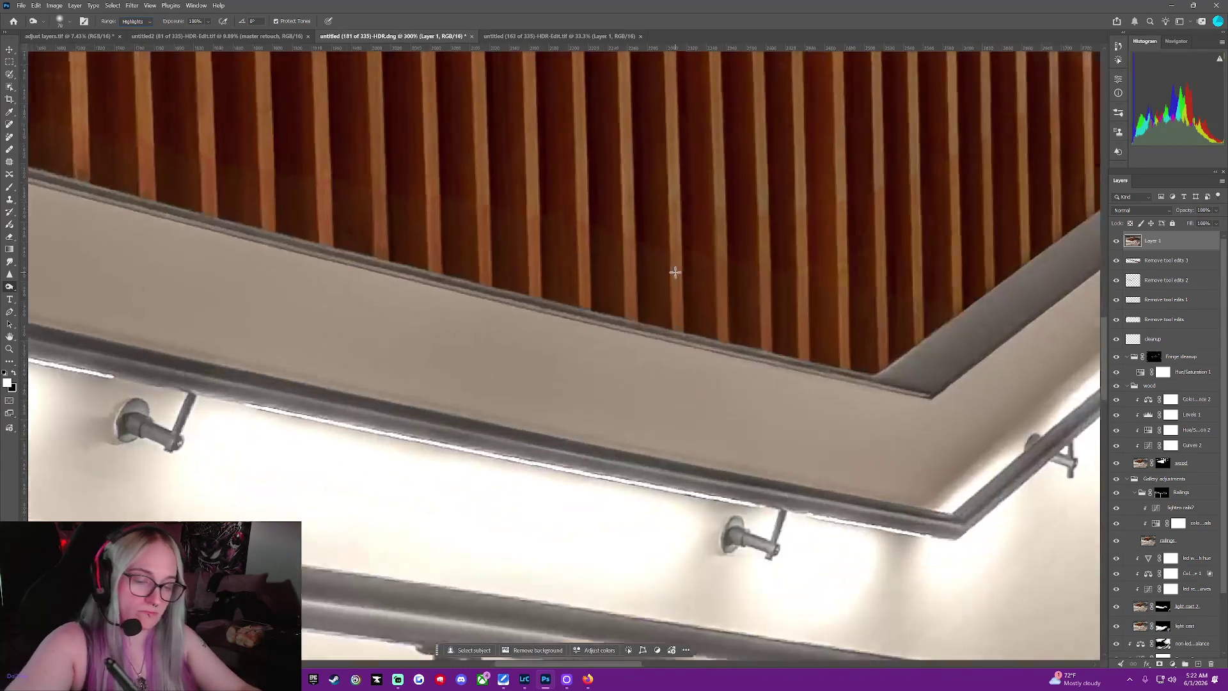
{"action": "scroll", "coordinate": [676, 271], "scroll_direction": "up", "scroll_amount": 1}
{"action": "mouse_move", "coordinate": [609, 662]}
{"action": "left_mouse_down"}
{"action": "mouse_move", "coordinate": [875, 616]}
{"action": "mouse_move", "coordinate": [927, 626]}
{"action": "left_mouse_up"}
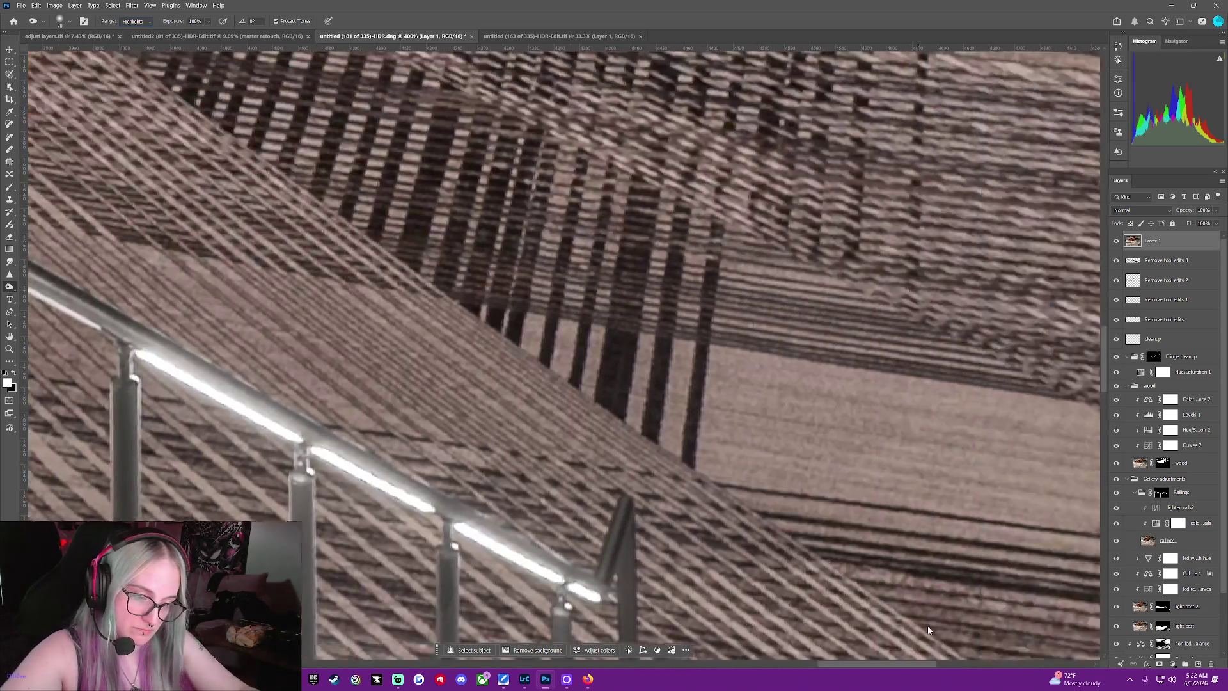
{"action": "scroll", "coordinate": [1105, 326], "scroll_direction": "down", "scroll_amount": 3}
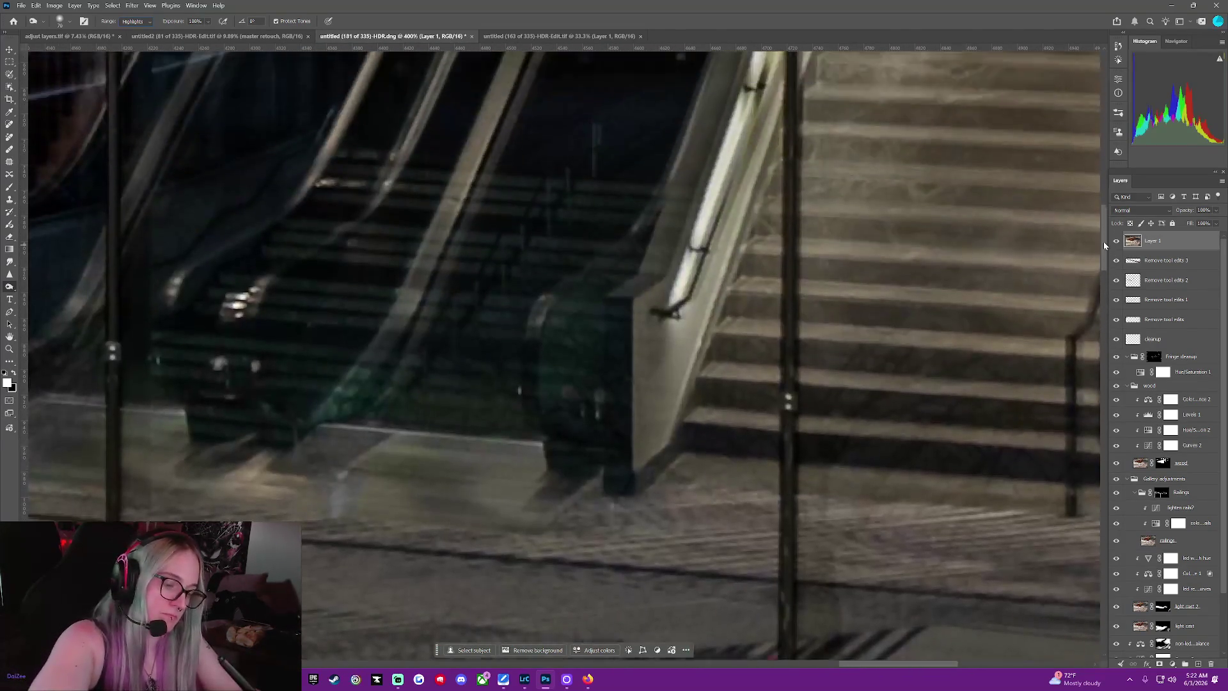
{"action": "left_click_drag", "start_coordinate": [1106, 326], "coordinate": [1104, 241]}
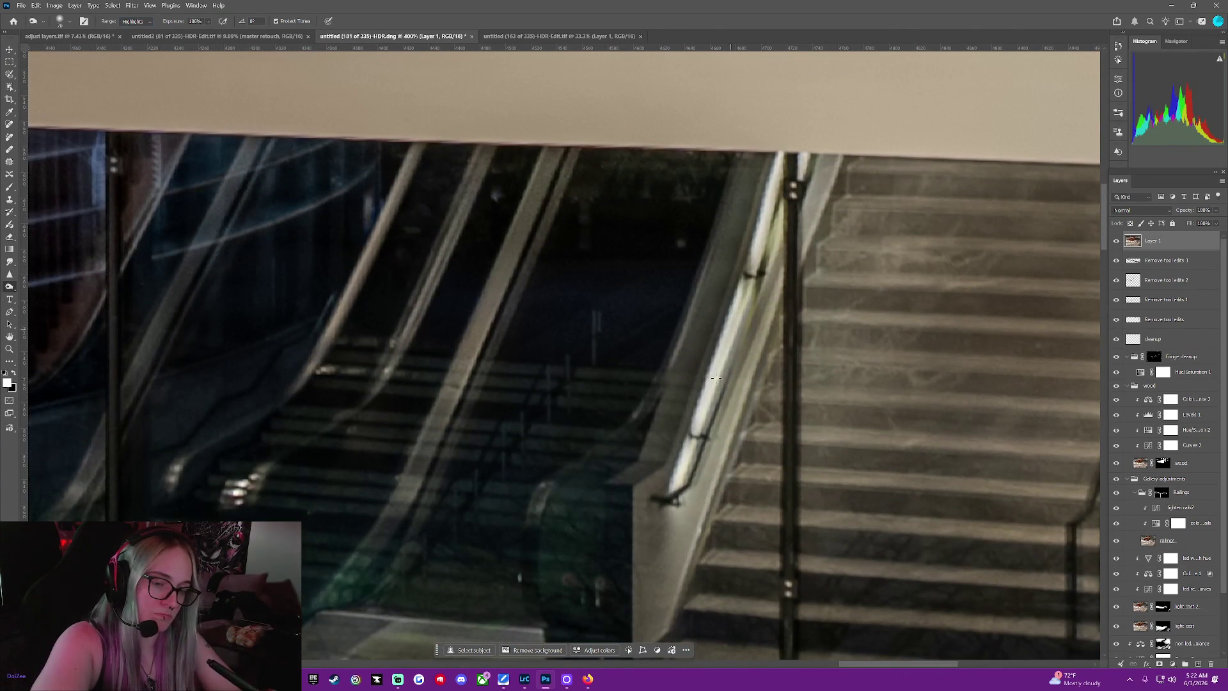
{"action": "left_click_drag", "start_coordinate": [712, 378], "coordinate": [759, 288]}
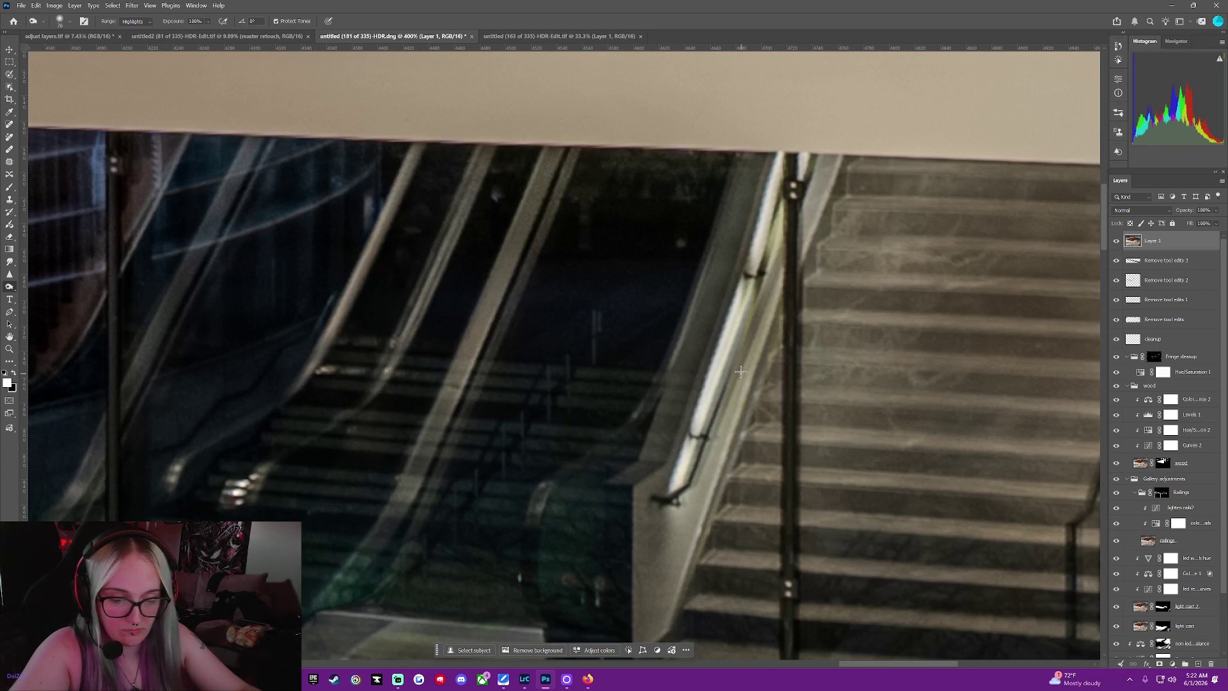
Browse the task bar panels, then burn the bright handrail highlight and undo the stroke
{"action": "left_click", "coordinate": [629, 650]}
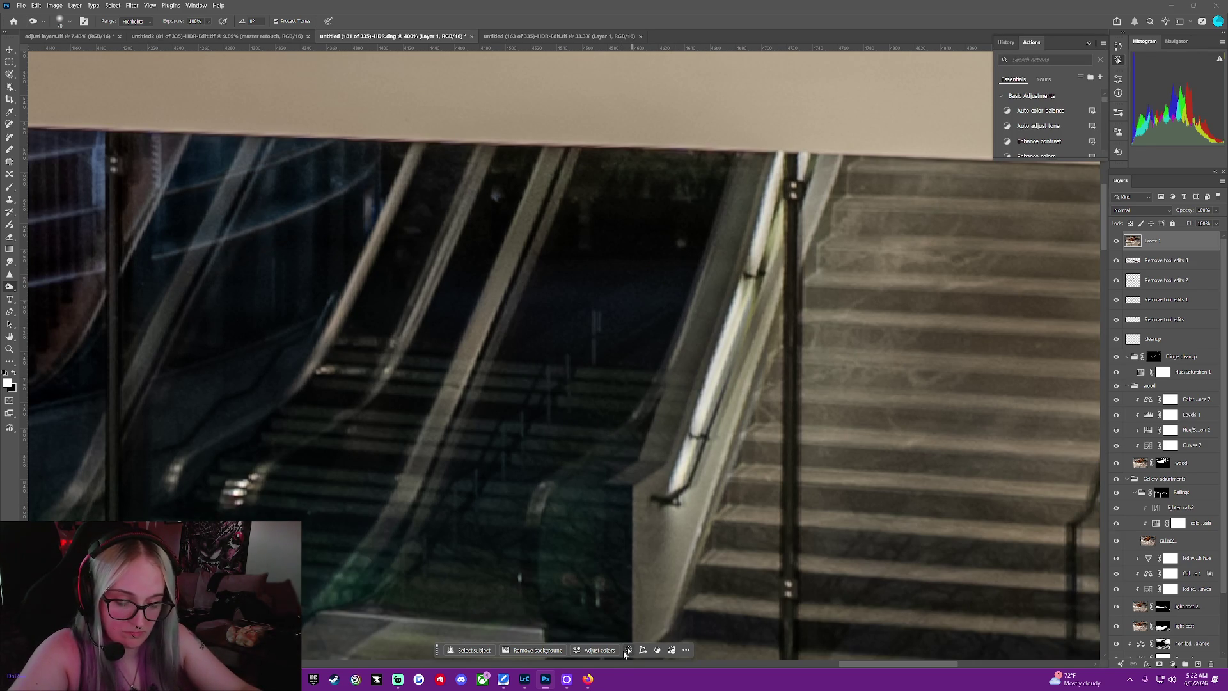
{"action": "left_click", "coordinate": [657, 651]}
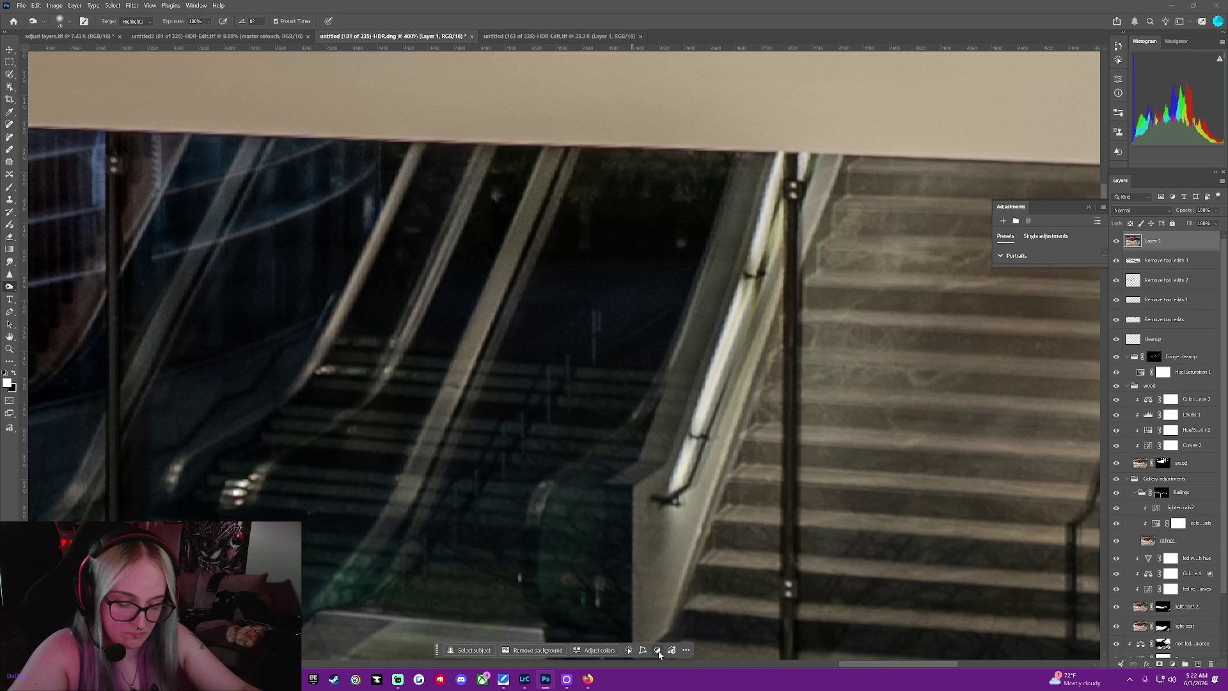
{"action": "left_click", "coordinate": [685, 651]}
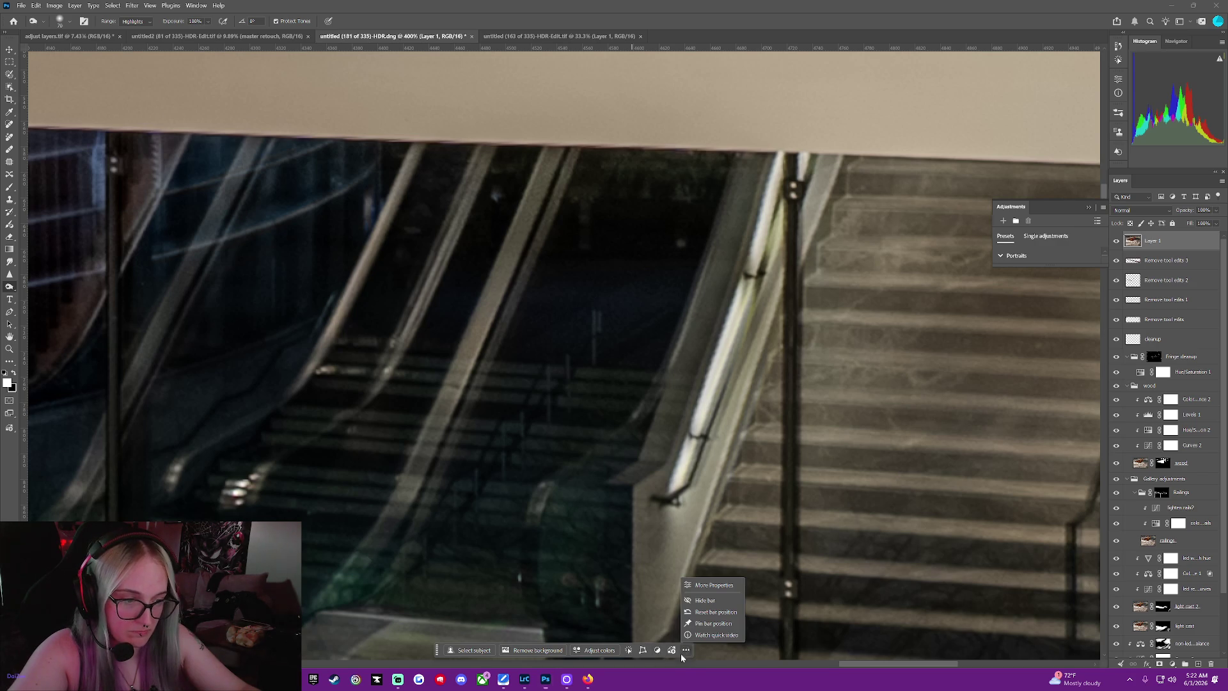
{"action": "left_click", "coordinate": [685, 651]}
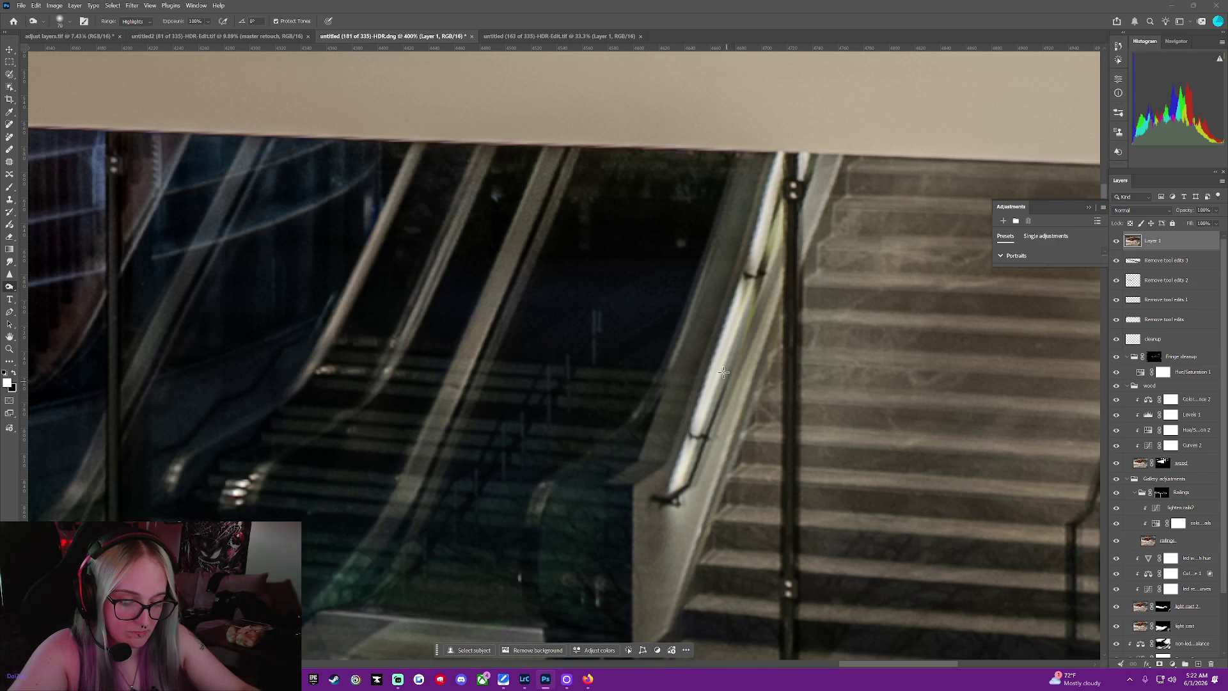
{"action": "middle_click", "coordinate": [718, 347]}
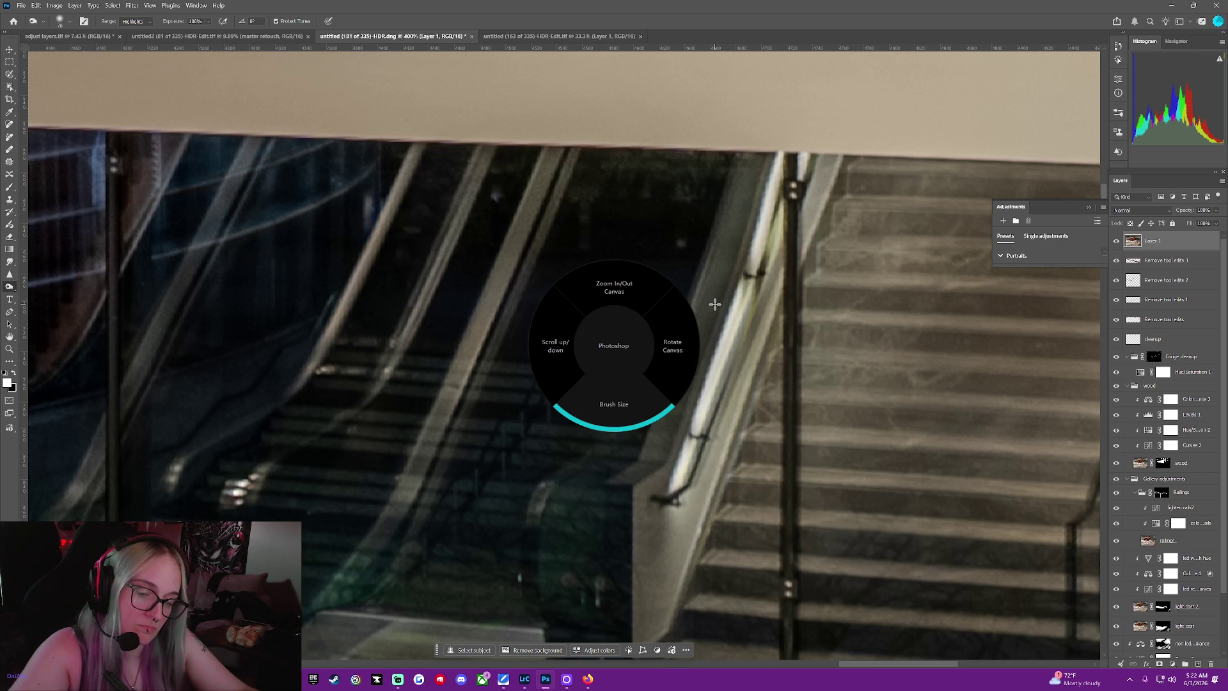
{"action": "left_click_drag", "start_coordinate": [730, 333], "coordinate": [687, 438]}
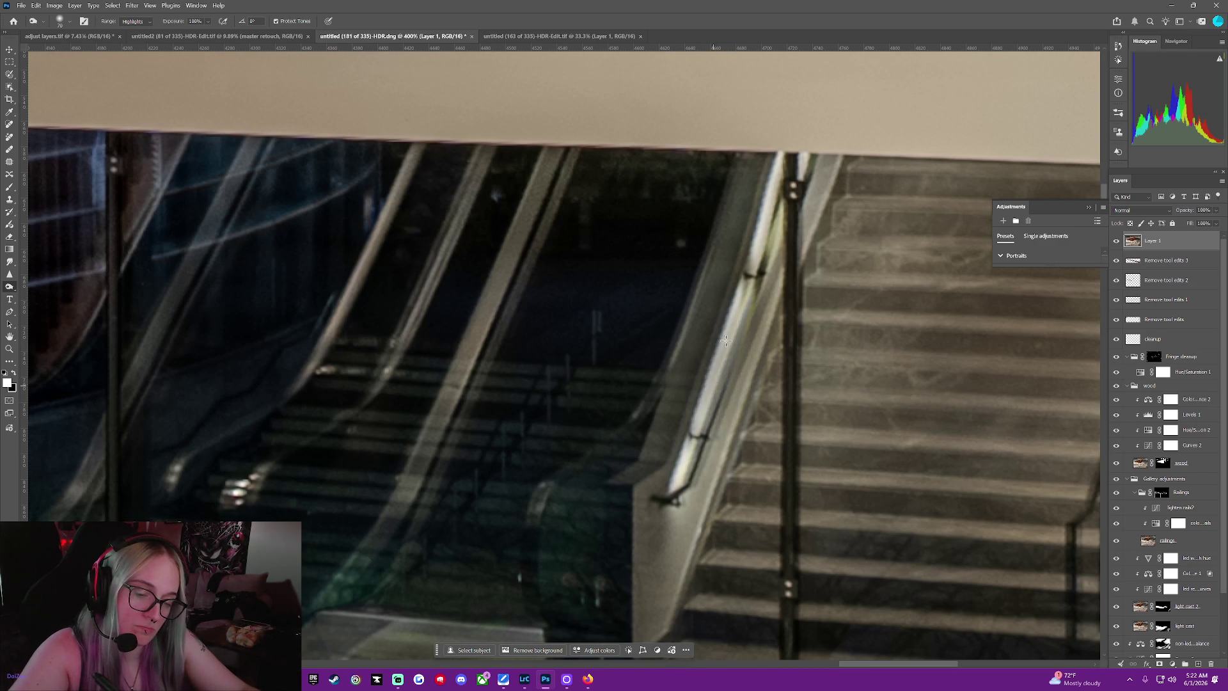
{"action": "key", "text": "ctrl+z"}
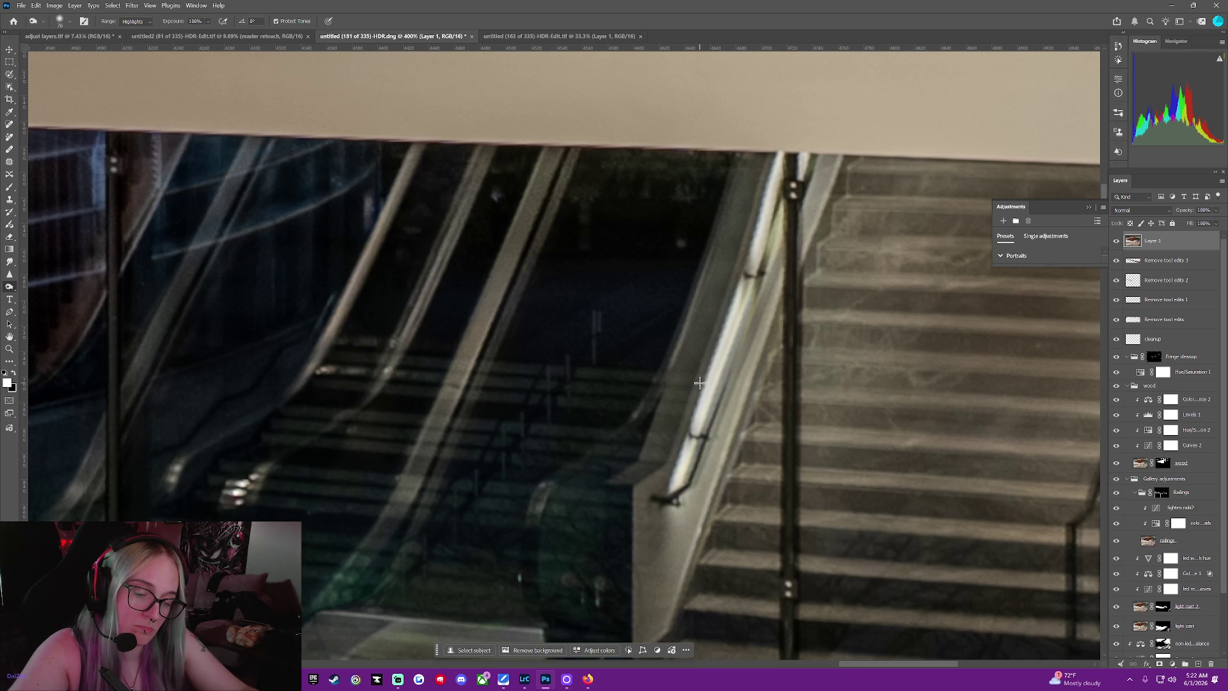
Toggle Layer 1 off and back to compare, then restore the window to a smaller size beside Lightroom
{"action": "key", "text": "Delete"}
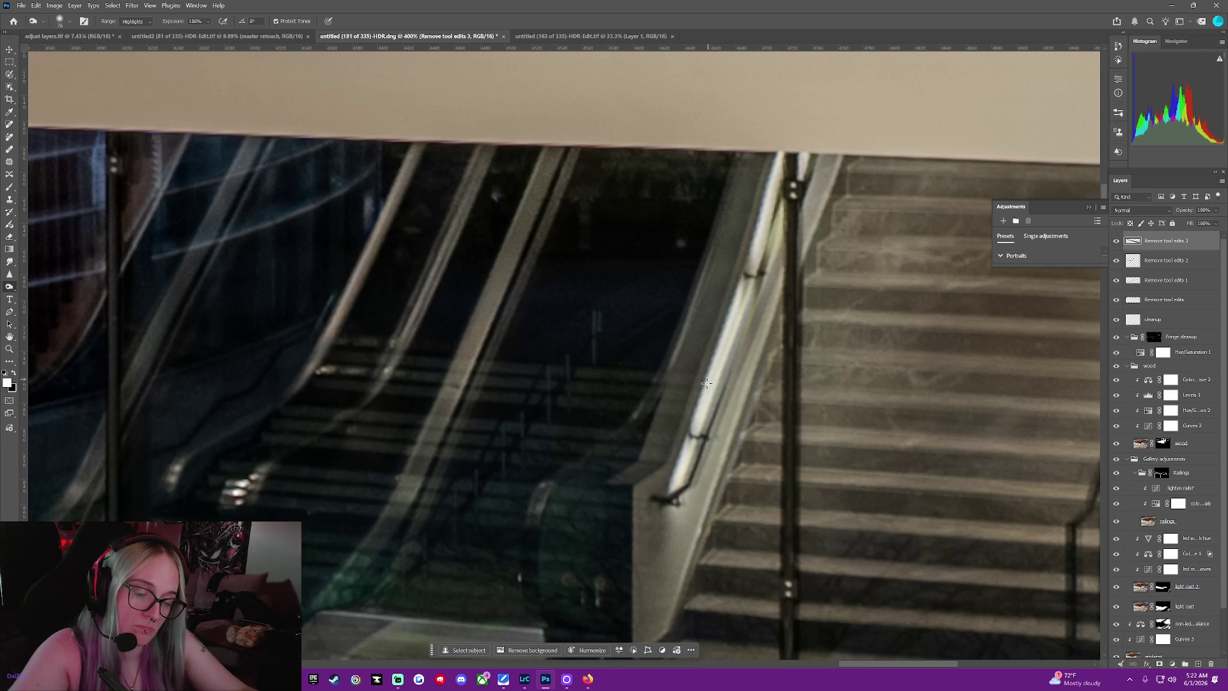
{"action": "key", "text": "ctrl+alt+shift+e"}
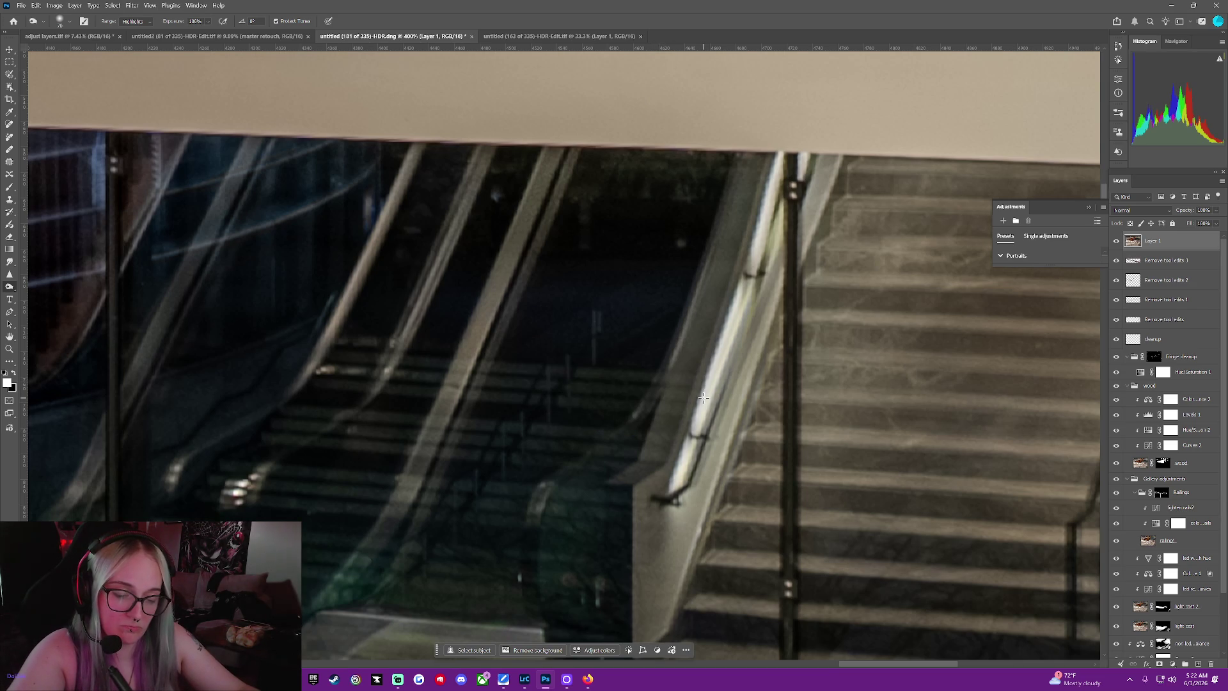
{"action": "left_click", "coordinate": [504, 679]}
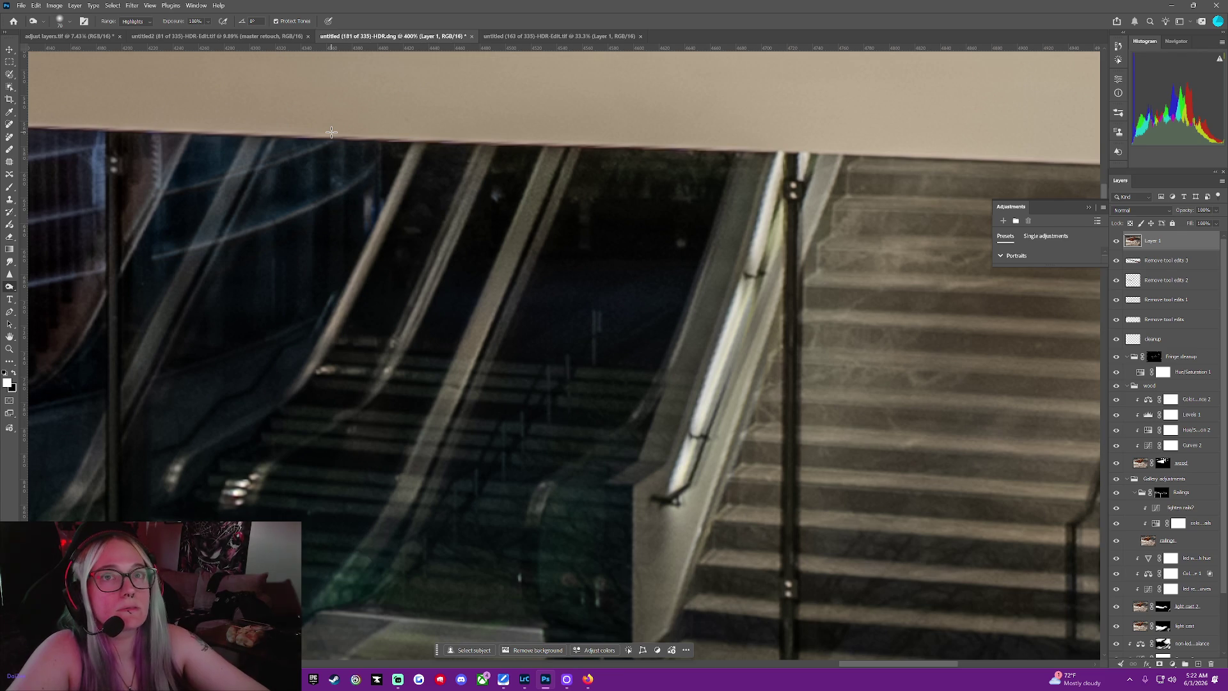
{"action": "key", "text": "Delete"}
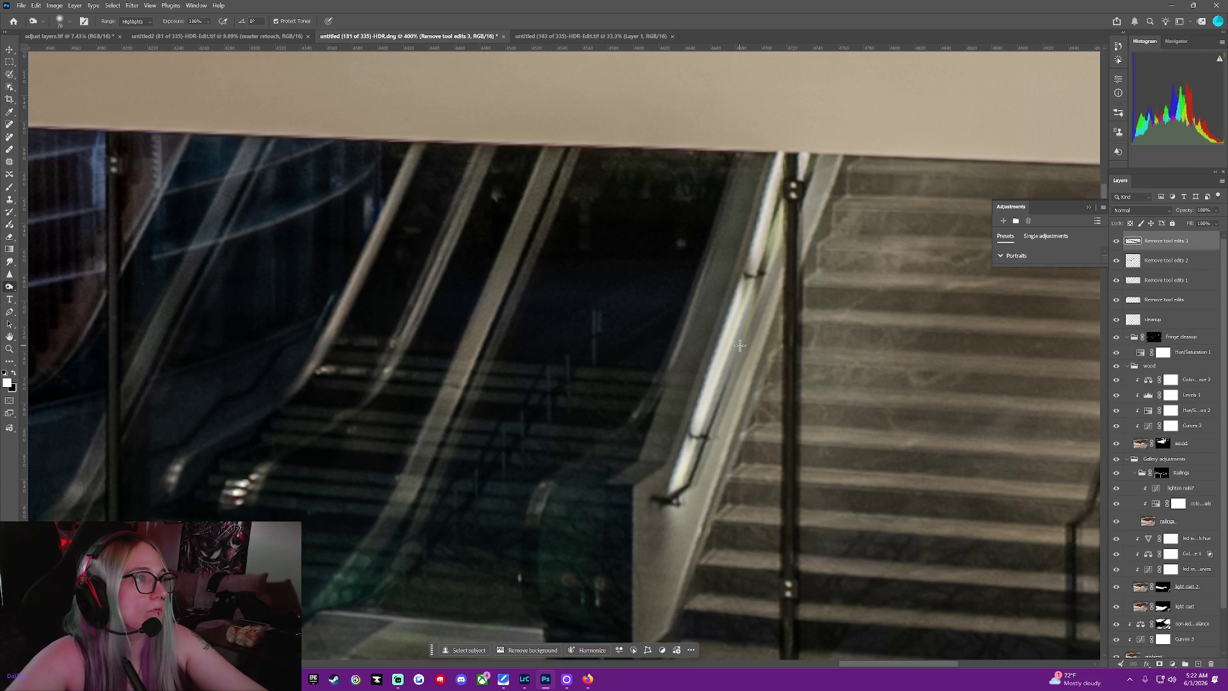
{"action": "key", "text": "ctrl+z"}
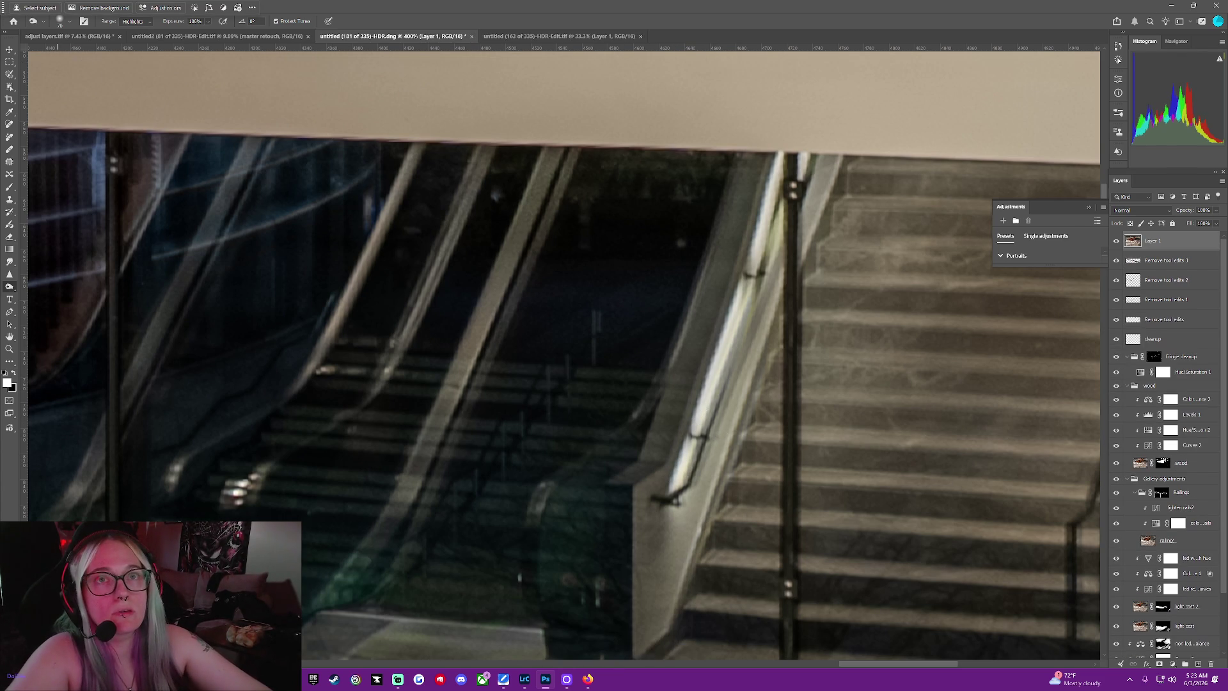
{"action": "left_click_drag", "start_coordinate": [546, 12], "coordinate": [426, 24]}
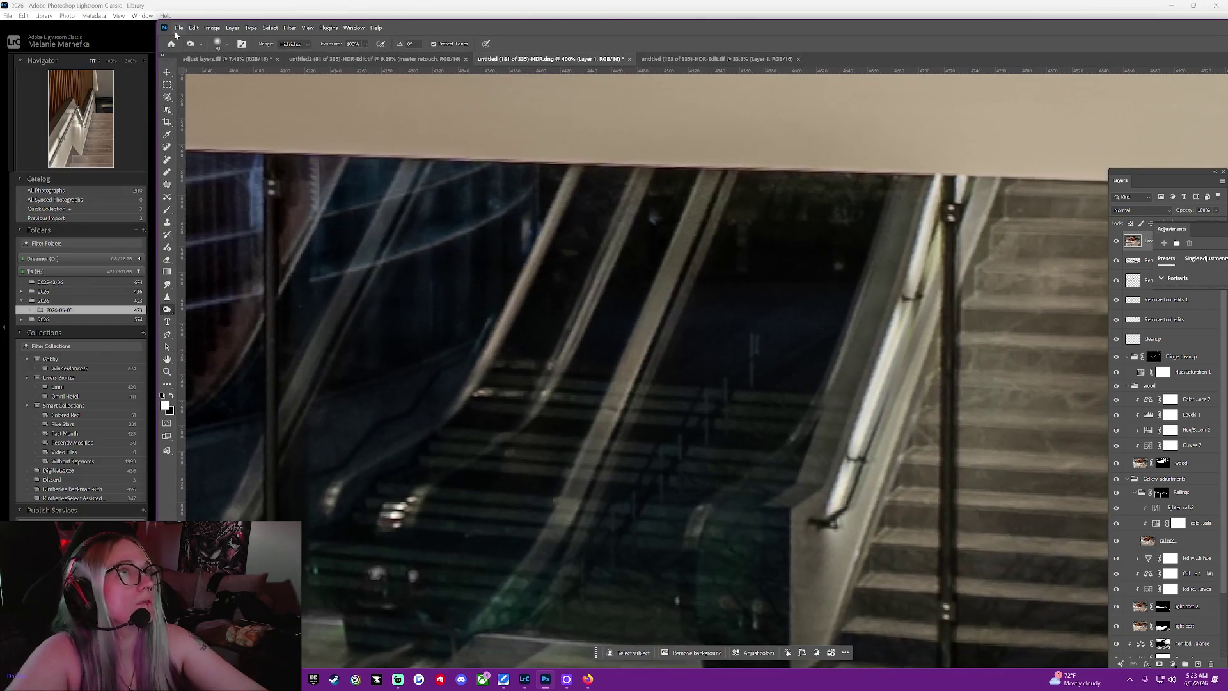
Purge the history states via Edit > Purge > Histories and maximize the window again
{"action": "left_click", "coordinate": [178, 30]}
{"action": "left_click", "coordinate": [177, 30]}
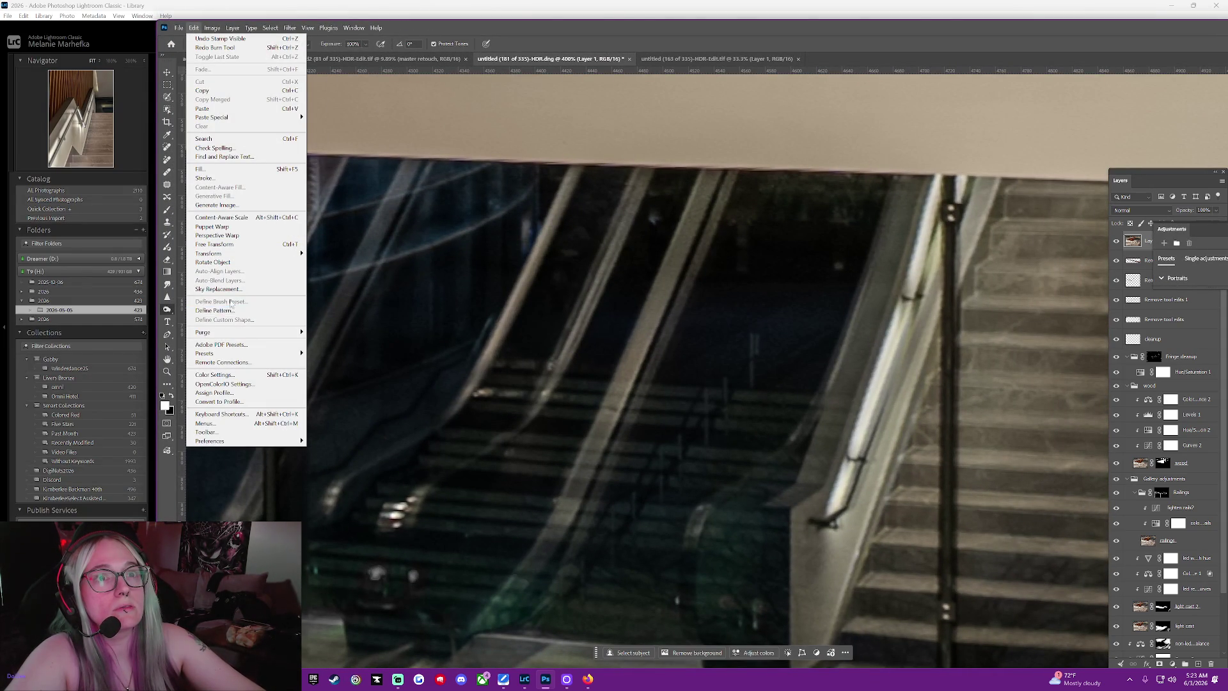
{"action": "mouse_move", "coordinate": [242, 332]}
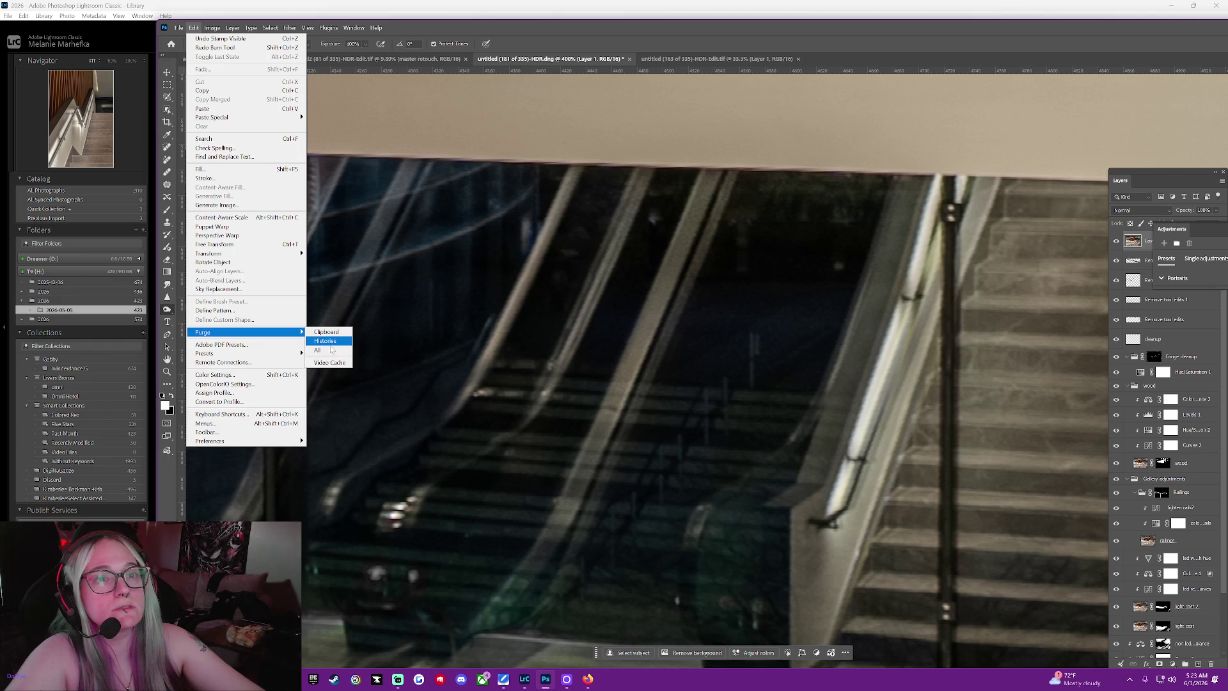
{"action": "left_click", "coordinate": [326, 349]}
{"action": "left_click", "coordinate": [555, 249]}
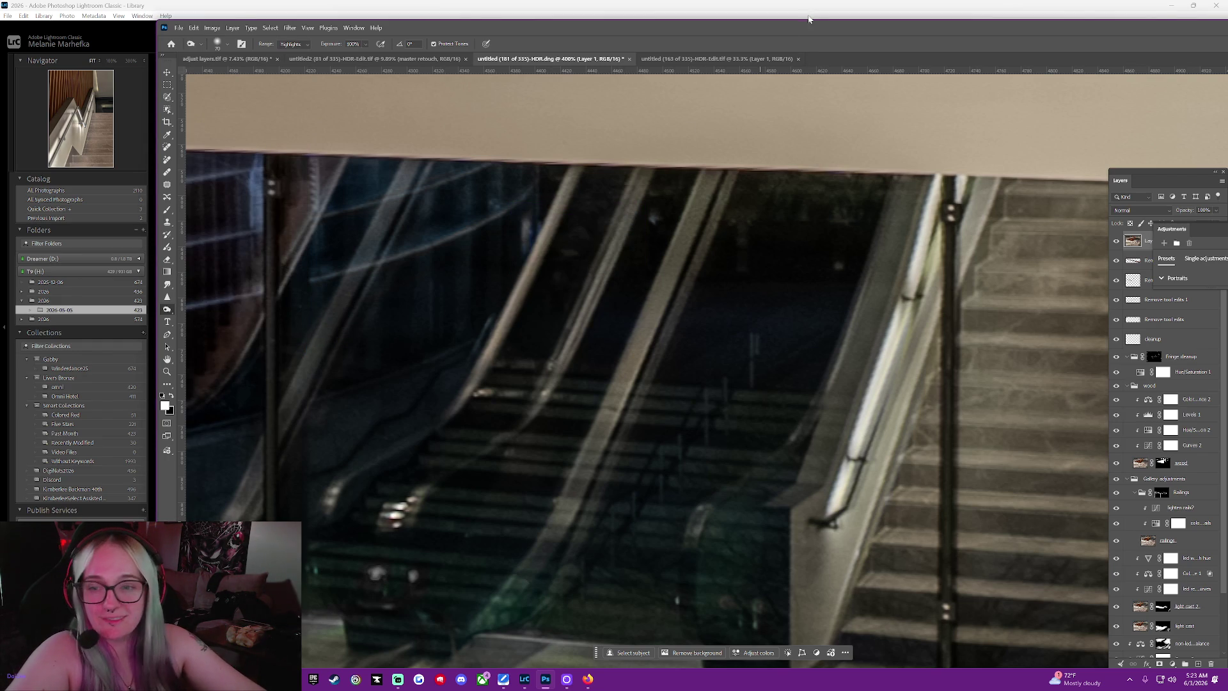
{"action": "left_click_drag", "start_coordinate": [820, 25], "coordinate": [654, 2]}
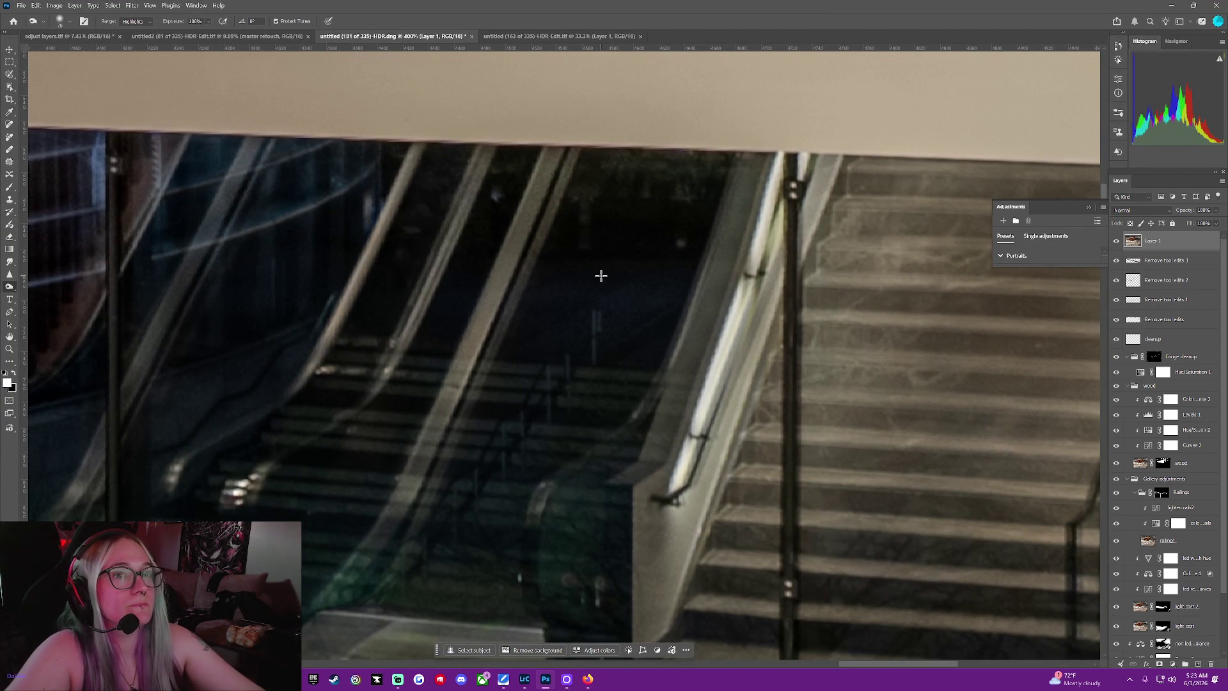
Close the floating Adjustments panel and glance at the brush preset picker without changes
{"action": "left_click", "coordinate": [1090, 206]}
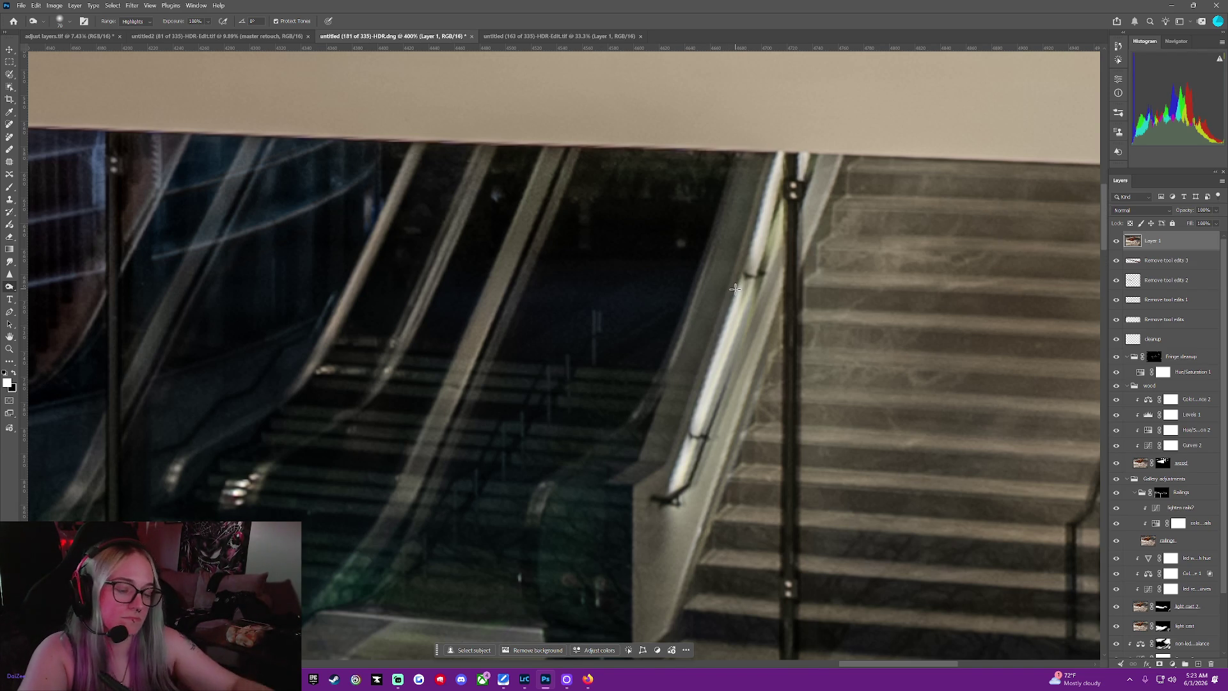
{"action": "left_click", "coordinate": [70, 19]}
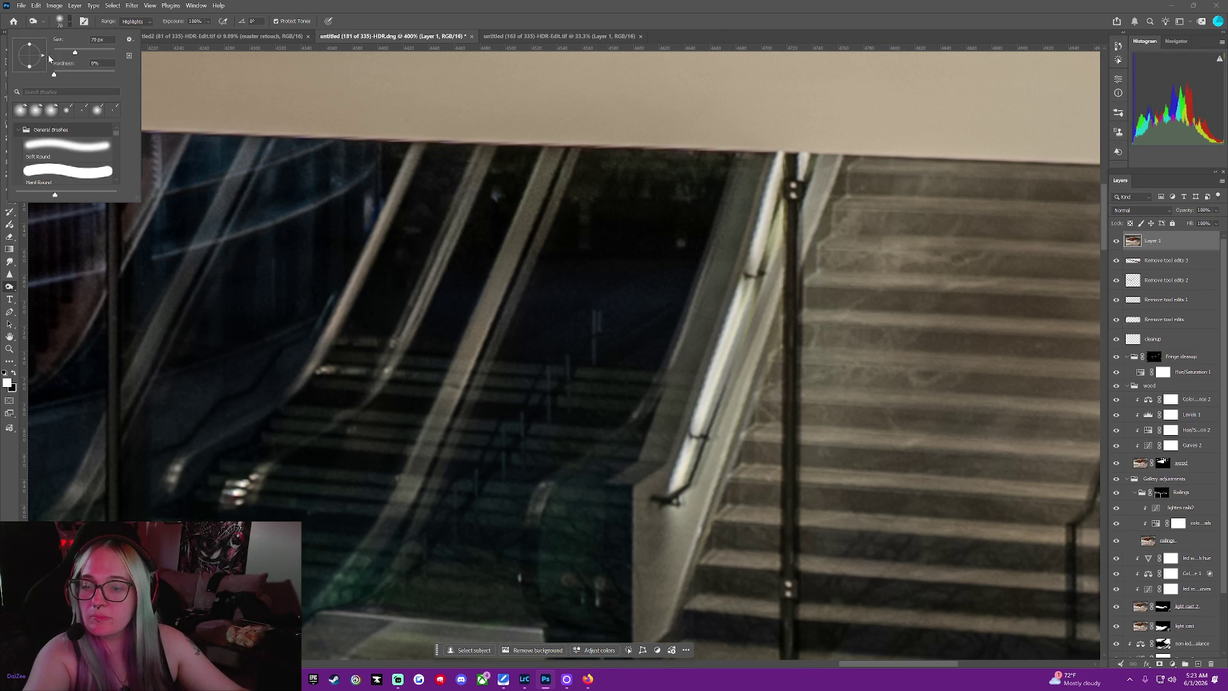
{"action": "left_click", "coordinate": [388, 100]}
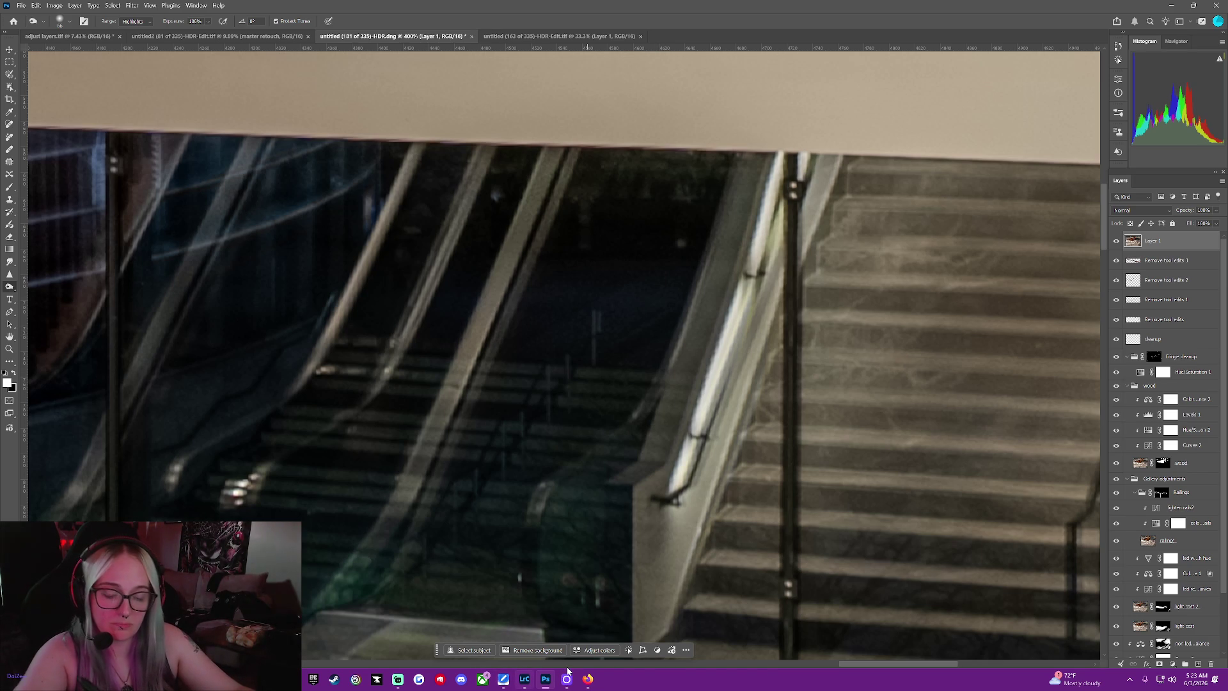
{"action": "mouse_move", "coordinate": [566, 679]}
{"action": "left_click", "coordinate": [523, 614]}
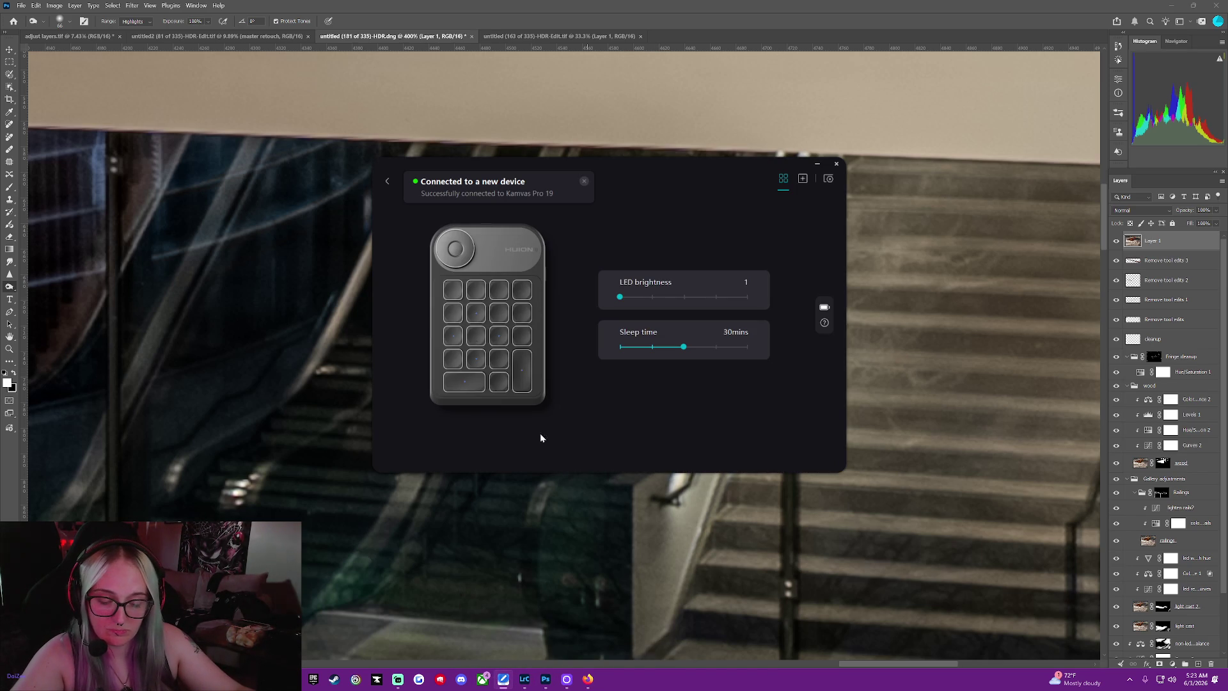
{"action": "left_click", "coordinate": [391, 180]}
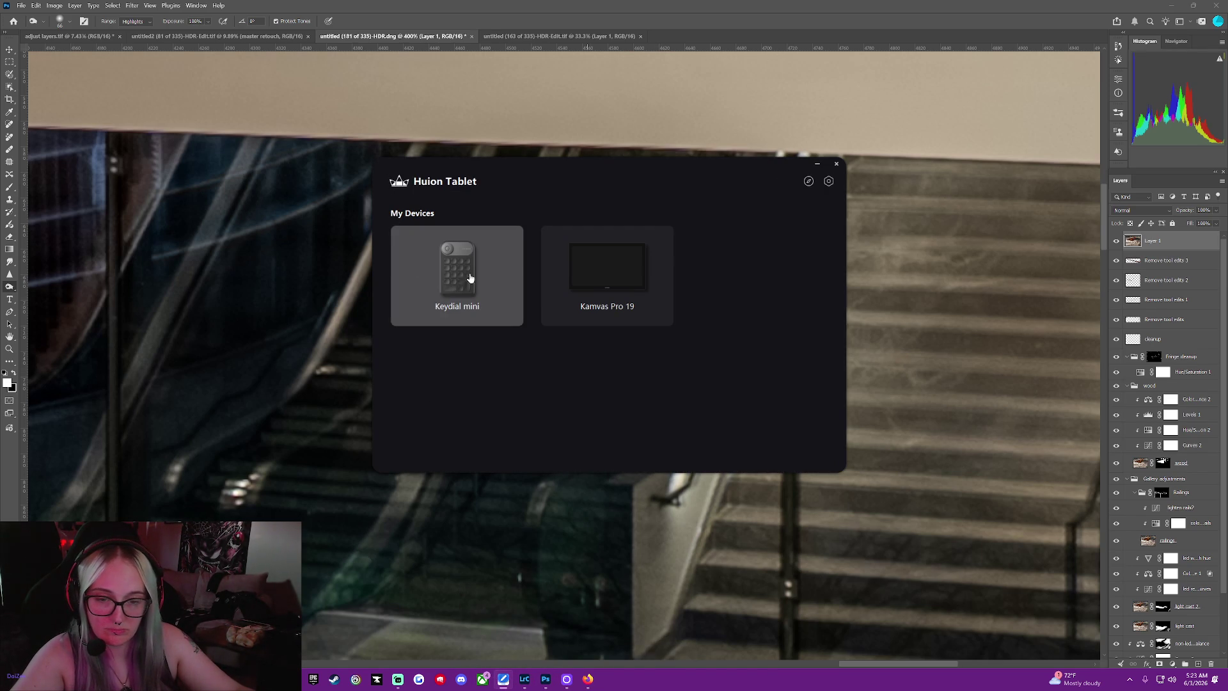
{"action": "left_click", "coordinate": [577, 284]}
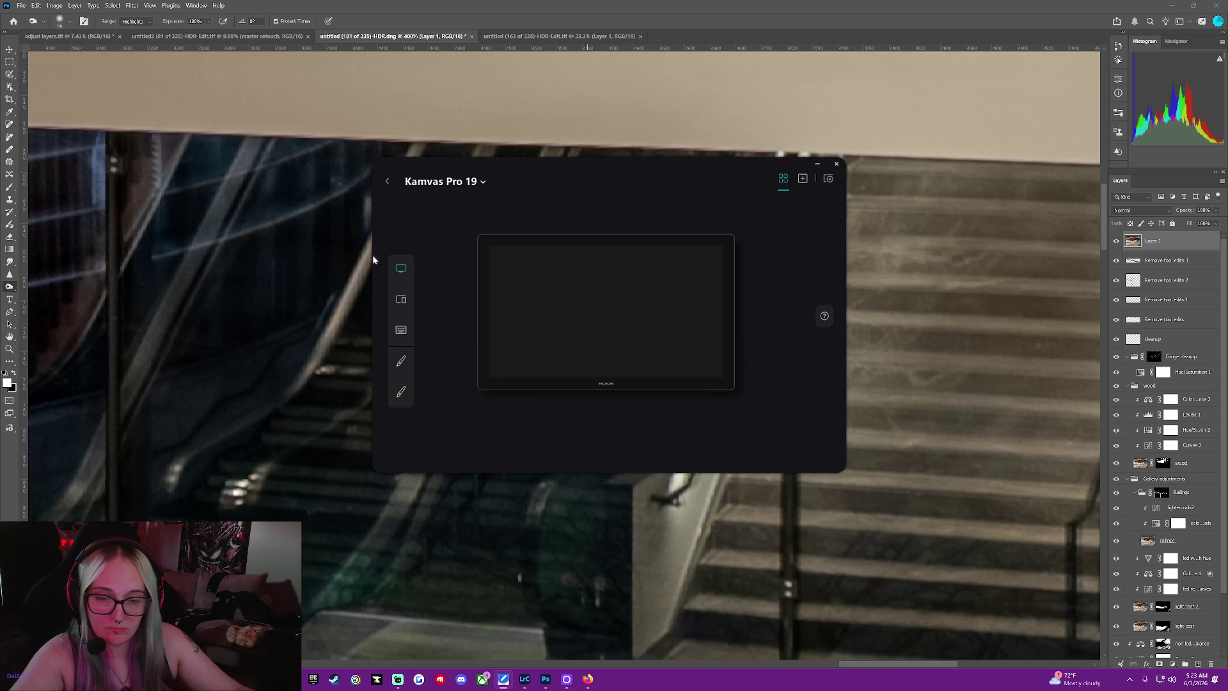
{"action": "left_click", "coordinate": [398, 304]}
{"action": "left_click", "coordinate": [402, 269]}
{"action": "left_click", "coordinate": [388, 181]}
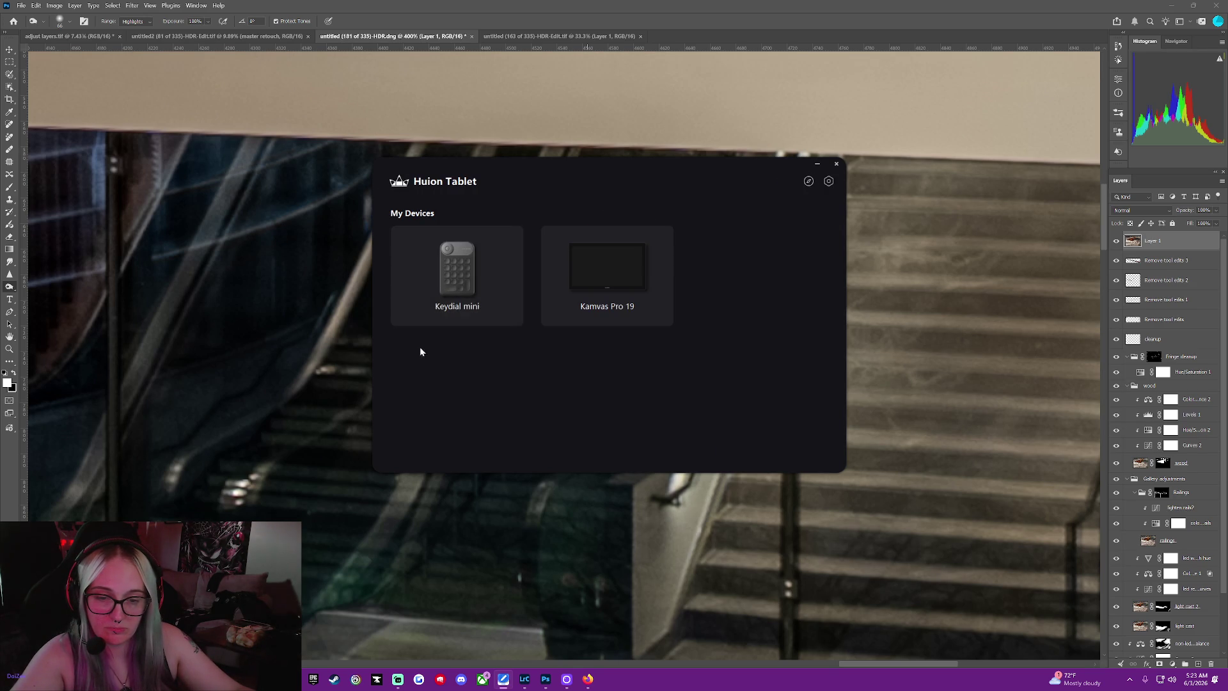
{"action": "left_click", "coordinate": [452, 282]}
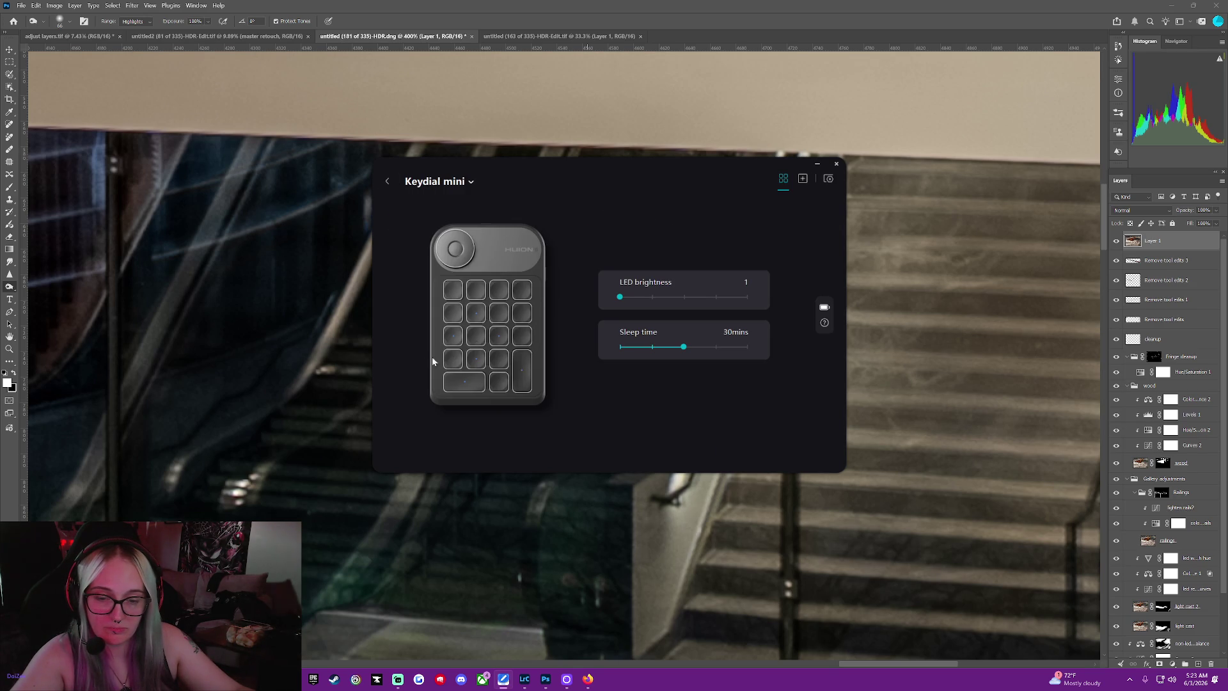
{"action": "left_click", "coordinate": [455, 251]}
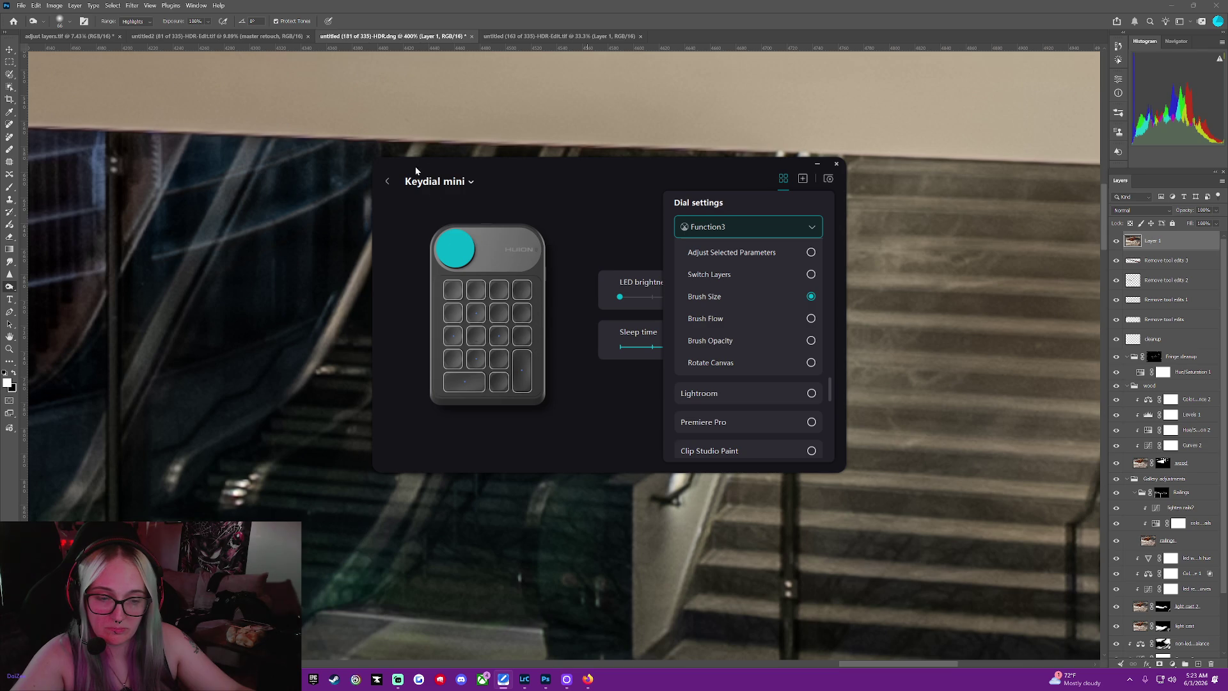
{"action": "left_click", "coordinate": [389, 182]}
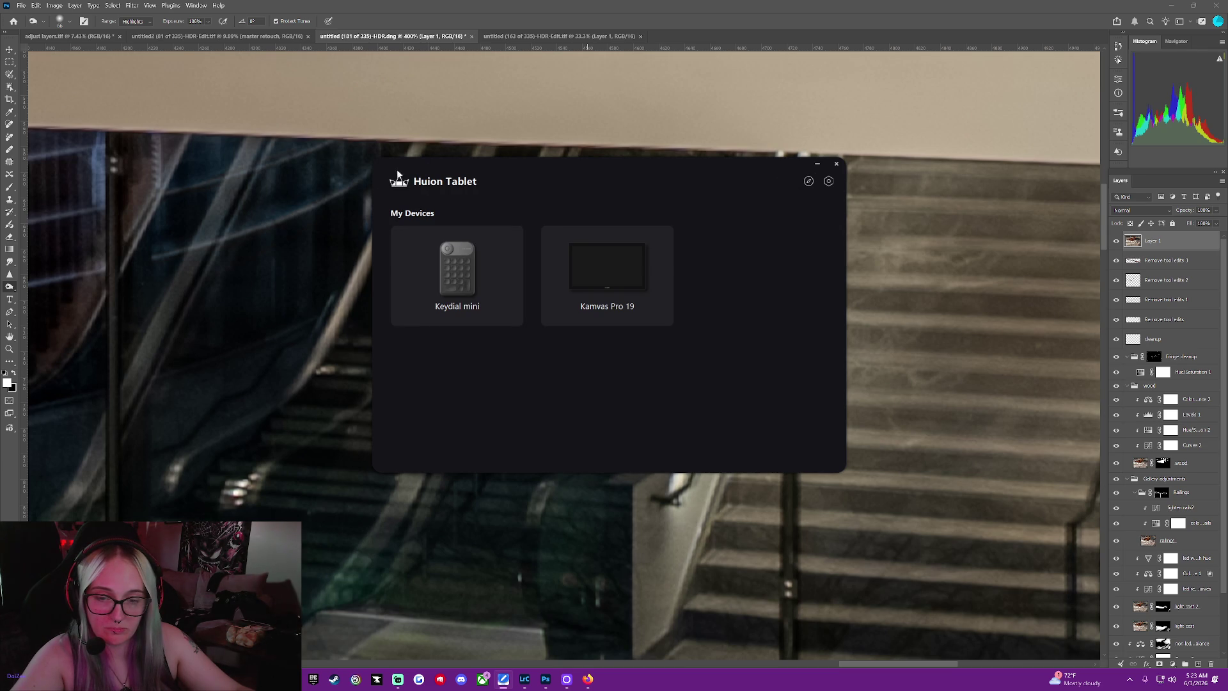
{"action": "left_click", "coordinate": [837, 16]}
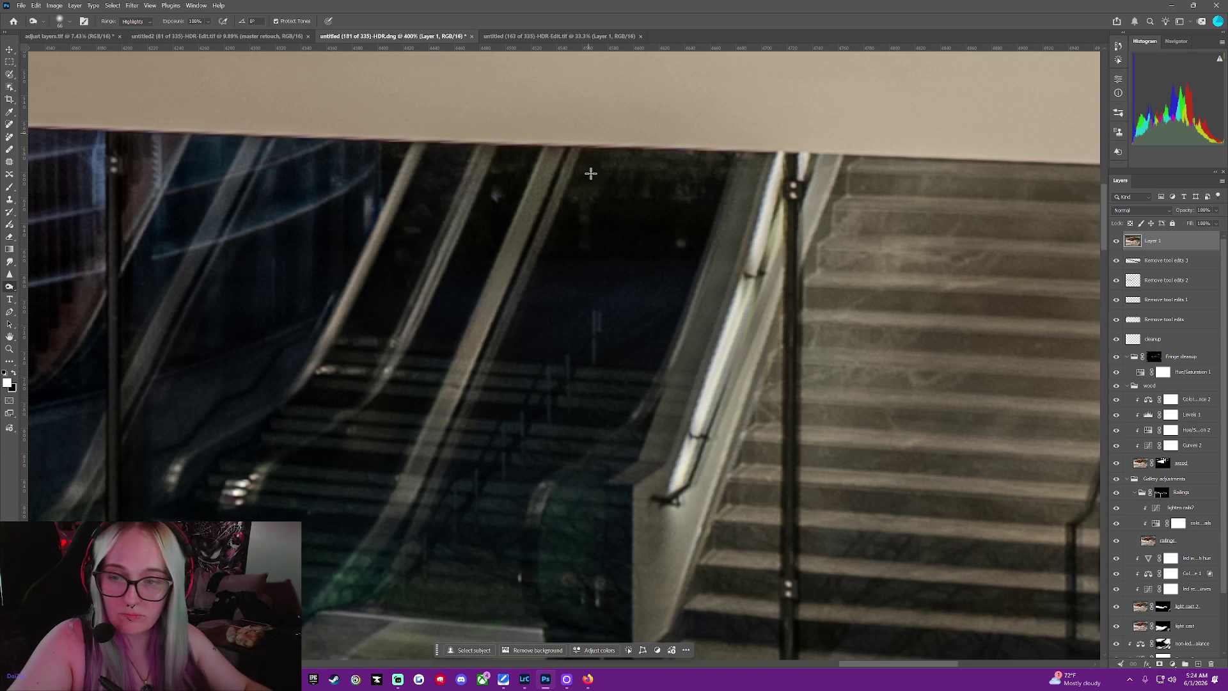
Resize the brush, darken the handrail highlight with two strokes, and switch to the Burn tool
{"action": "left_click", "coordinate": [66, 23]}
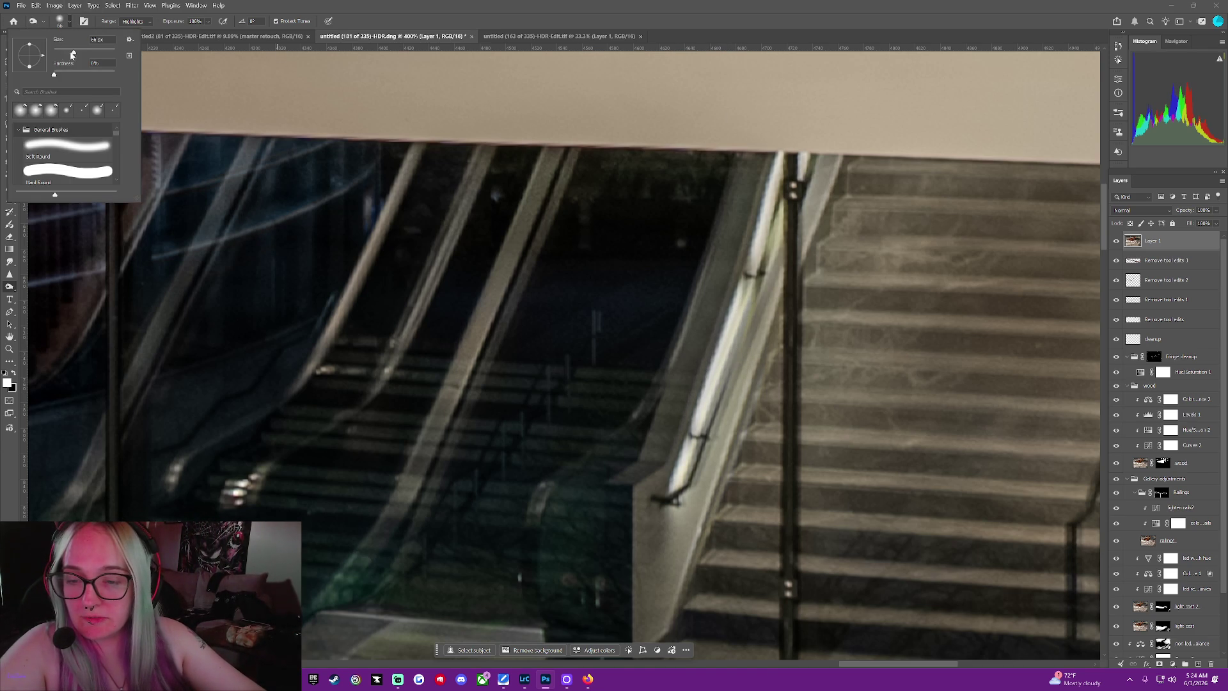
{"action": "left_click", "coordinate": [74, 56]}
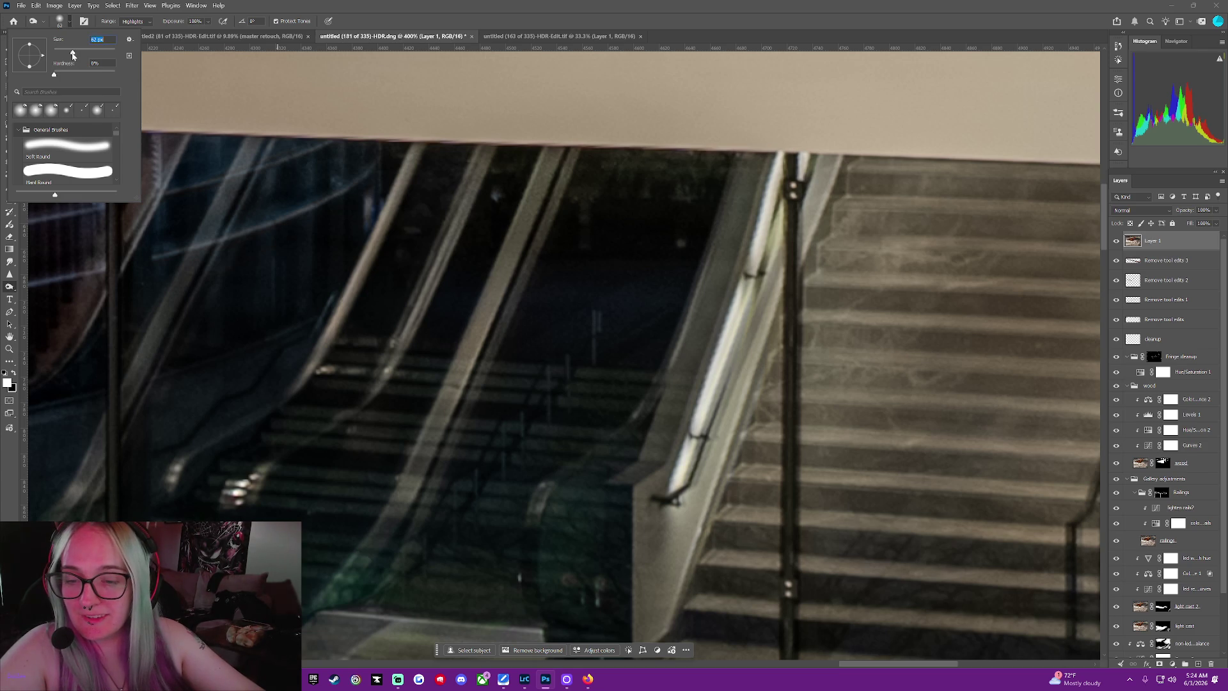
{"action": "key", "text": "Return"}
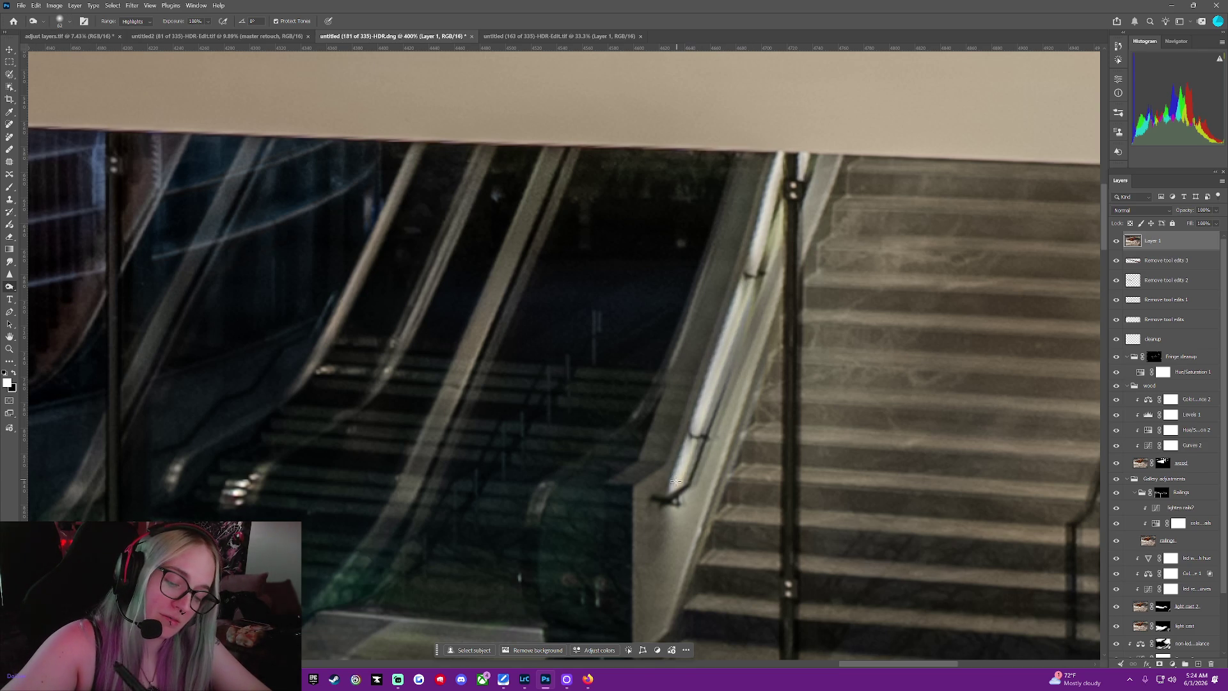
{"action": "left_click_drag", "start_coordinate": [685, 454], "coordinate": [748, 283]}
{"action": "left_click_drag", "start_coordinate": [769, 206], "coordinate": [768, 220]}
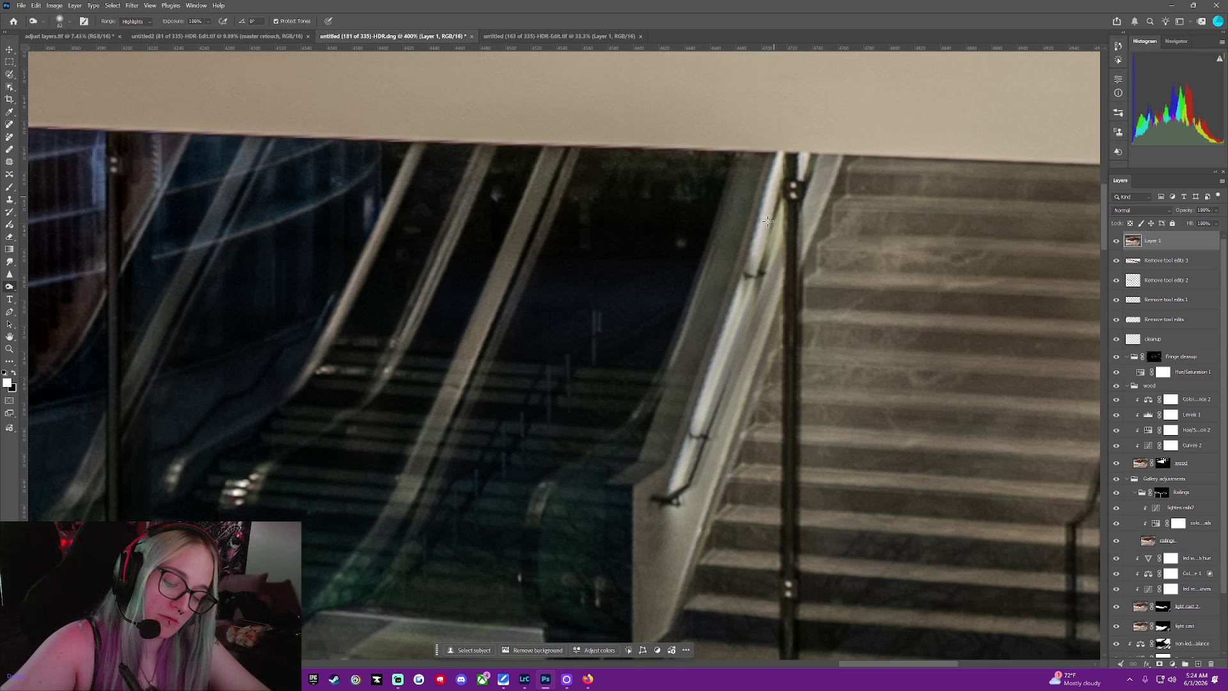
{"action": "left_click_drag", "start_coordinate": [1103, 232], "coordinate": [1103, 206]}
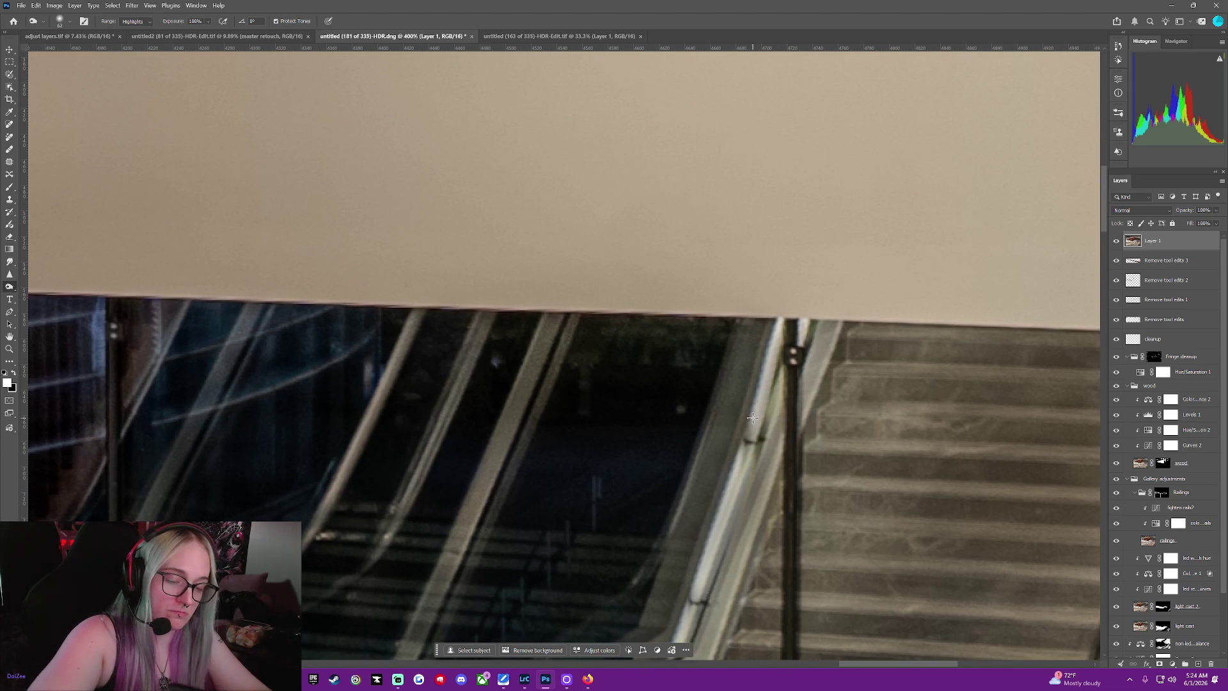
{"action": "scroll", "coordinate": [741, 568], "scroll_direction": "down", "scroll_amount": 1}
{"action": "scroll", "coordinate": [744, 567], "scroll_direction": "down", "scroll_amount": 2}
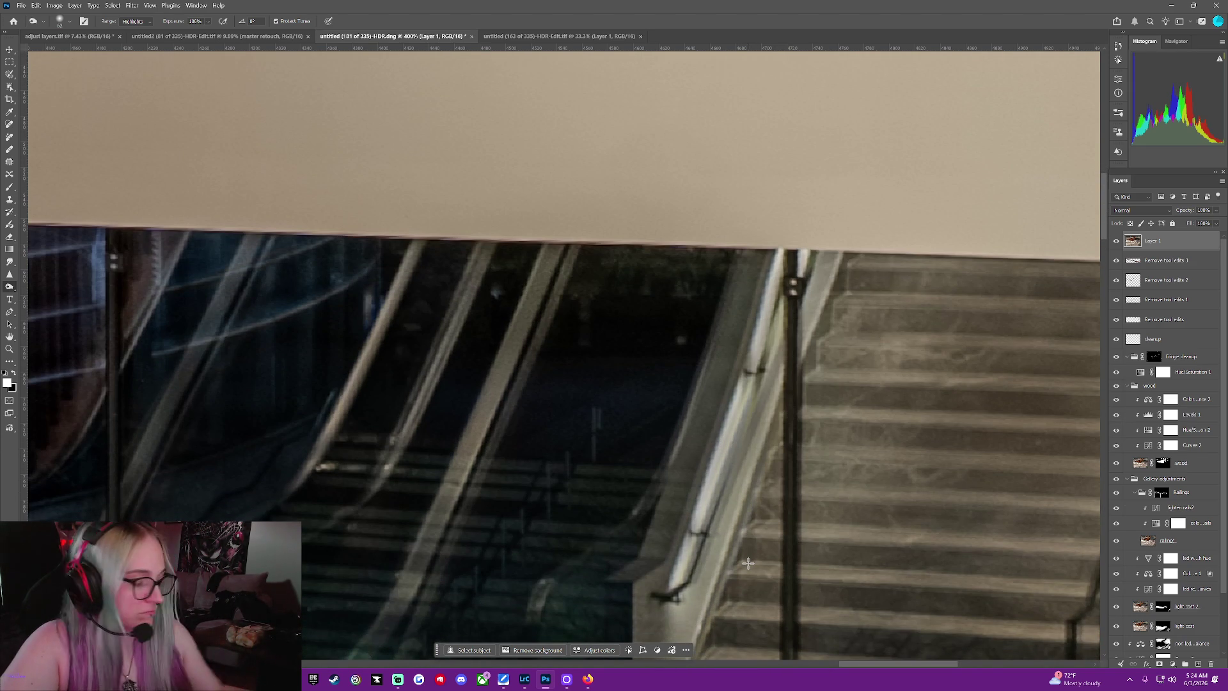
{"action": "right_click", "coordinate": [9, 285]}
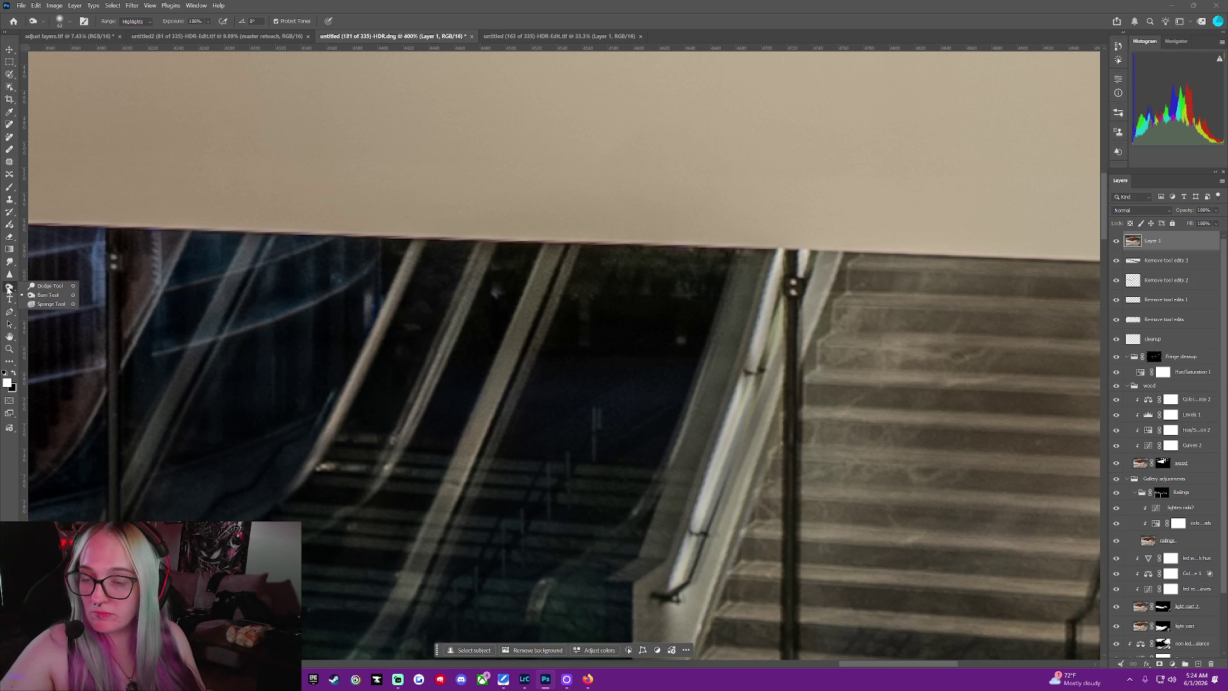
{"action": "left_click", "coordinate": [34, 294]}
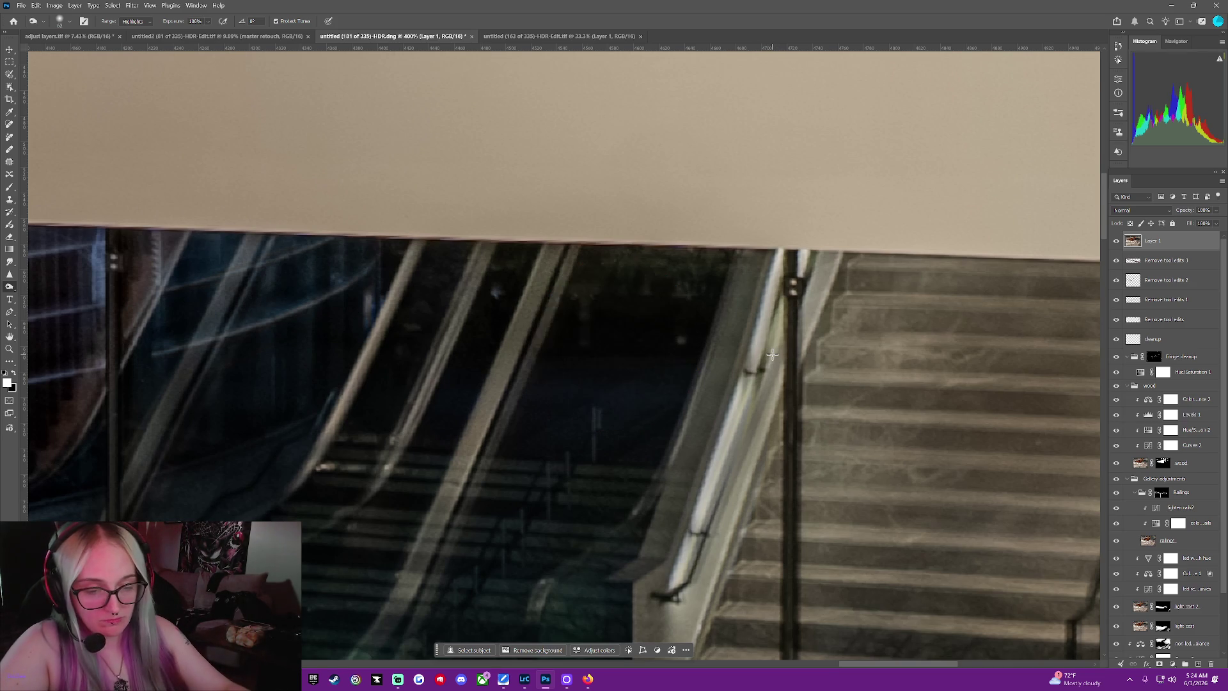
{"action": "scroll", "coordinate": [771, 355], "scroll_direction": "down", "scroll_amount": 2}
{"action": "scroll", "coordinate": [772, 354], "scroll_direction": "down", "scroll_amount": 2}
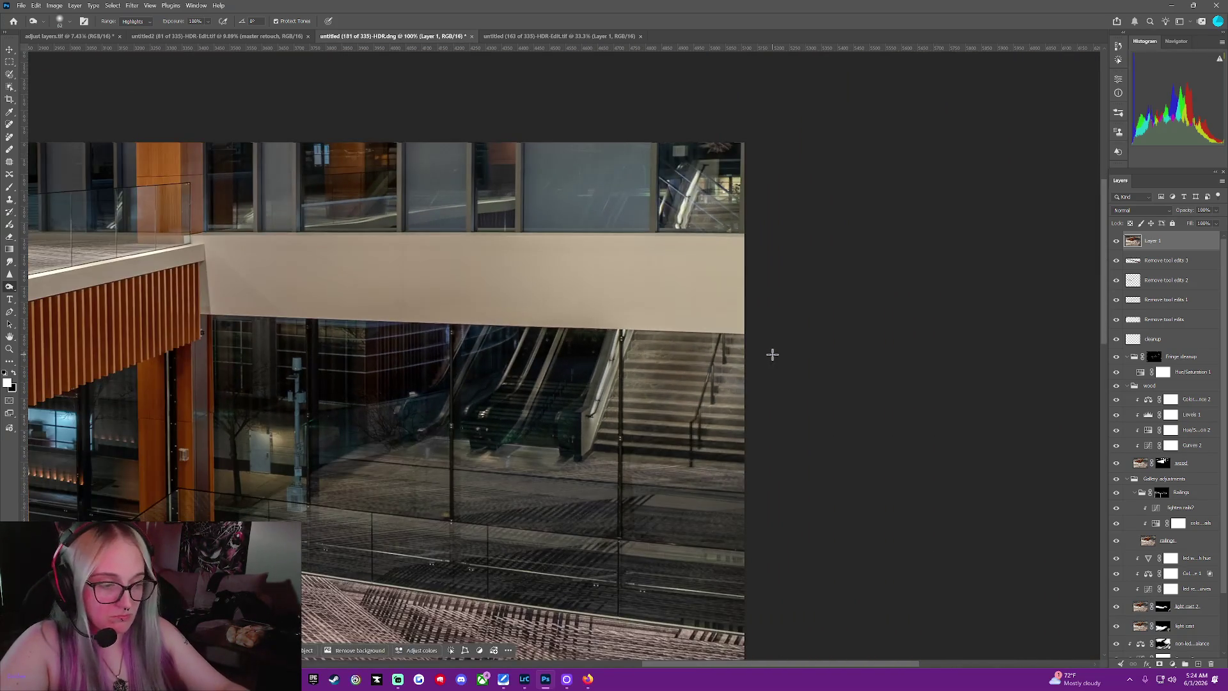
{"action": "scroll", "coordinate": [772, 354], "scroll_direction": "down", "scroll_amount": 1}
{"action": "scroll", "coordinate": [771, 354], "scroll_direction": "down", "scroll_amount": 1}
{"action": "scroll", "coordinate": [771, 354], "scroll_direction": "down", "scroll_amount": 1}
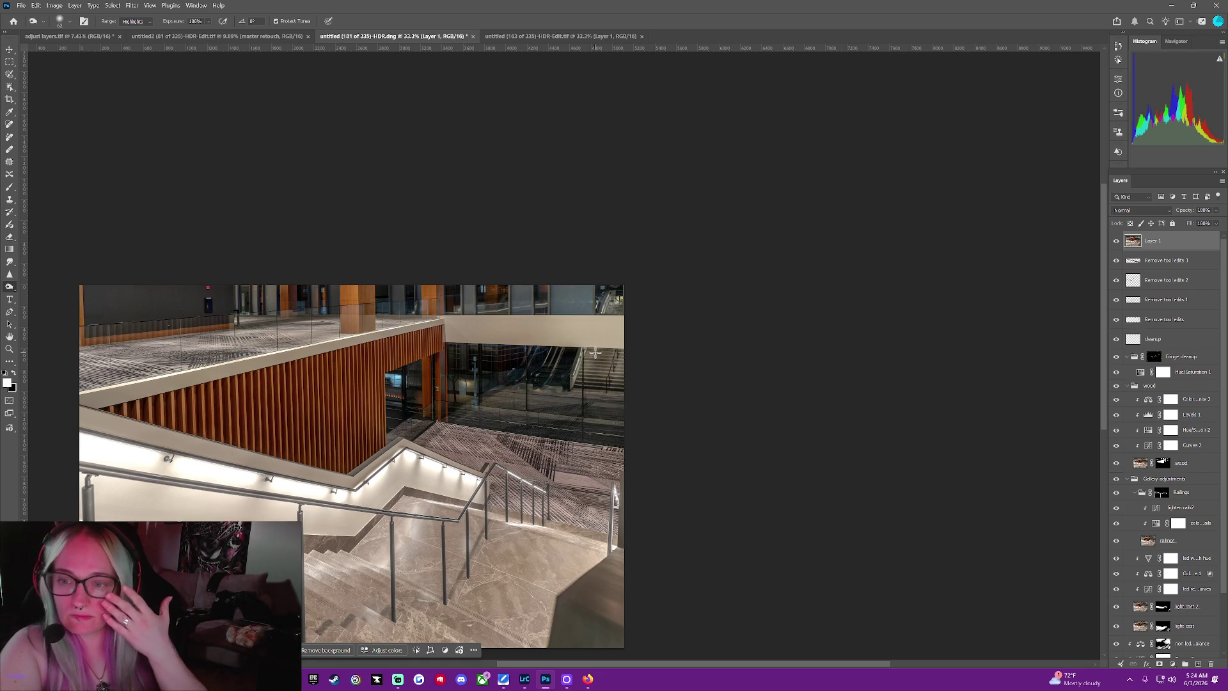
{"action": "scroll", "coordinate": [576, 410], "scroll_direction": "down", "scroll_amount": 1}
{"action": "scroll", "coordinate": [573, 413], "scroll_direction": "down", "scroll_amount": 2}
{"action": "scroll", "coordinate": [573, 414], "scroll_direction": "down", "scroll_amount": 1}
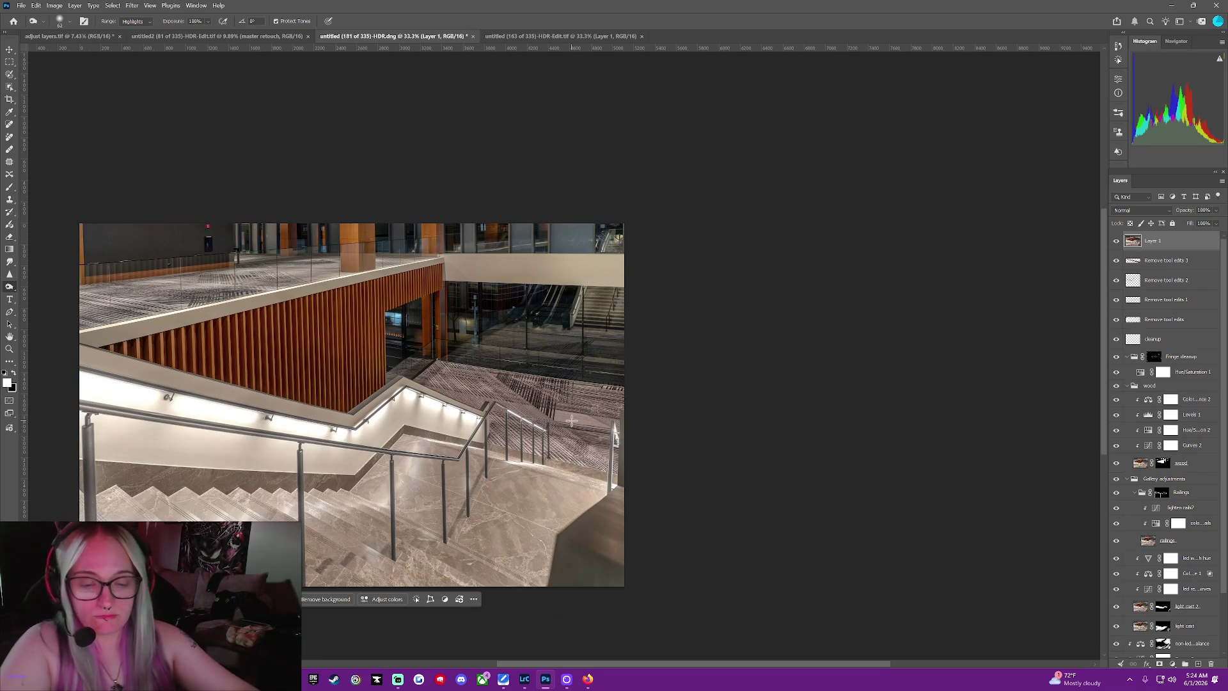
Duplicate the merged Layer 1 as 'Layer 1 copy' at the top of the stack
{"action": "right_click", "coordinate": [1175, 260]}
{"action": "left_click", "coordinate": [1181, 244]}
{"action": "left_click", "coordinate": [1181, 244]}
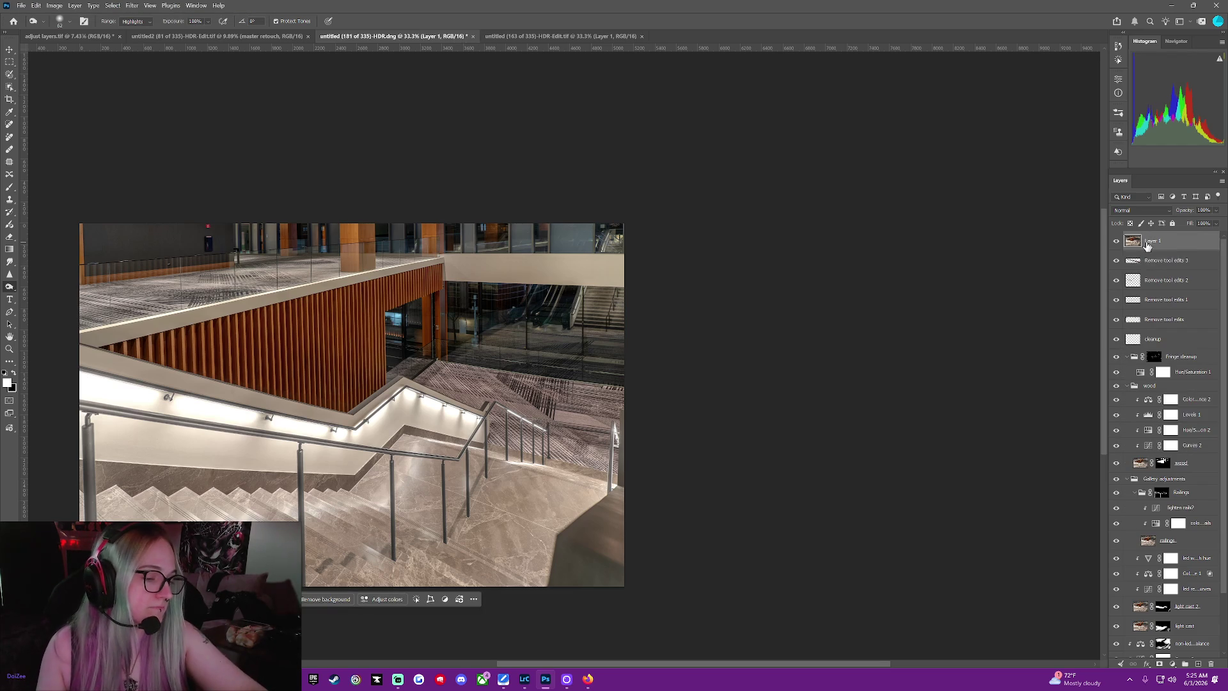
{"action": "right_click", "coordinate": [1181, 244]}
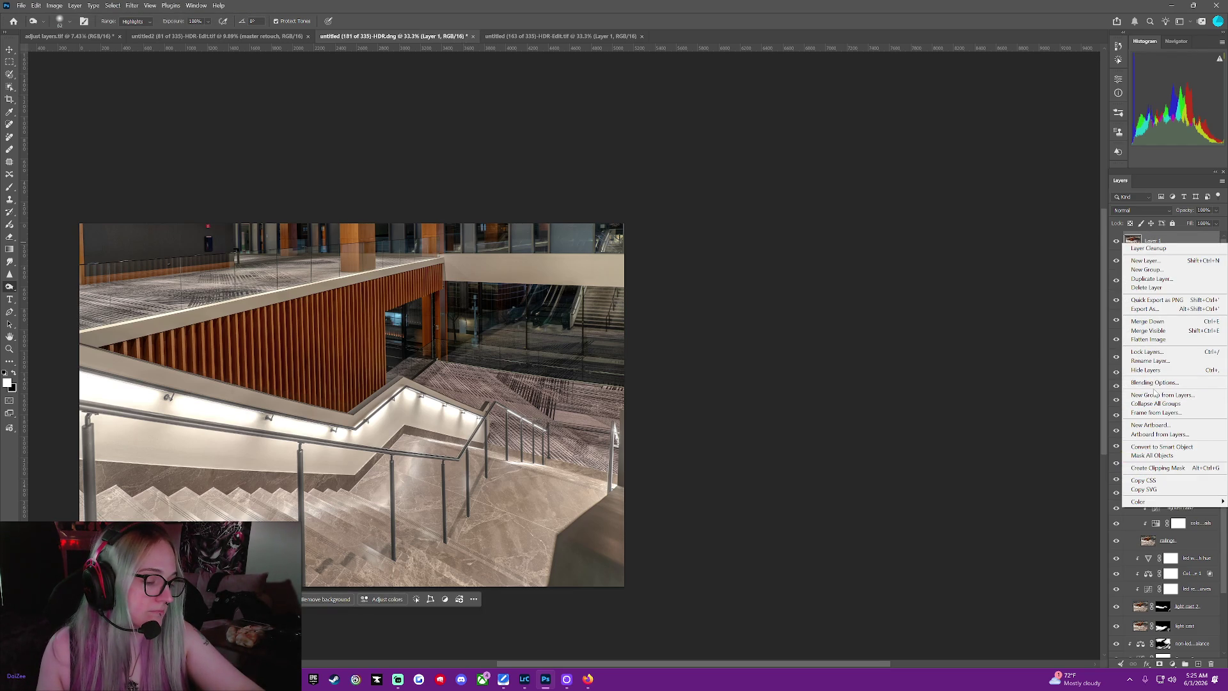
{"action": "left_click", "coordinate": [1152, 278]}
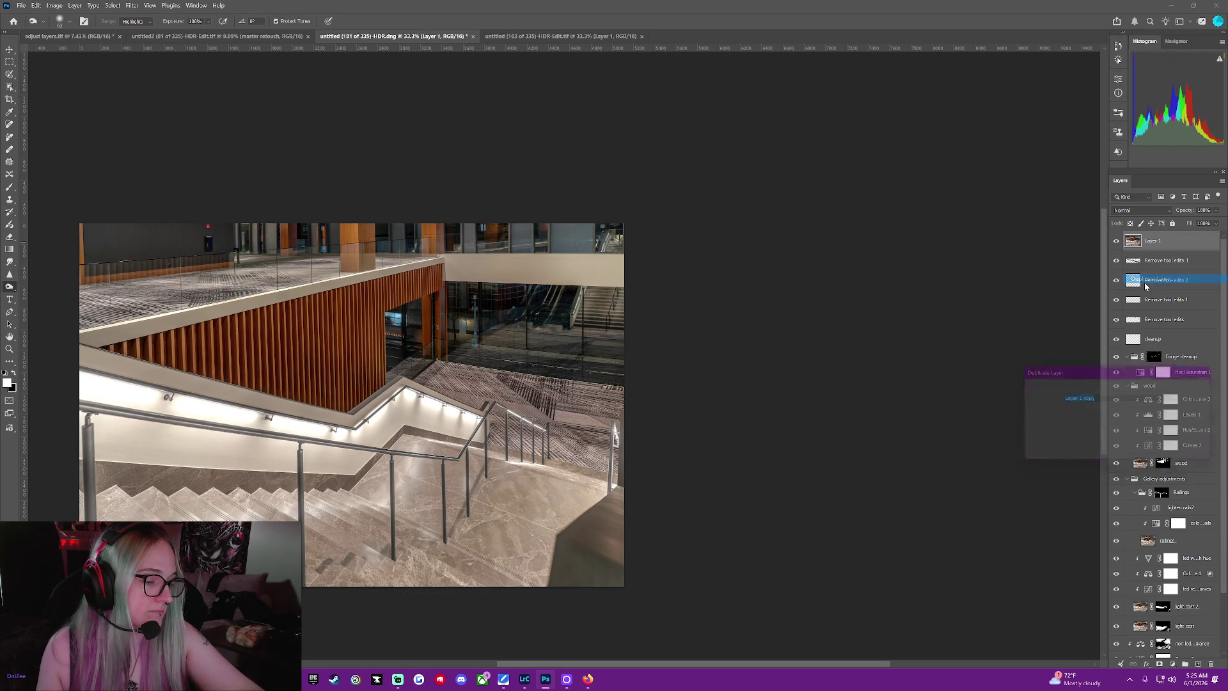
{"action": "left_click", "coordinate": [1209, 390]}
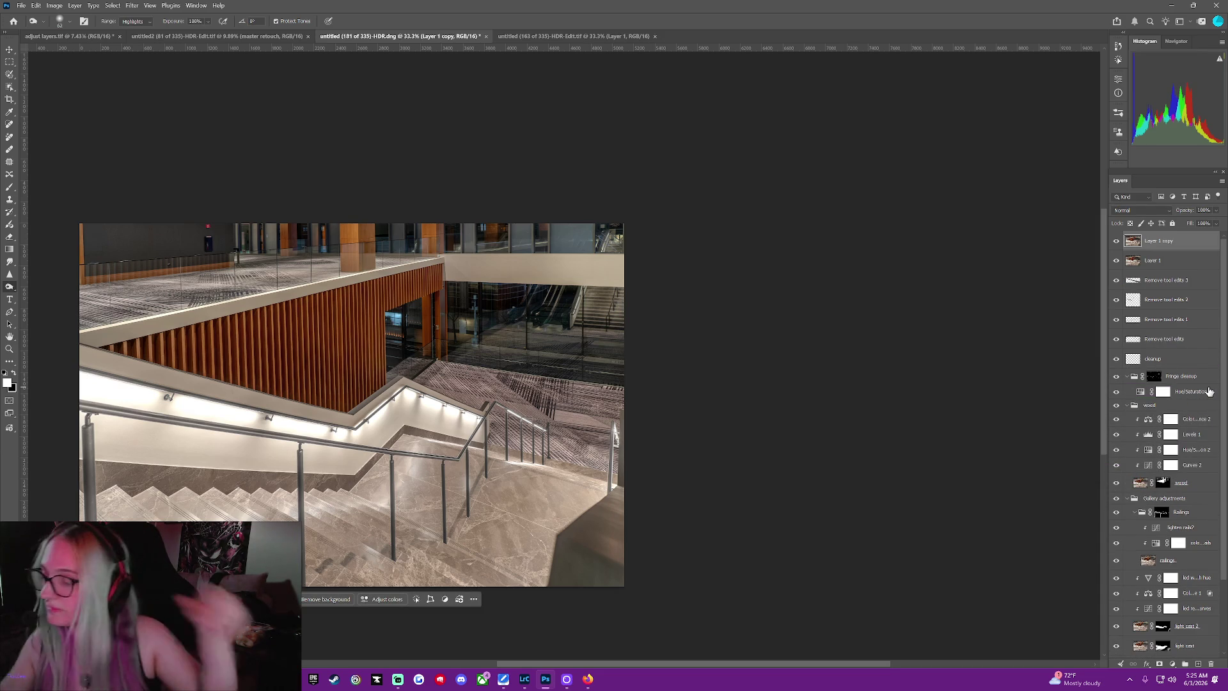
Free Transform Layer 1 copy (Ctrl+T) and pull its lower-left corner slightly outward
{"action": "key", "text": "ctrl+t"}
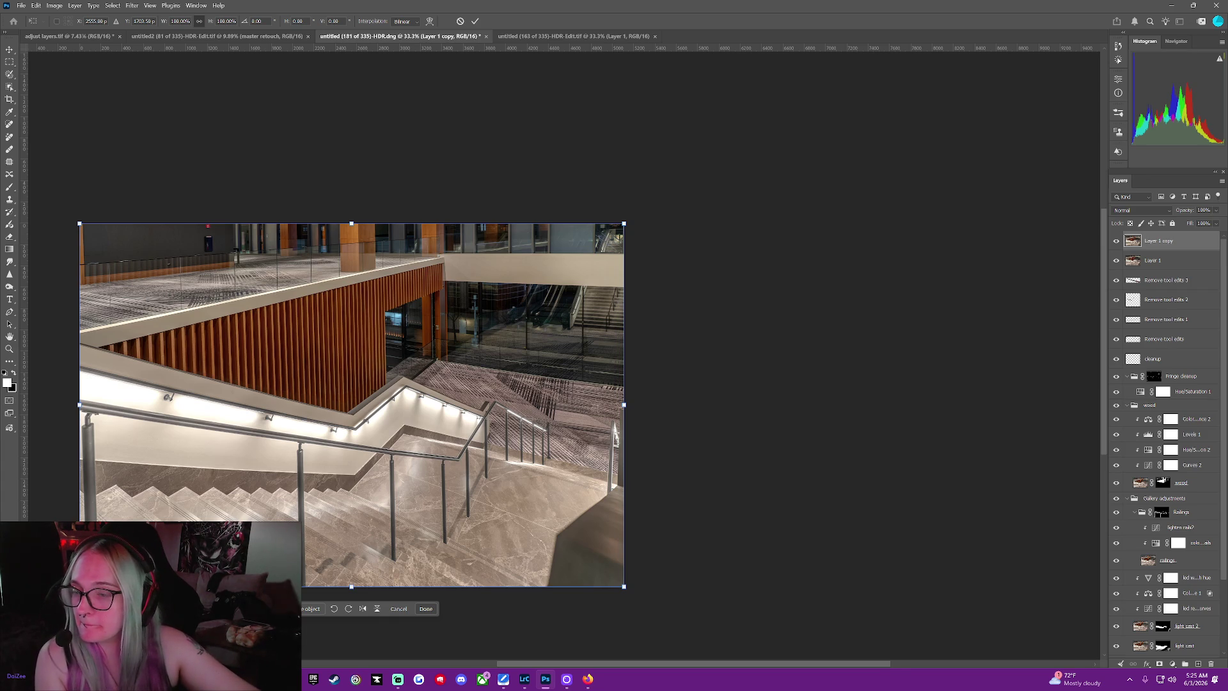
{"action": "key", "text": "super+d"}
{"action": "key", "text": "super+d"}
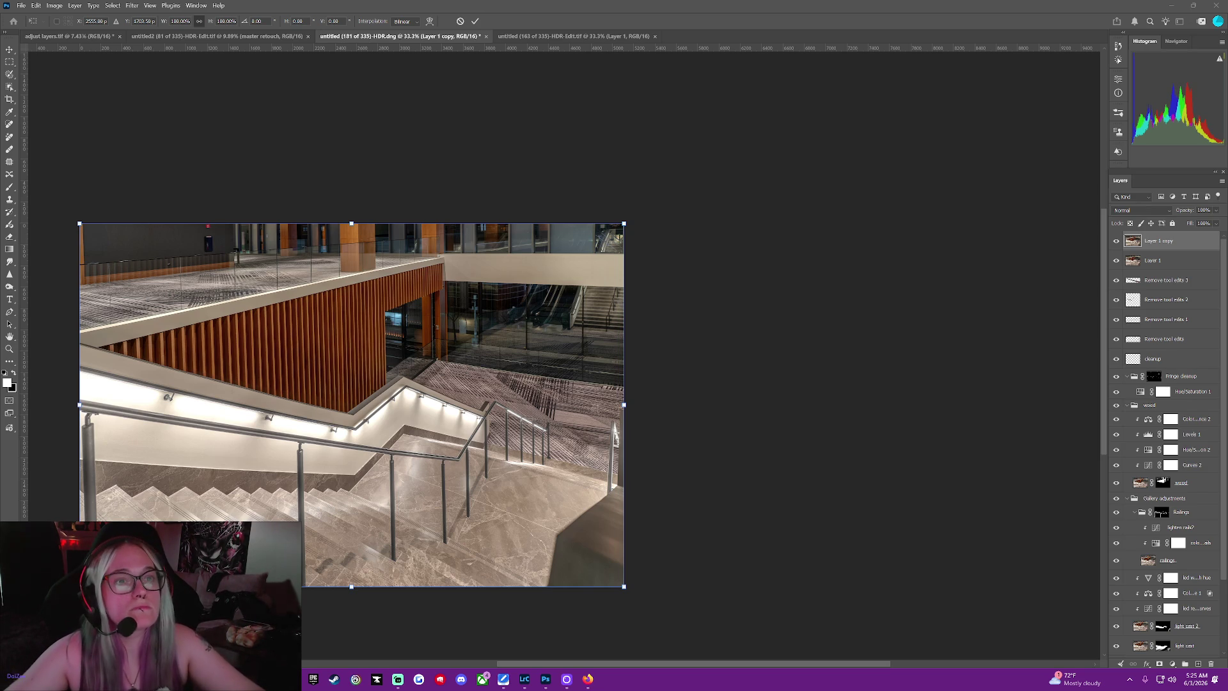
{"action": "scroll", "coordinate": [305, 375], "scroll_direction": "up", "scroll_amount": 2}
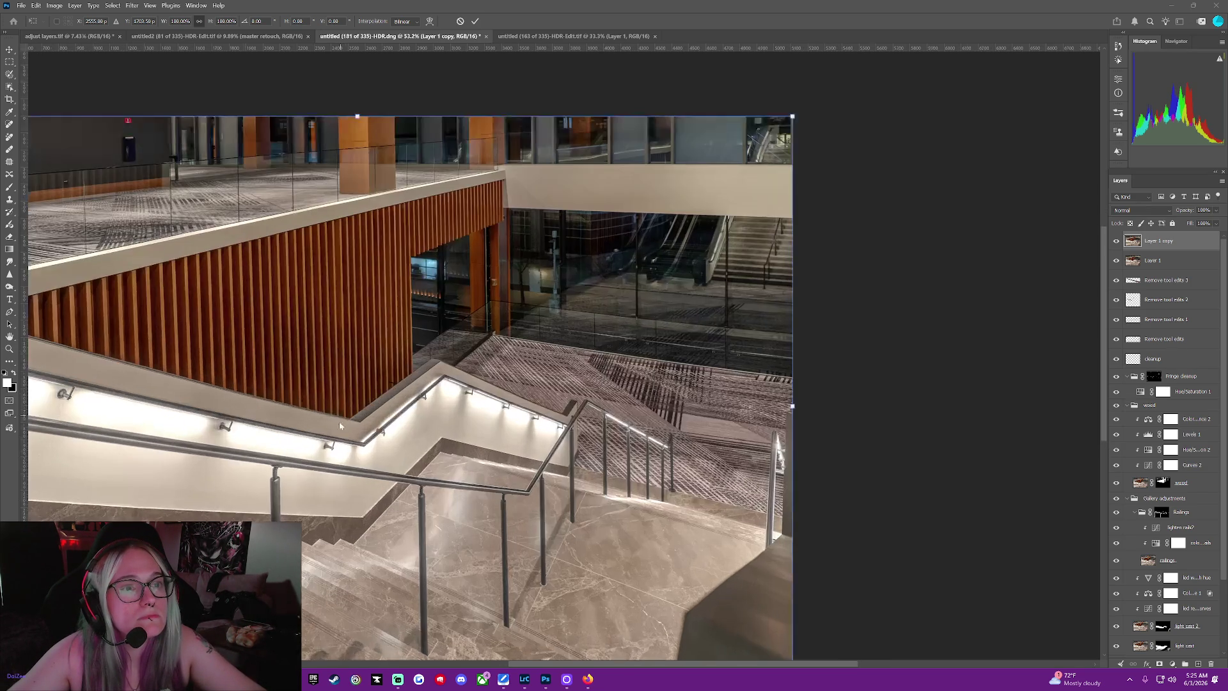
{"action": "scroll", "coordinate": [305, 374], "scroll_direction": "up", "scroll_amount": 2}
{"action": "scroll", "coordinate": [278, 451], "scroll_direction": "up", "scroll_amount": 2}
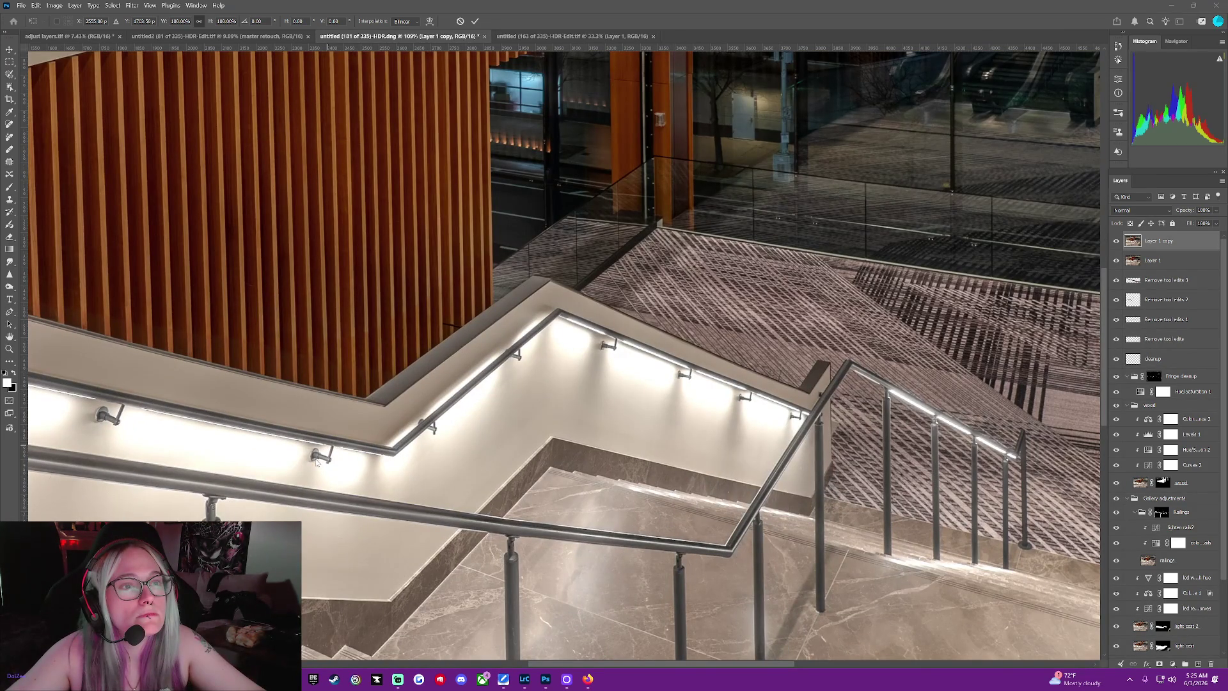
{"action": "scroll", "coordinate": [317, 463], "scroll_direction": "down", "scroll_amount": 1}
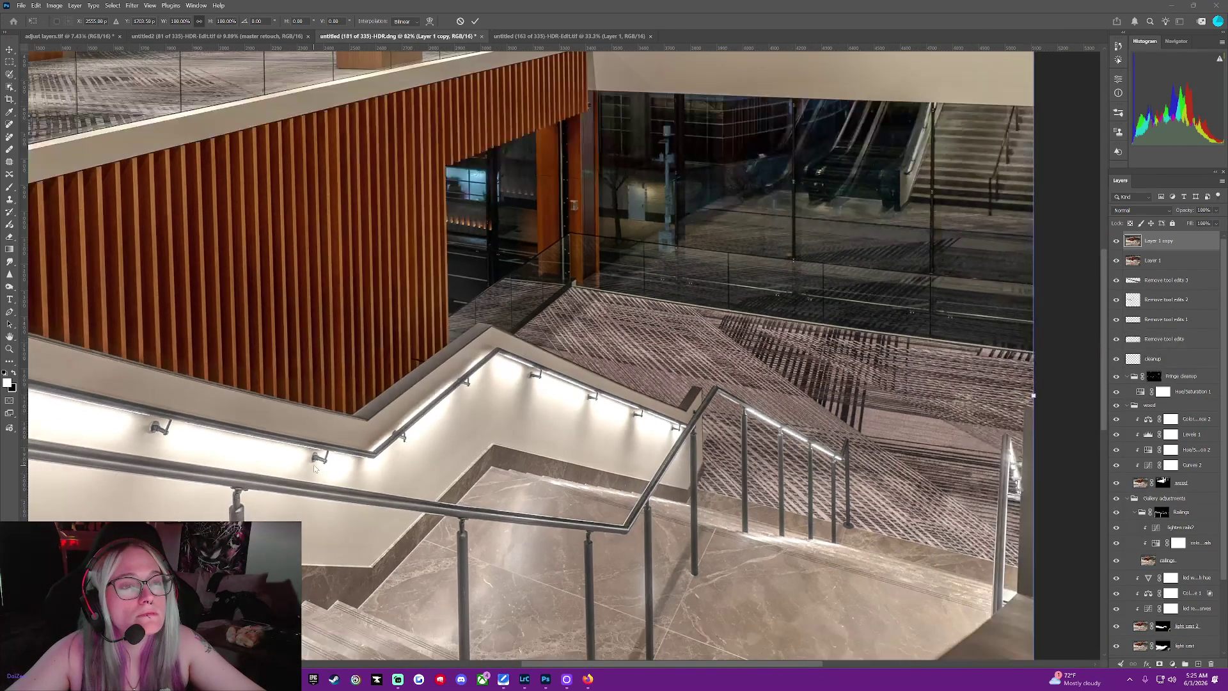
{"action": "scroll", "coordinate": [316, 464], "scroll_direction": "down", "scroll_amount": 1}
{"action": "scroll", "coordinate": [316, 463], "scroll_direction": "down", "scroll_amount": 1}
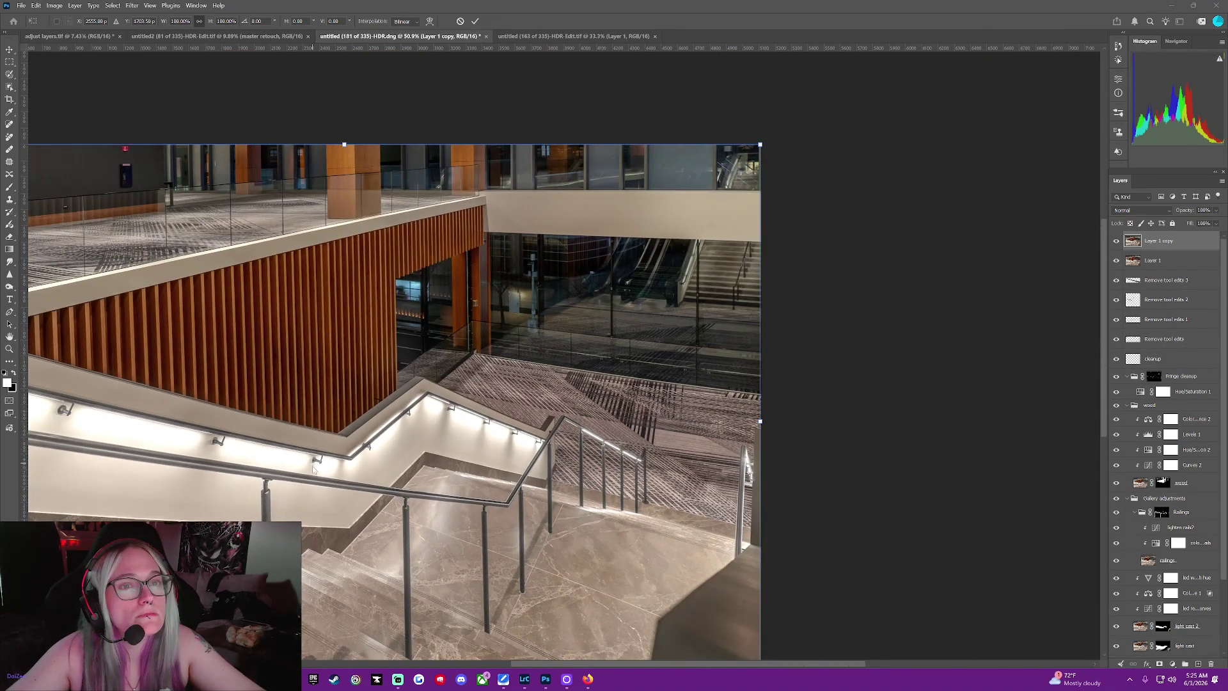
{"action": "scroll", "coordinate": [314, 468], "scroll_direction": "down", "scroll_amount": 1}
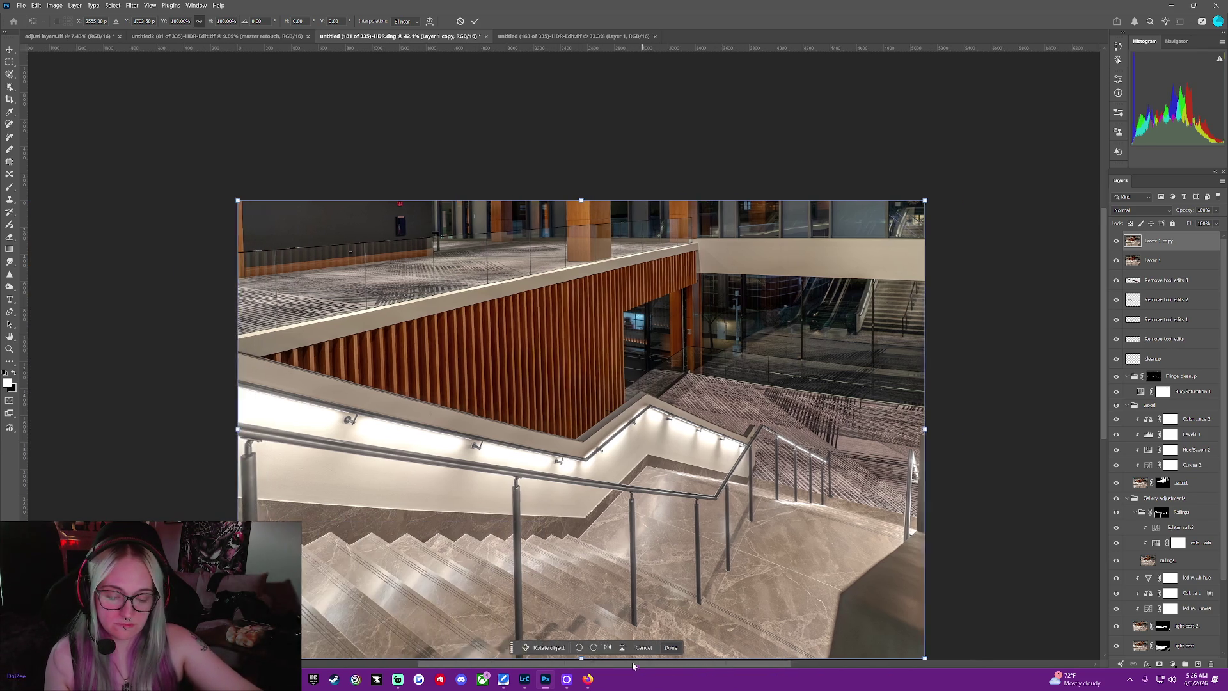
{"action": "left_click_drag", "start_coordinate": [732, 665], "coordinate": [628, 659]}
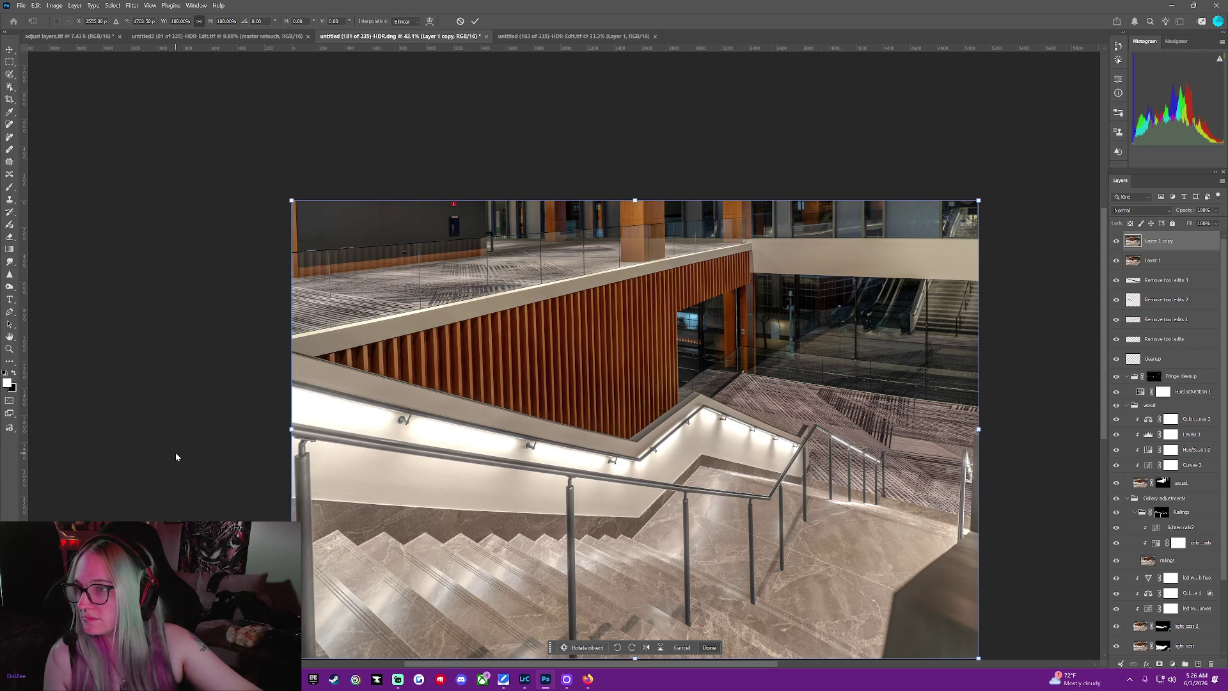
{"action": "scroll", "coordinate": [177, 450], "scroll_direction": "down", "scroll_amount": 2}
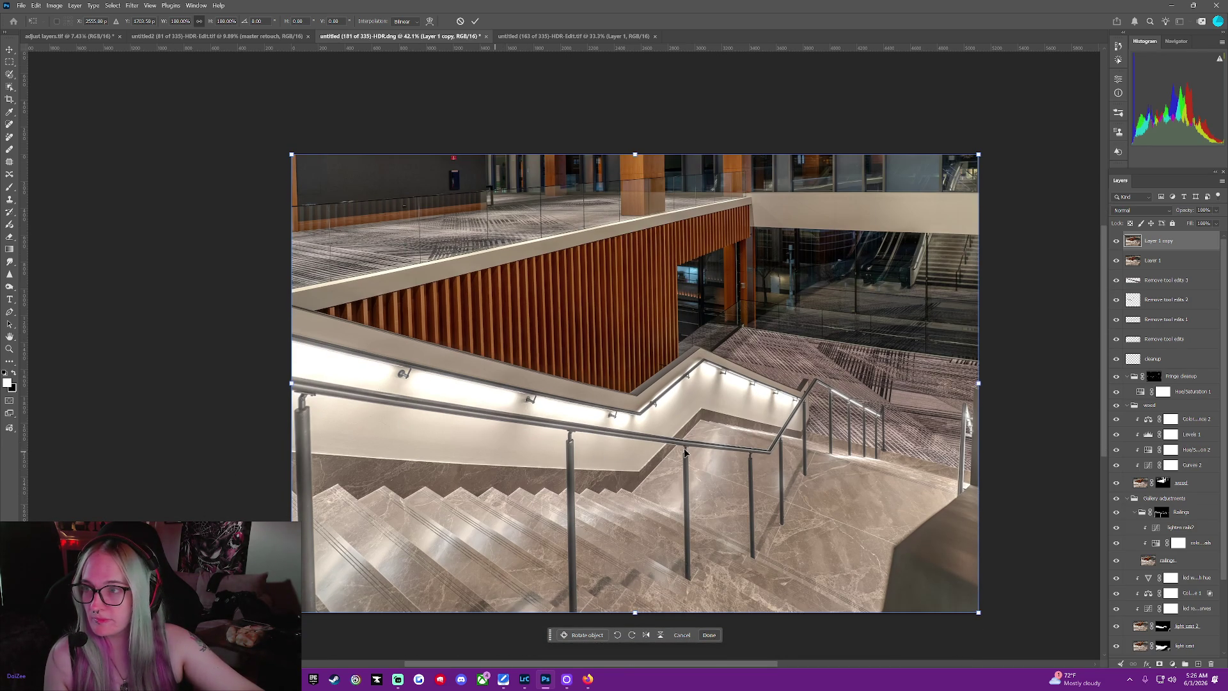
{"action": "right_click", "coordinate": [760, 445]}
{"action": "left_click", "coordinate": [807, 451]}
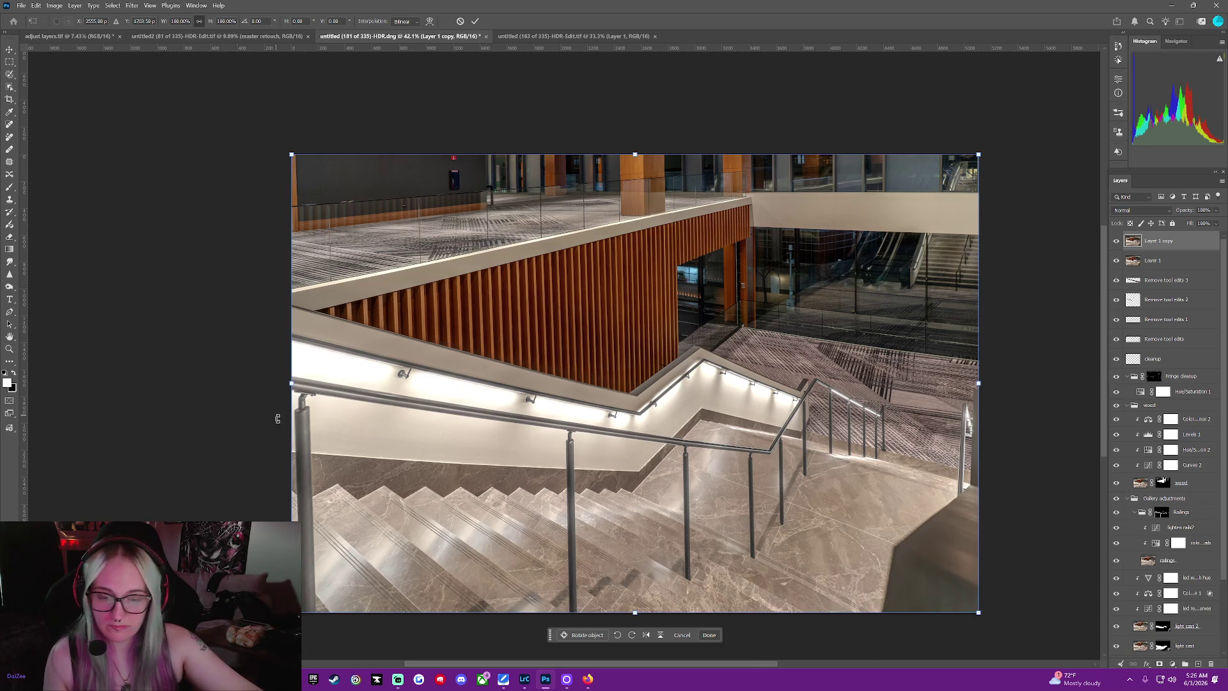
{"action": "left_click_drag", "start_coordinate": [291, 612], "coordinate": [291, 612]}
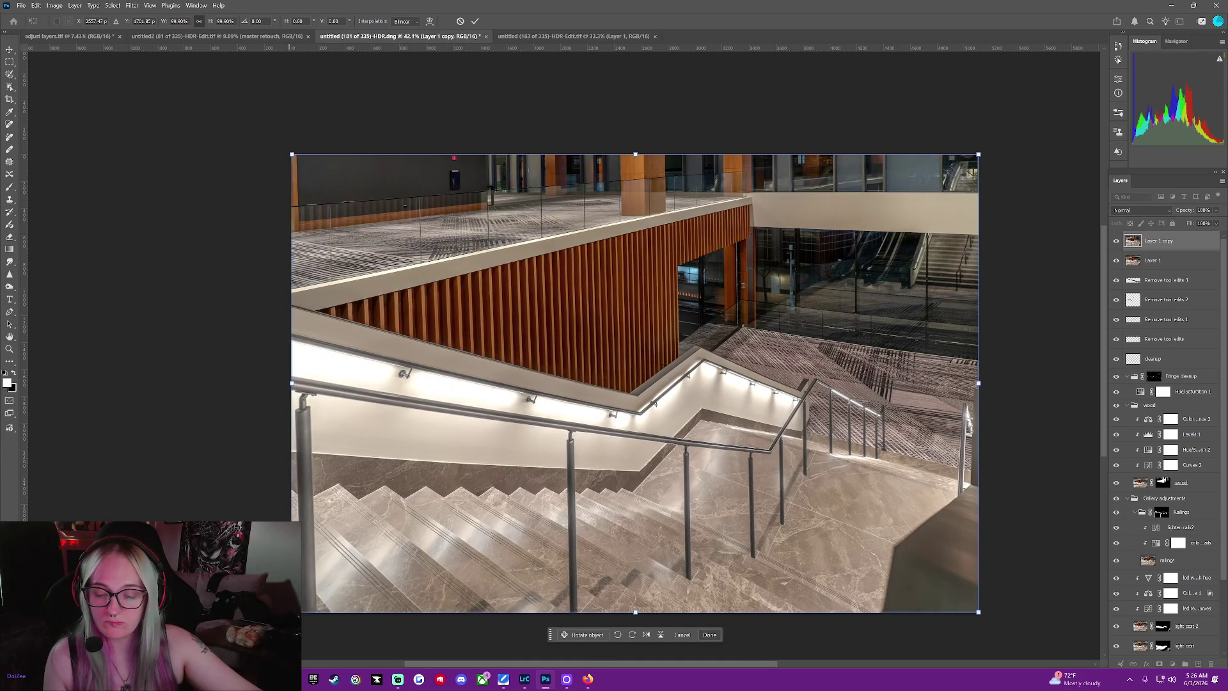
Switch the transform to Warp and pull the left edge and lower-left corner outward
{"action": "right_click", "coordinate": [607, 452]}
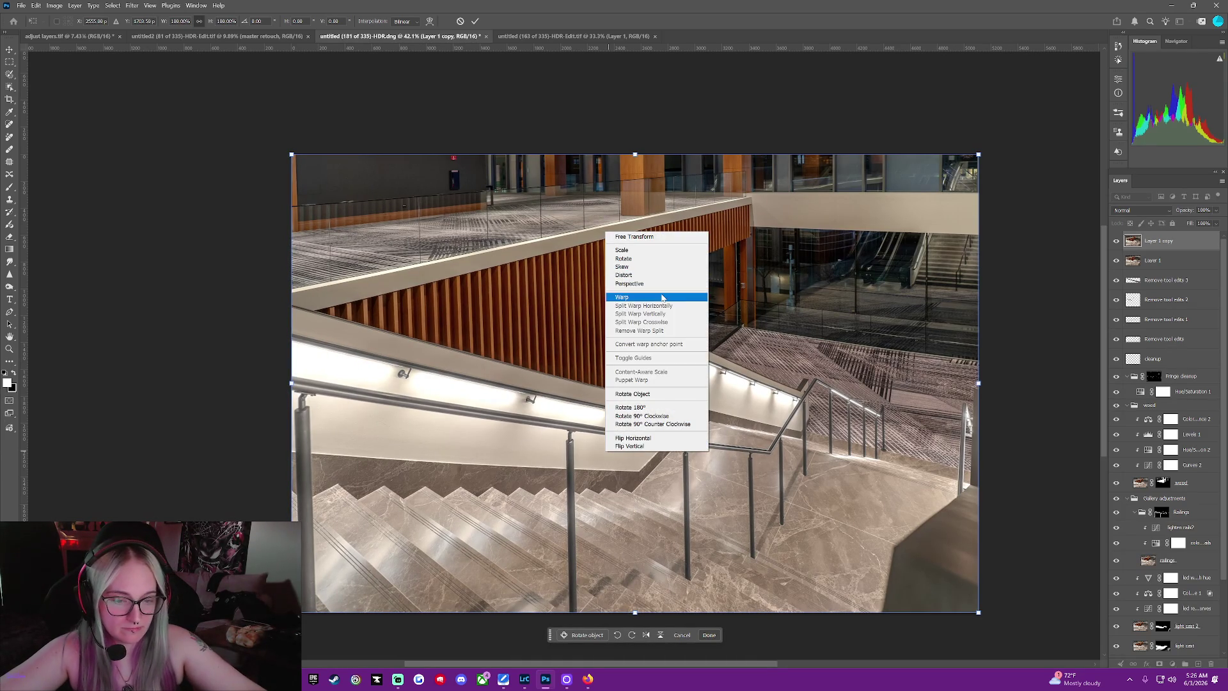
{"action": "left_click", "coordinate": [634, 296]}
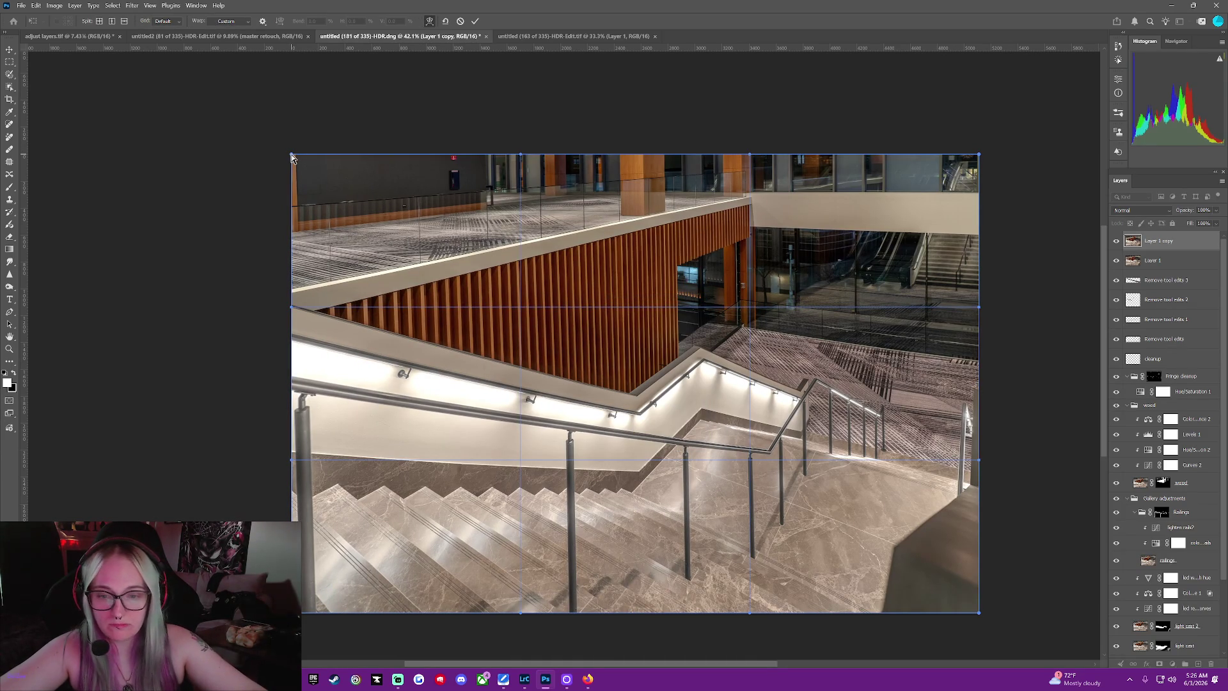
{"action": "left_click_drag", "start_coordinate": [291, 156], "coordinate": [290, 155]}
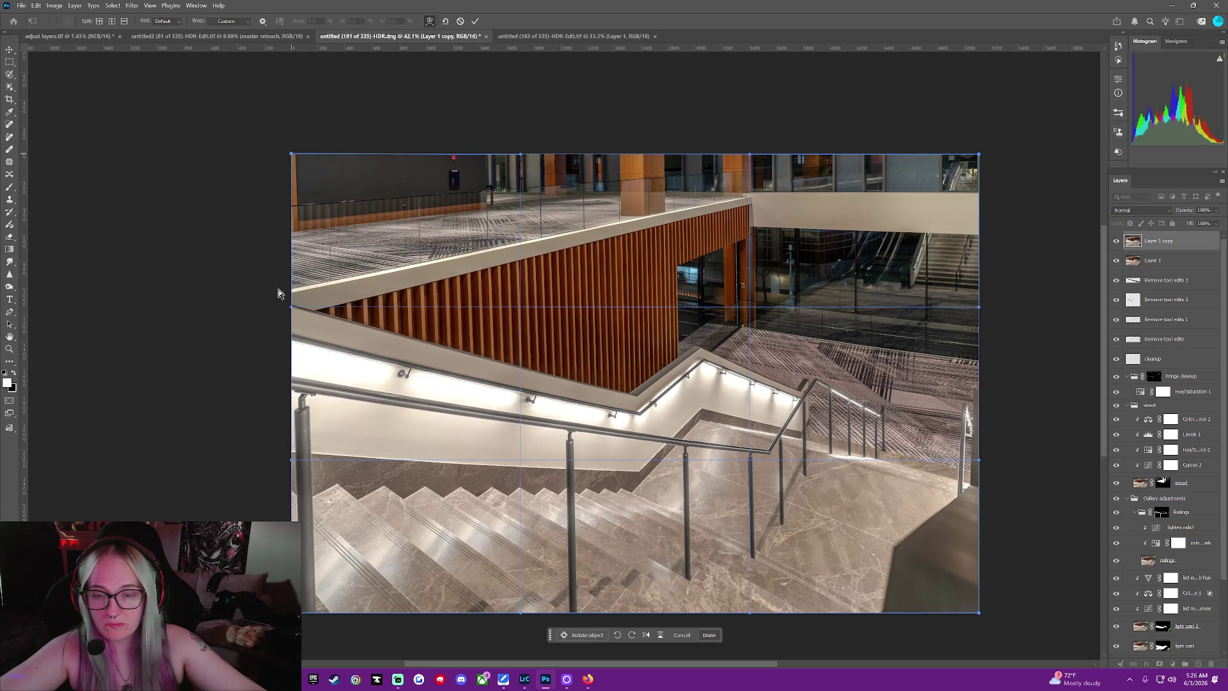
{"action": "left_click_drag", "start_coordinate": [291, 311], "coordinate": [291, 311]}
{"action": "left_click_drag", "start_coordinate": [292, 463], "coordinate": [291, 460]}
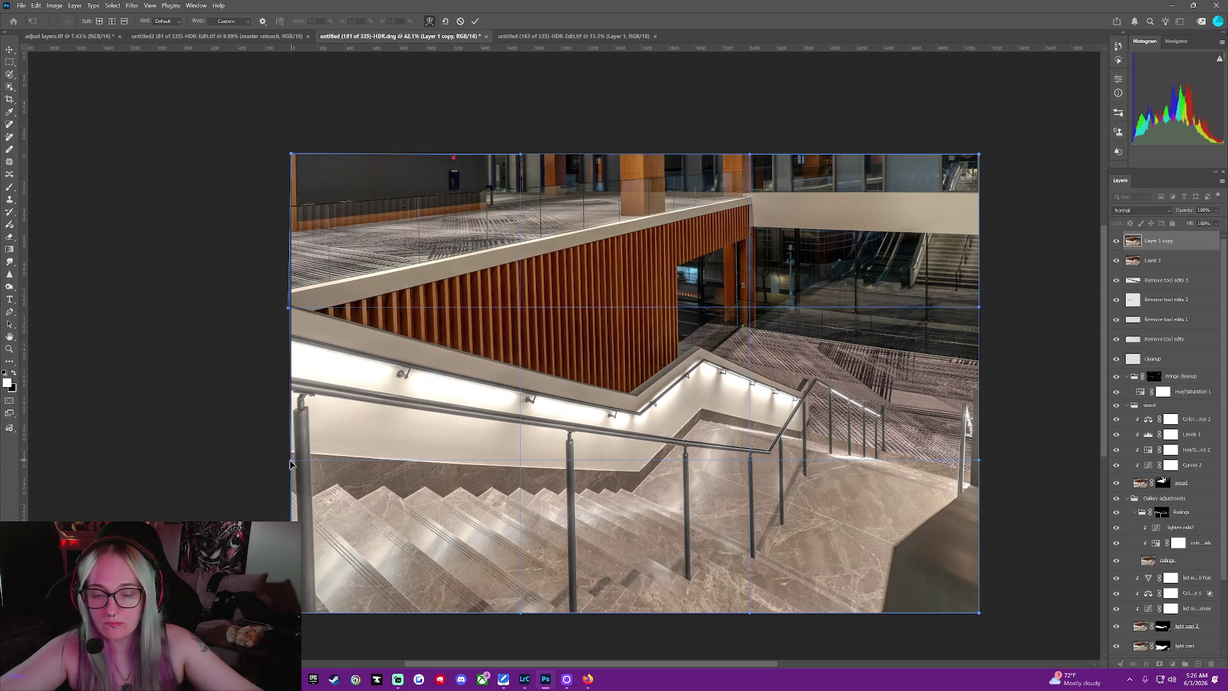
{"action": "mouse_move", "coordinate": [293, 577]}
{"action": "left_mouse_down"}
{"action": "mouse_move", "coordinate": [299, 593]}
{"action": "mouse_move", "coordinate": [298, 583]}
{"action": "left_mouse_up"}
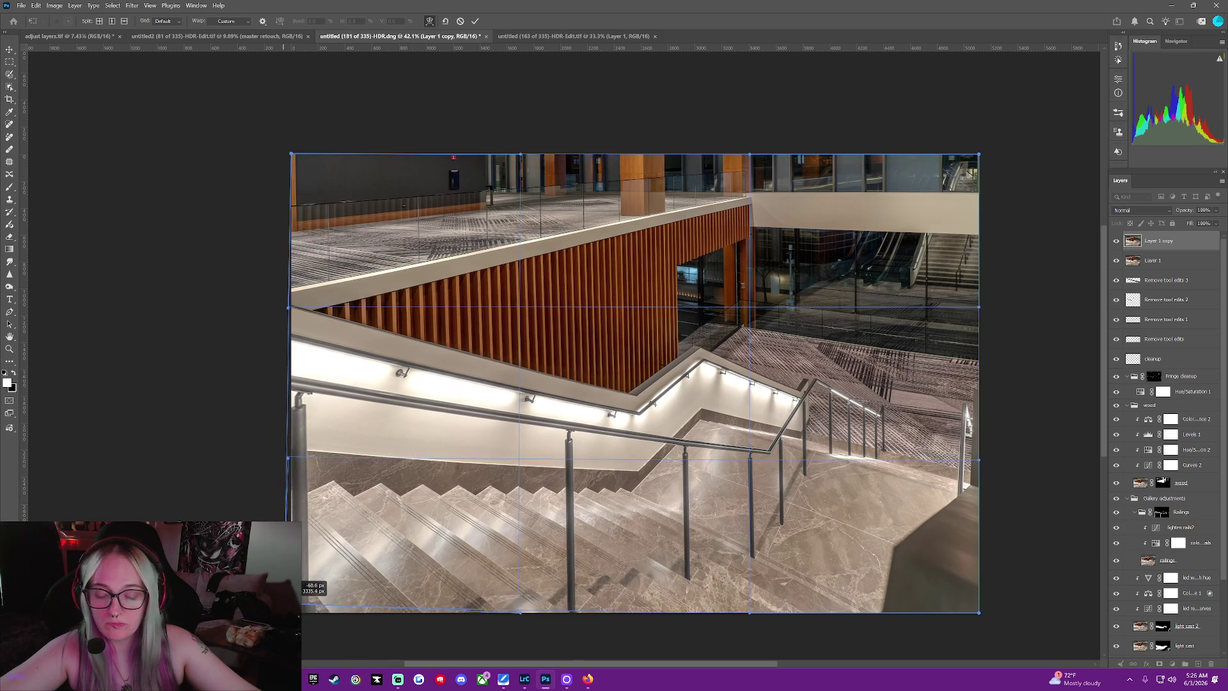
{"action": "left_click_drag", "start_coordinate": [298, 582], "coordinate": [299, 584]}
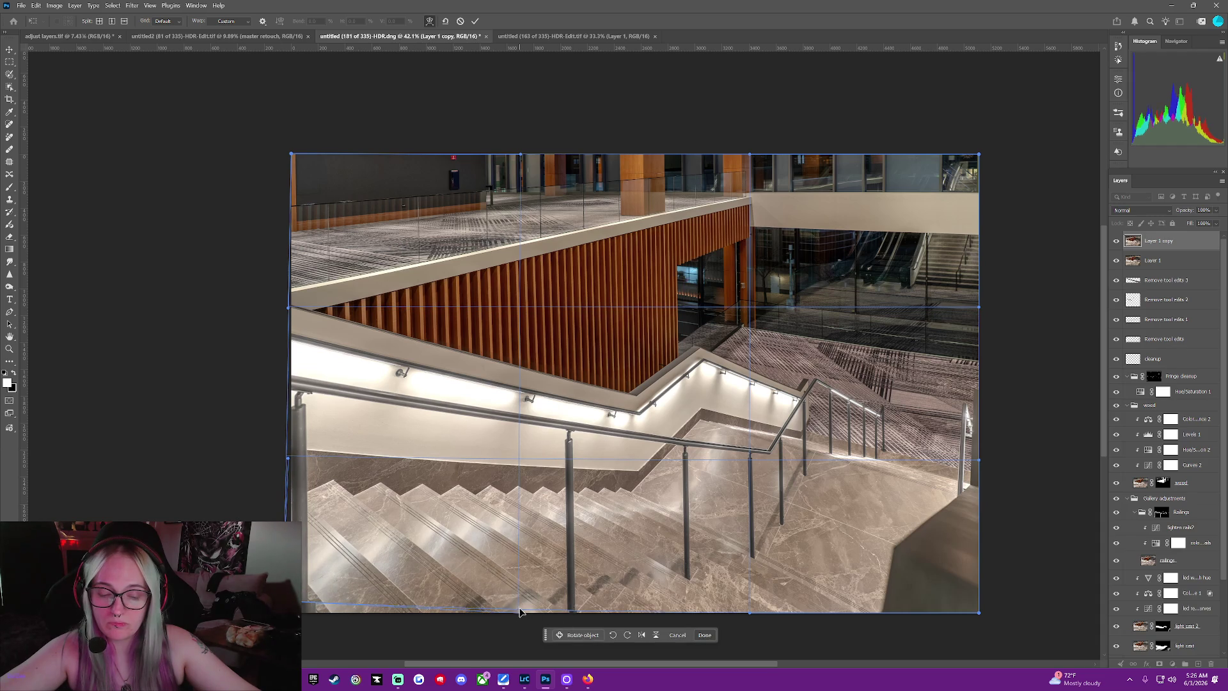
Pull the bottom edge down over the stairs and ease the top-left, left and right sides outward
{"action": "left_click_drag", "start_coordinate": [520, 611], "coordinate": [521, 632]}
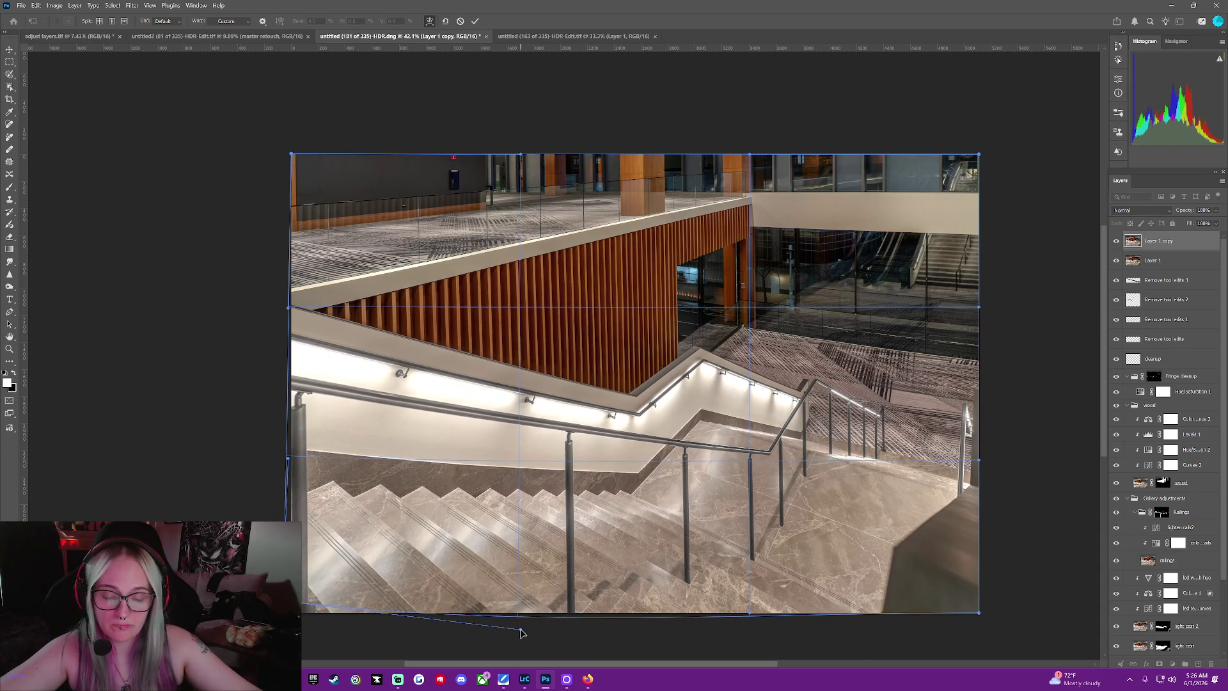
{"action": "left_click_drag", "start_coordinate": [520, 631], "coordinate": [519, 626]}
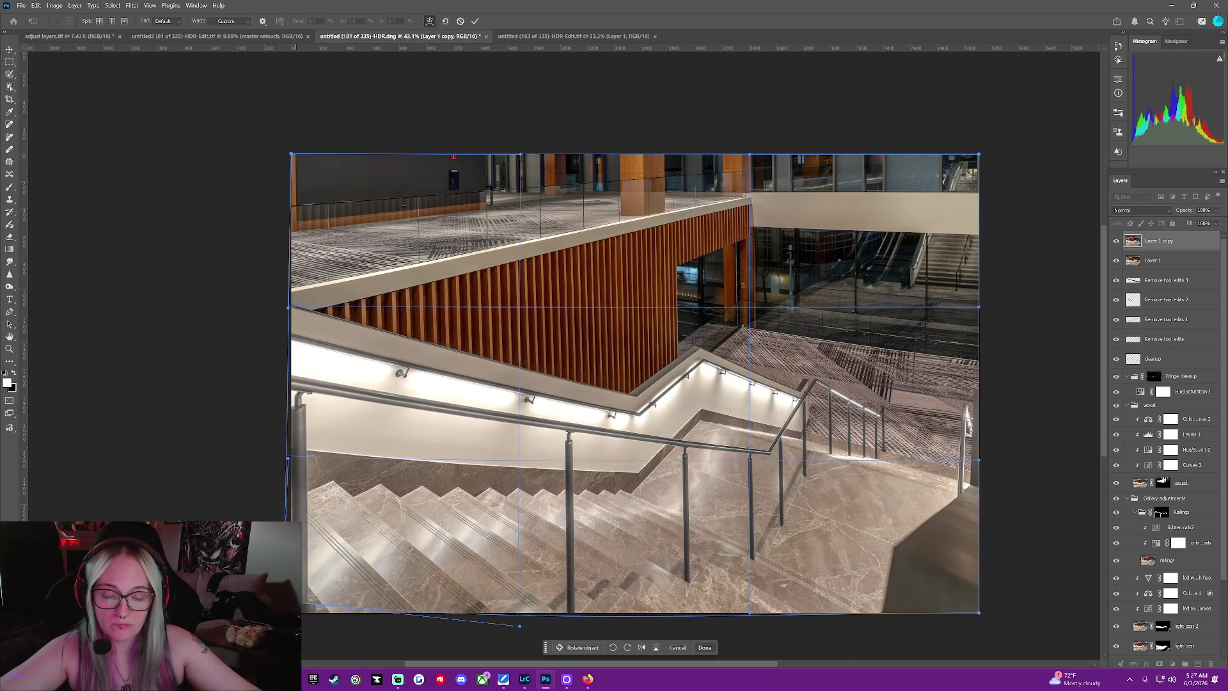
{"action": "mouse_move", "coordinate": [290, 611]}
{"action": "left_mouse_down"}
{"action": "mouse_move", "coordinate": [306, 620]}
{"action": "mouse_move", "coordinate": [301, 603]}
{"action": "left_mouse_up"}
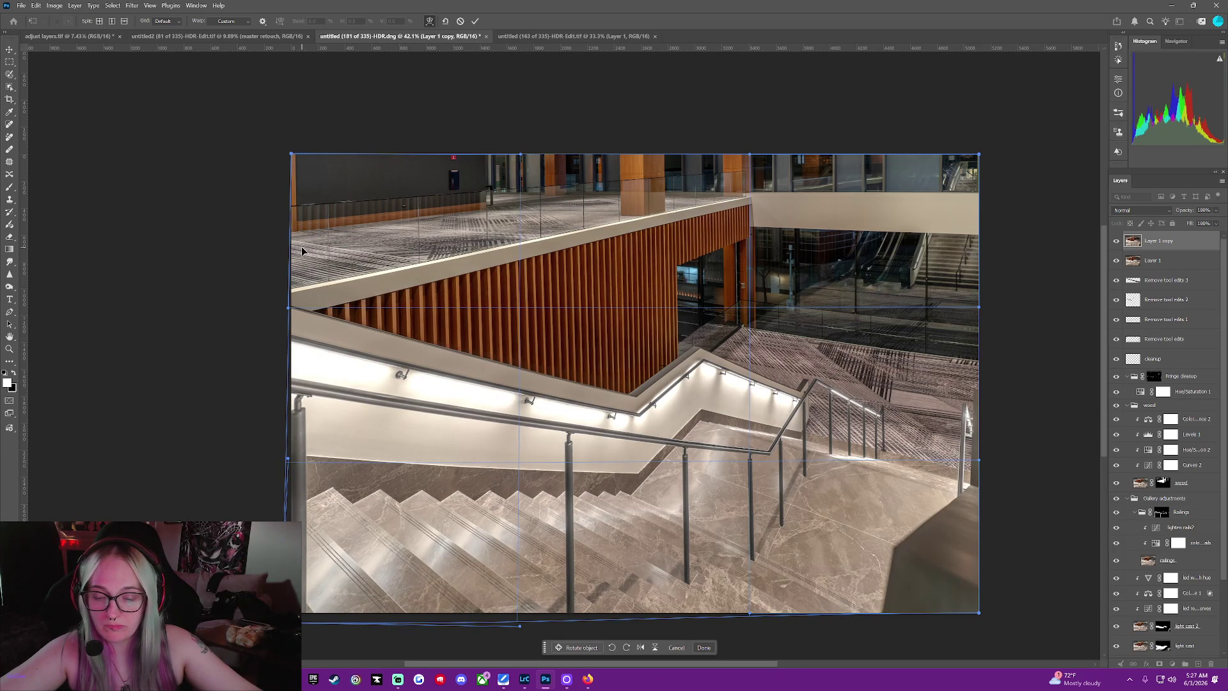
{"action": "left_click_drag", "start_coordinate": [292, 157], "coordinate": [293, 152]}
{"action": "left_click_drag", "start_coordinate": [289, 309], "coordinate": [285, 309]}
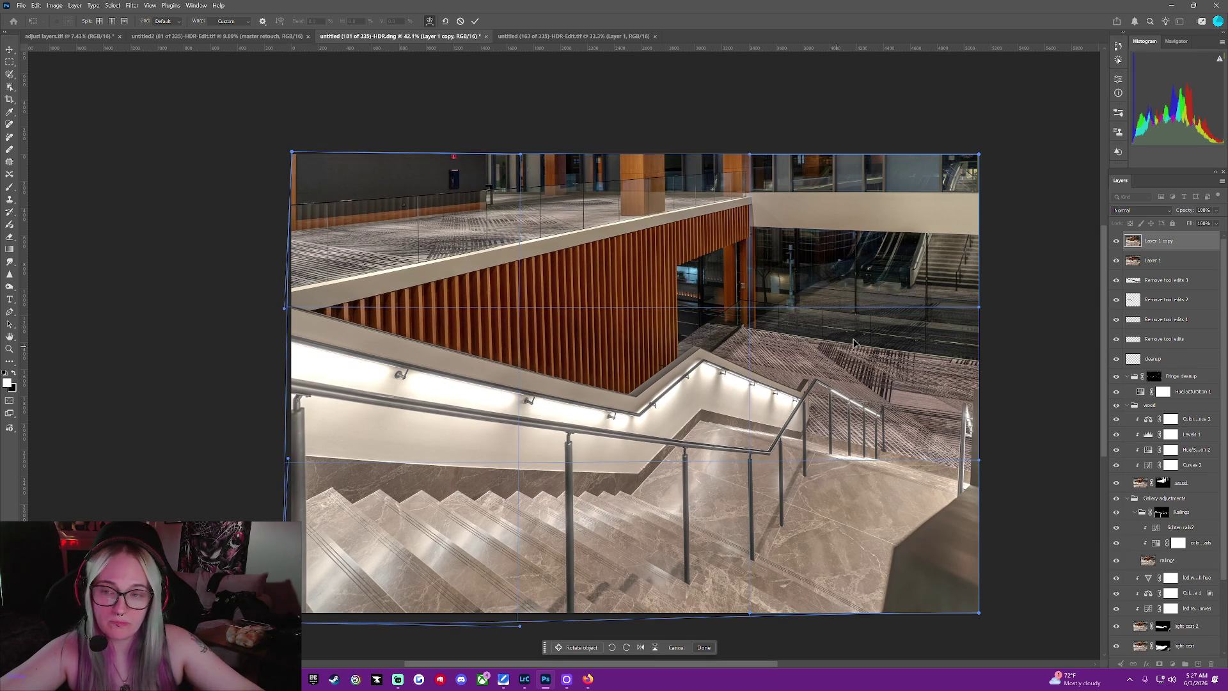
{"action": "left_click_drag", "start_coordinate": [981, 310], "coordinate": [978, 309]}
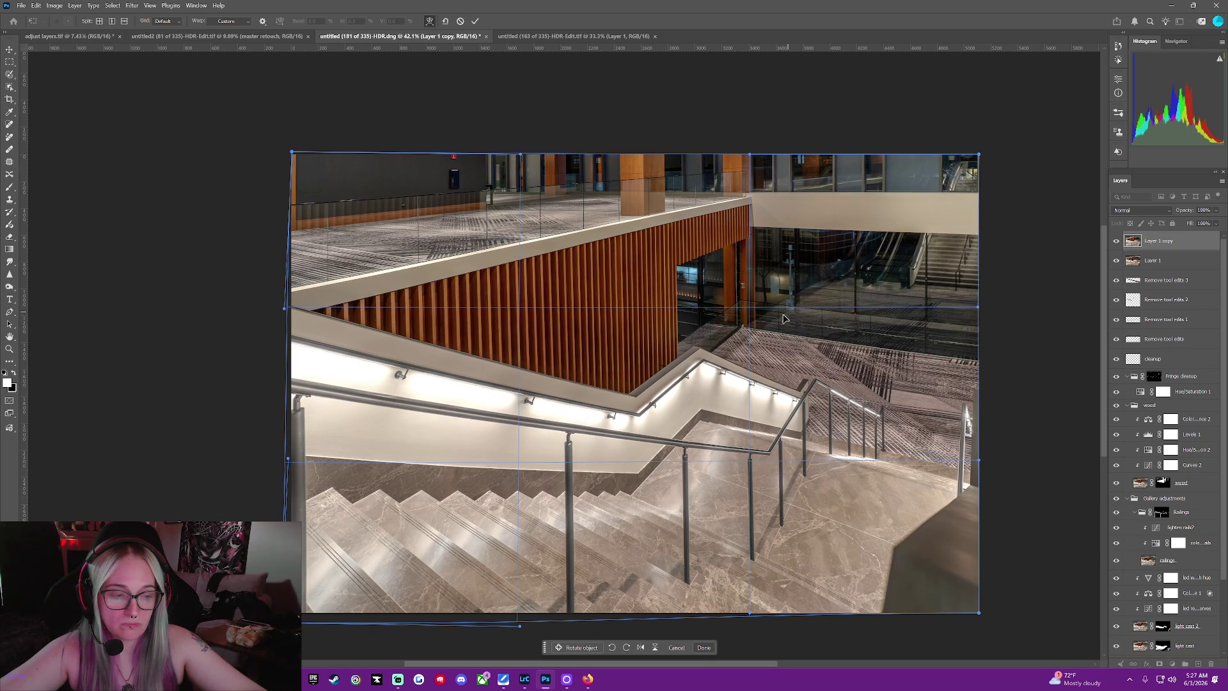
Nudge the warp grid around the wood wall and glass to straighten it, then commit the warp
{"action": "left_click_drag", "start_coordinate": [752, 312], "coordinate": [752, 312]}
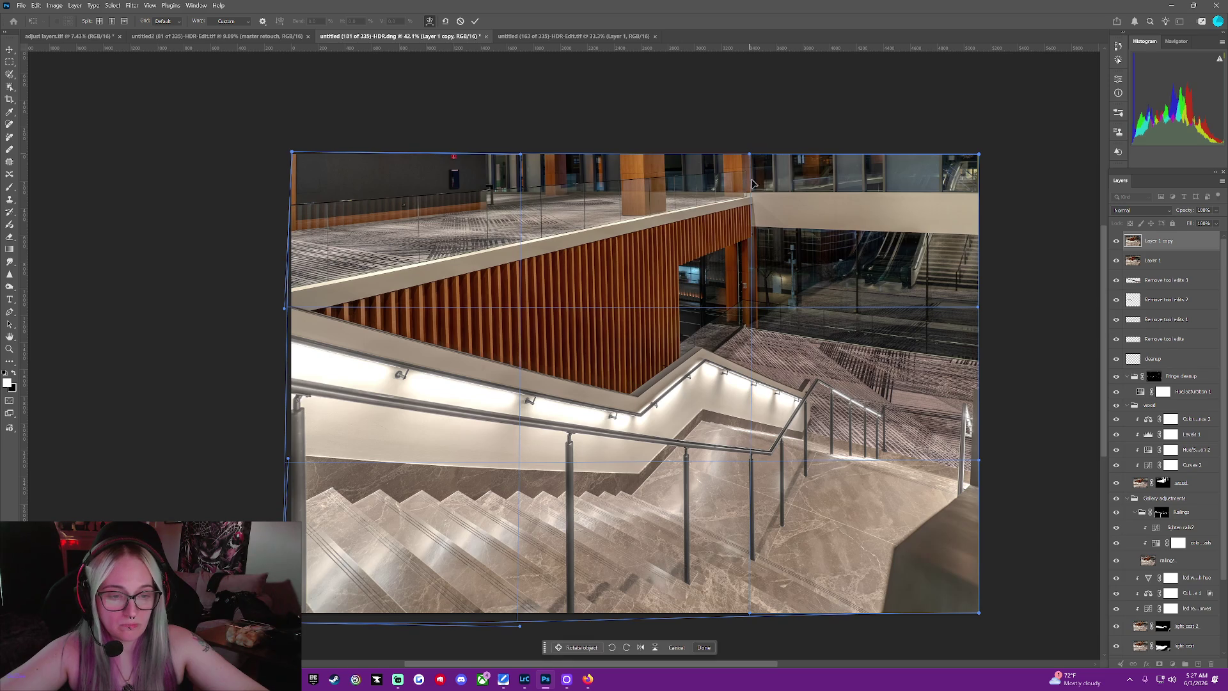
{"action": "left_click_drag", "start_coordinate": [749, 218], "coordinate": [748, 218]}
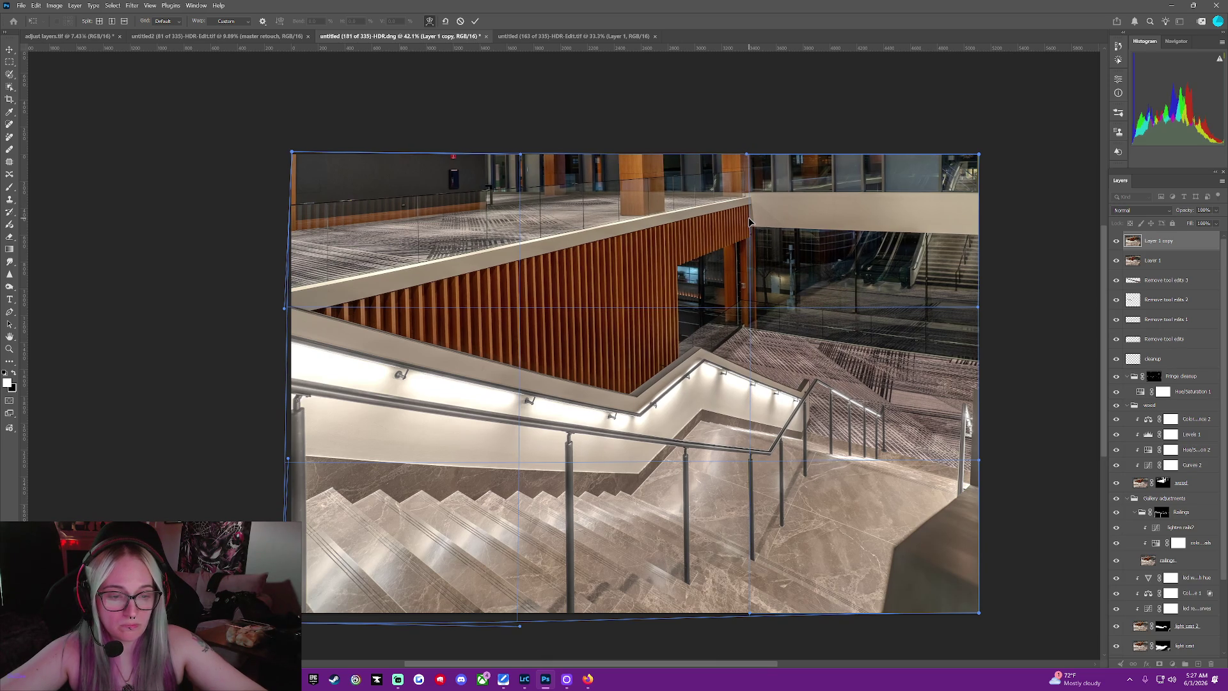
{"action": "left_click_drag", "start_coordinate": [748, 329], "coordinate": [748, 328]}
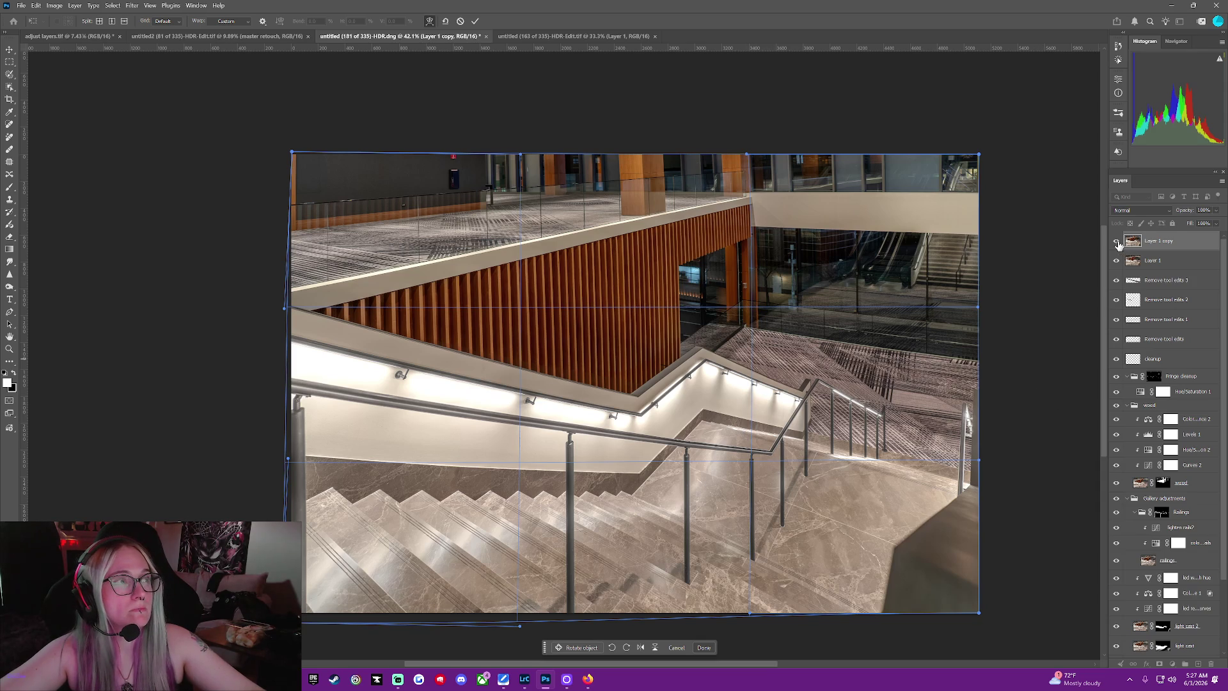
{"action": "key", "text": "Return"}
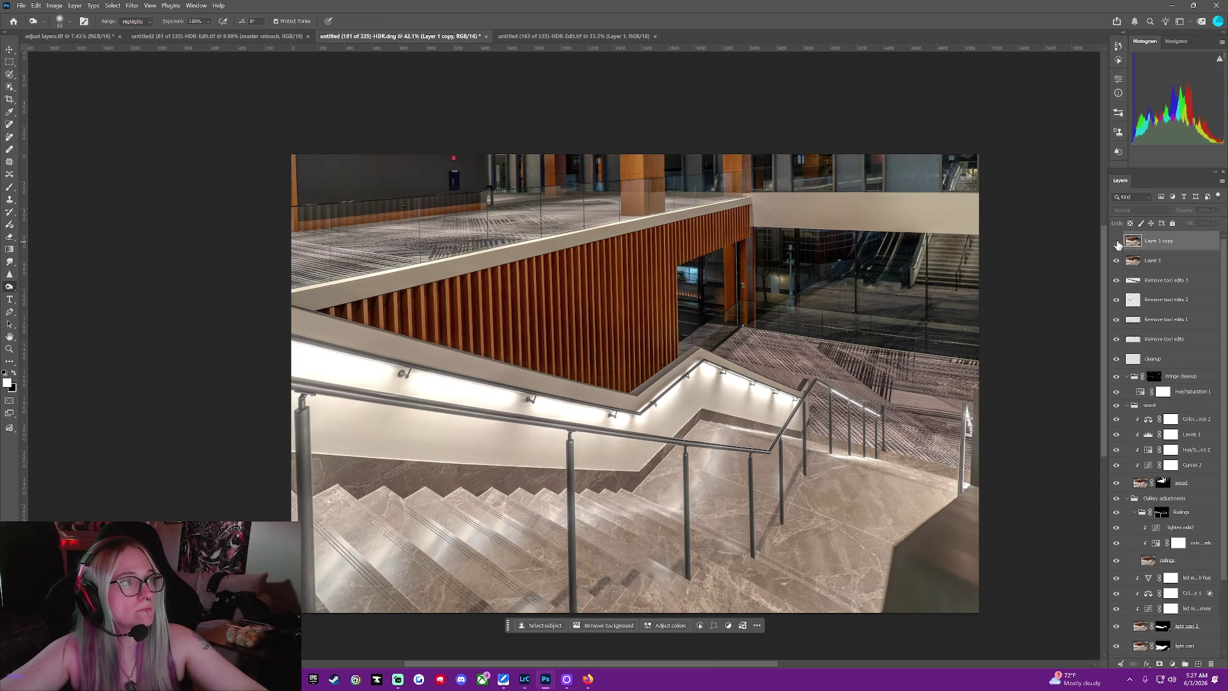
Toggle Layer 1 copy's visibility repeatedly to compare the warp against the original, leaving it shown
{"action": "left_click", "coordinate": [1116, 243]}
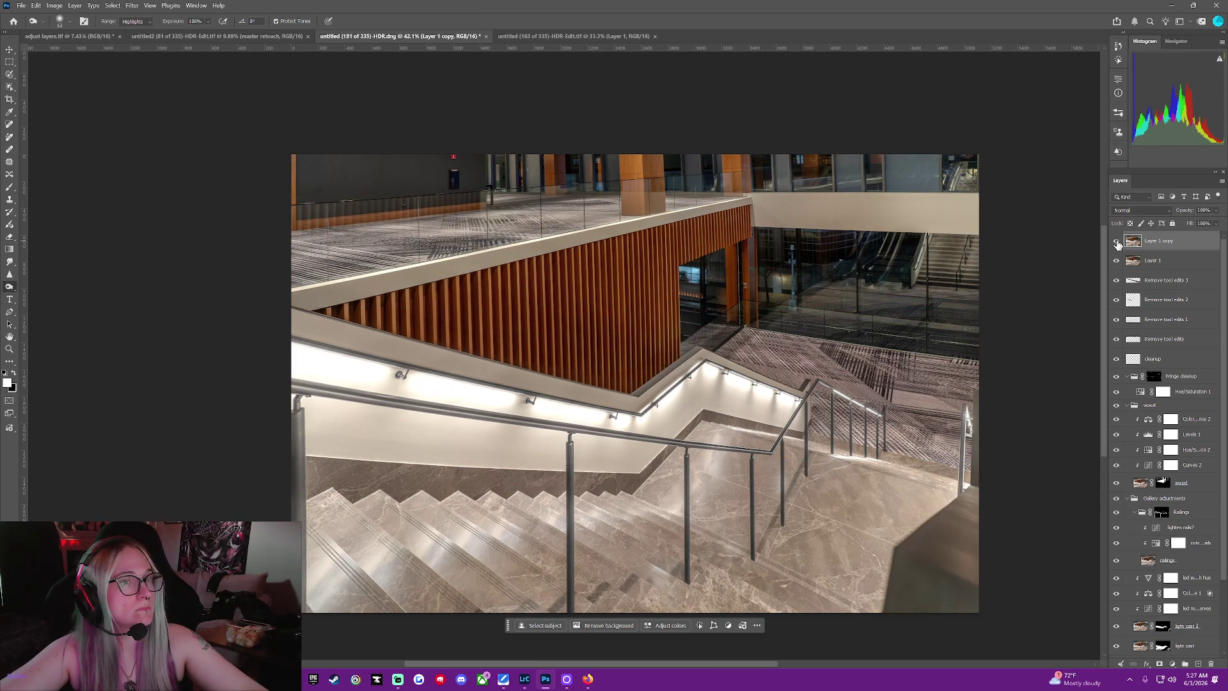
{"action": "left_click", "coordinate": [1117, 242]}
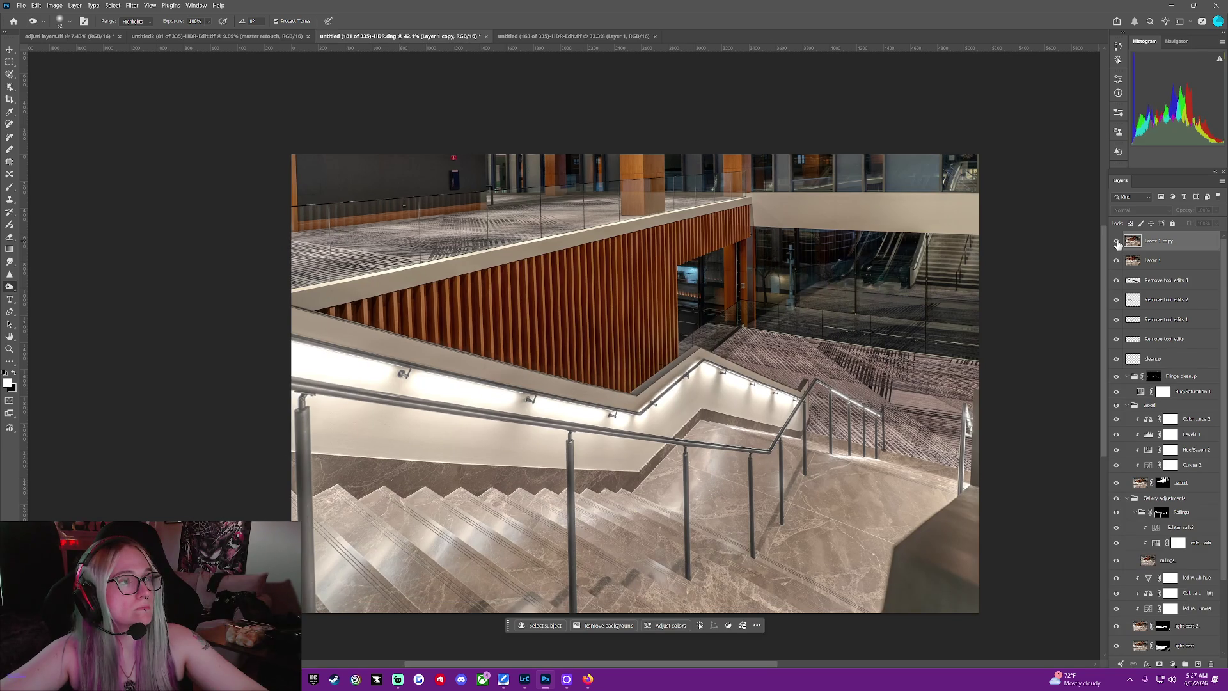
{"action": "left_click", "coordinate": [1117, 242]}
{"action": "left_click", "coordinate": [1116, 242]}
{"action": "left_click", "coordinate": [1117, 242]}
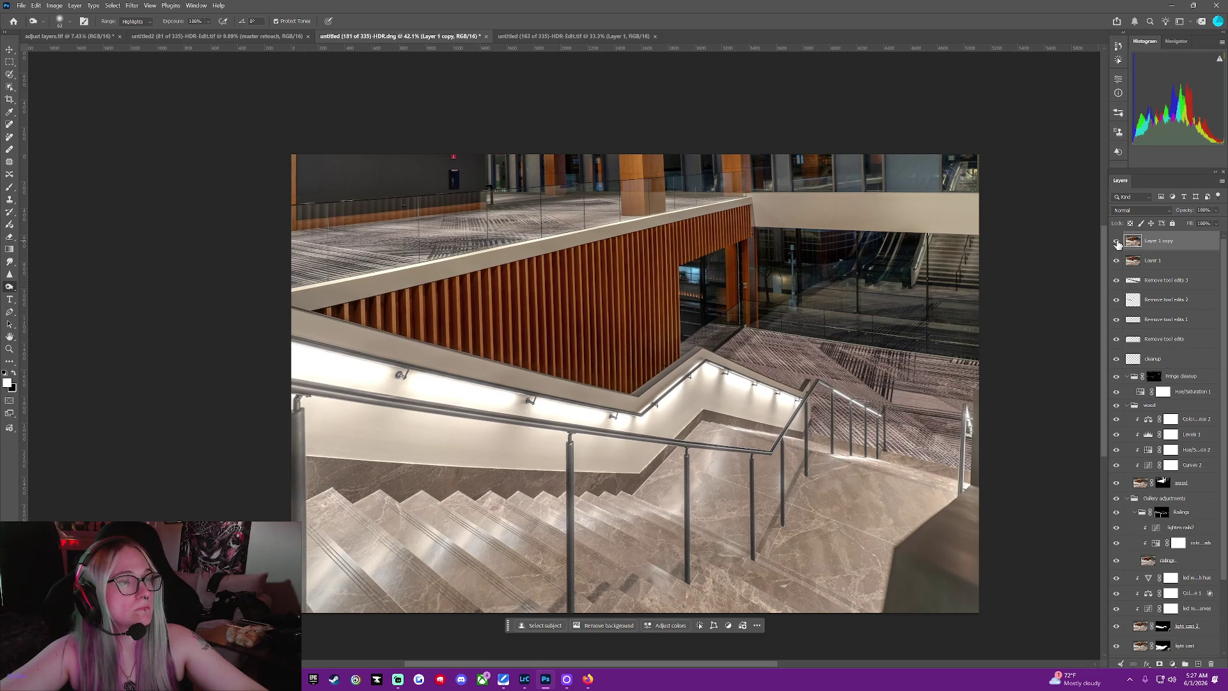
{"action": "left_click", "coordinate": [1117, 241]}
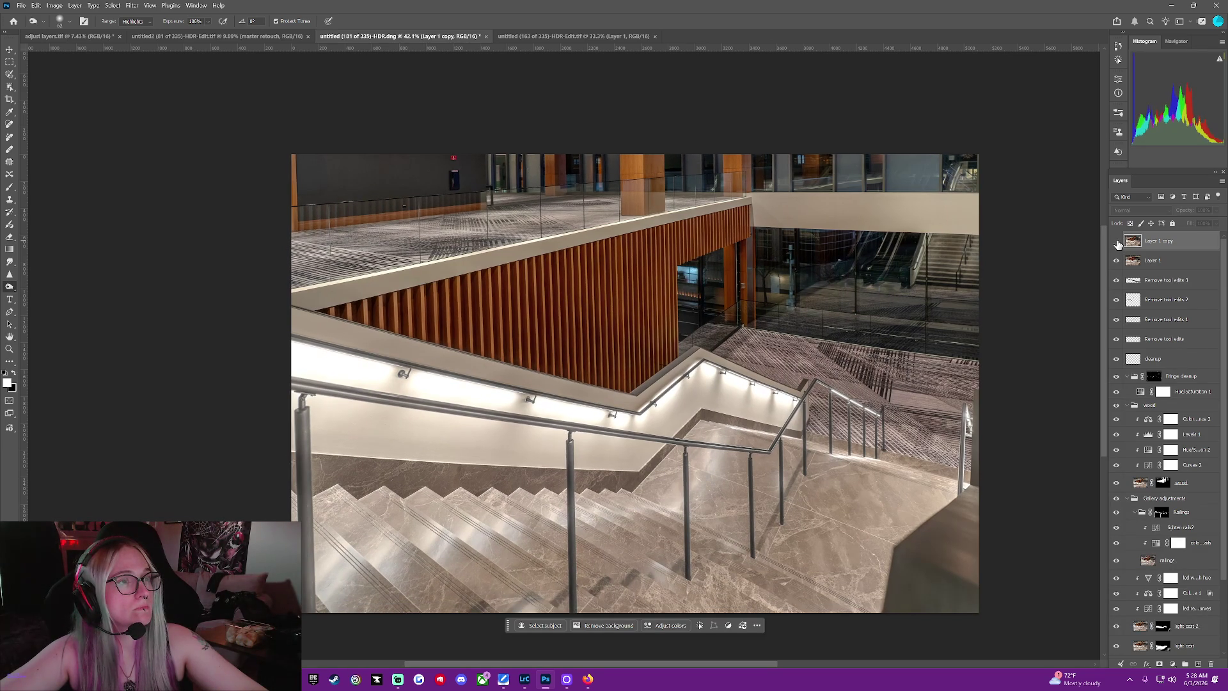
{"action": "left_click", "coordinate": [1116, 242]}
{"action": "left_click", "coordinate": [1117, 242]}
{"action": "left_click", "coordinate": [1116, 243]}
{"action": "left_click", "coordinate": [1117, 241]}
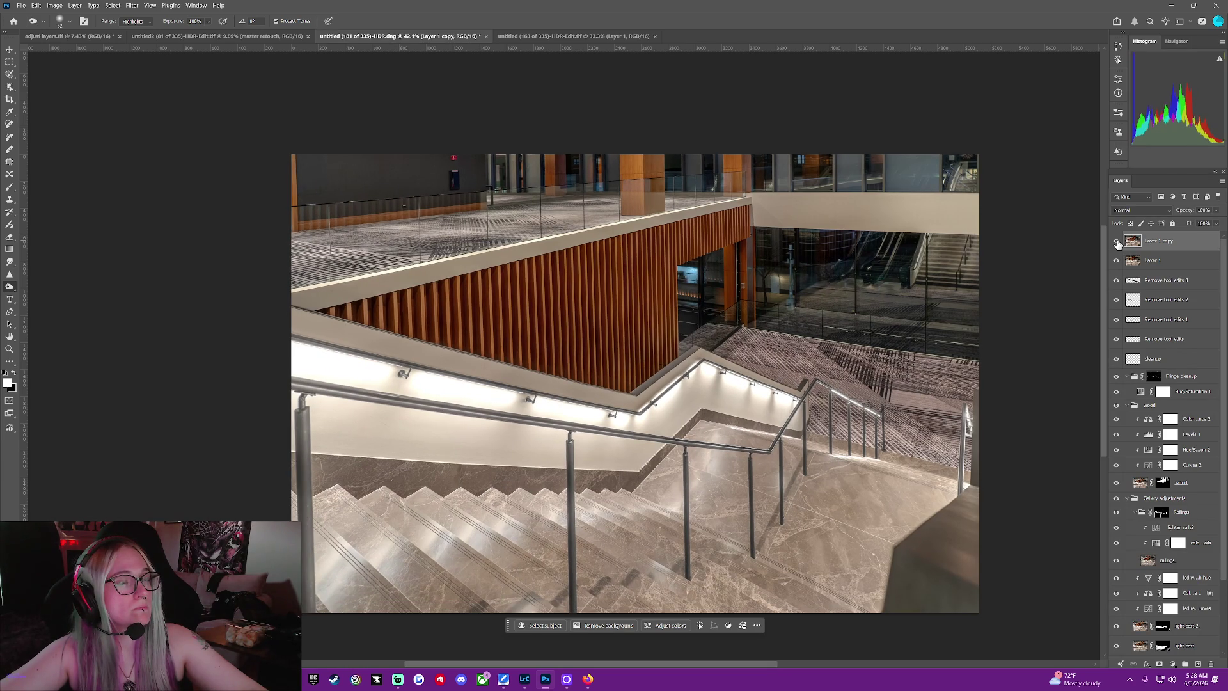
{"action": "left_click", "coordinate": [1116, 242]}
{"action": "left_click", "coordinate": [1117, 242]}
{"action": "left_click", "coordinate": [1117, 241]}
{"action": "left_click", "coordinate": [1117, 242]}
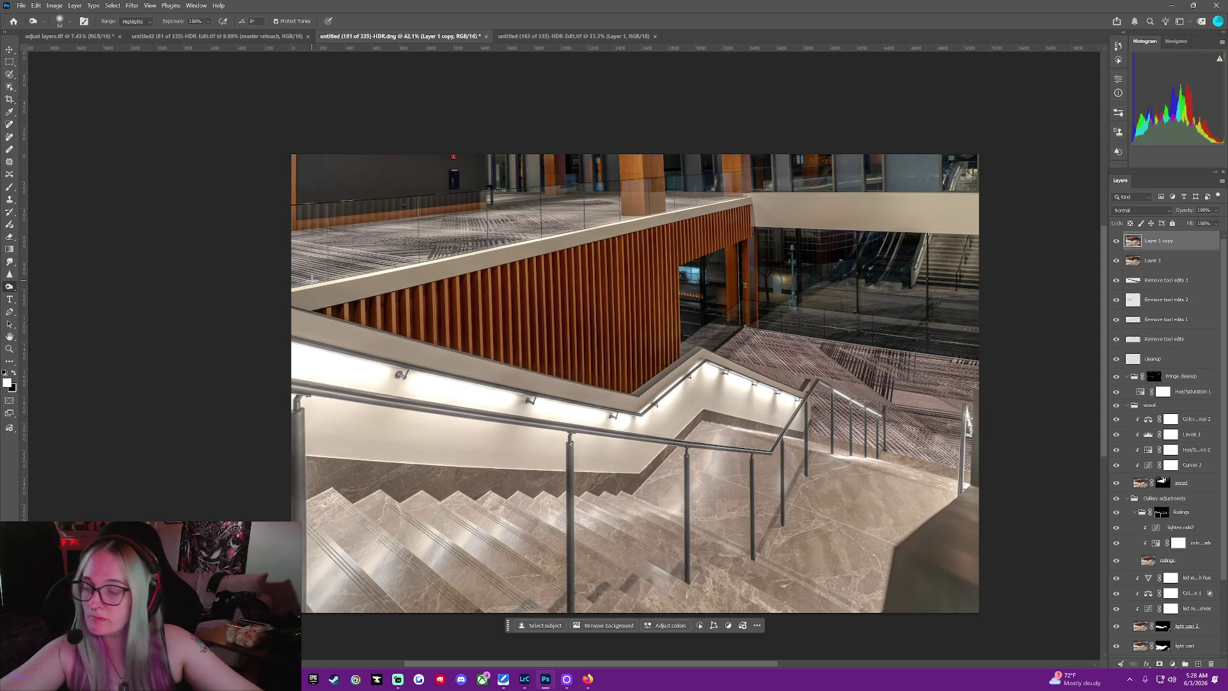
{"action": "key", "text": "ctrl+t"}
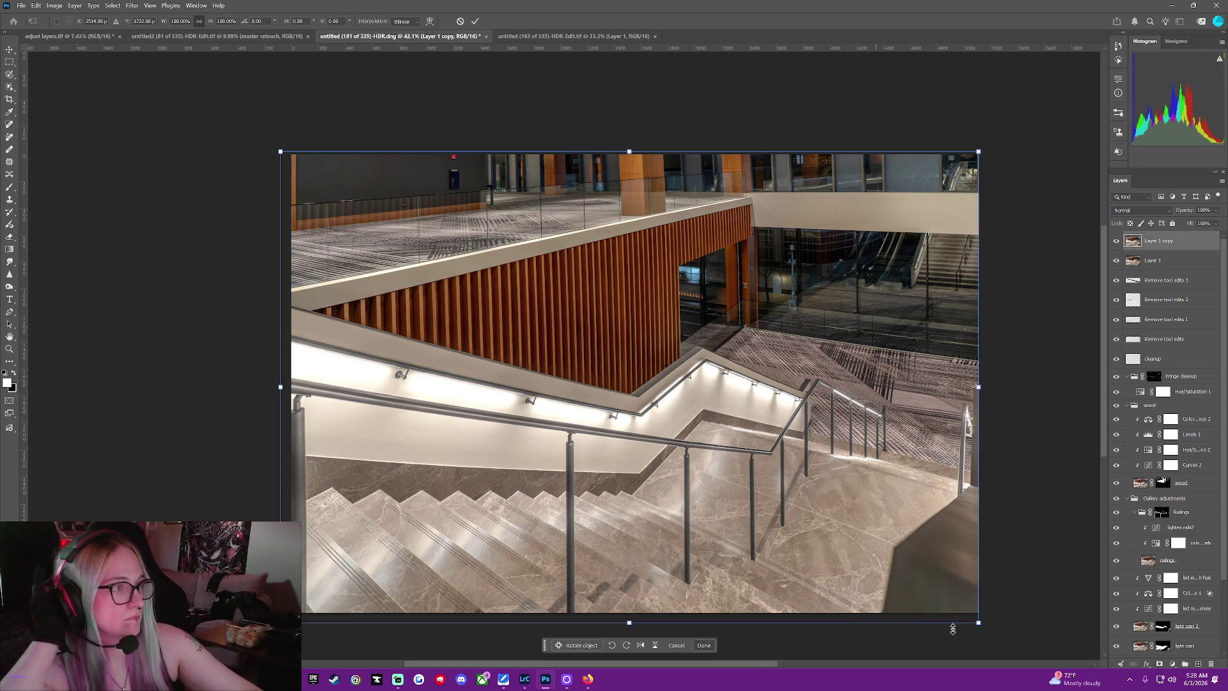
Scale Layer 1 copy up slightly from its corner, then distort its bottom edge downward
{"action": "left_click_drag", "start_coordinate": [978, 622], "coordinate": [984, 629]}
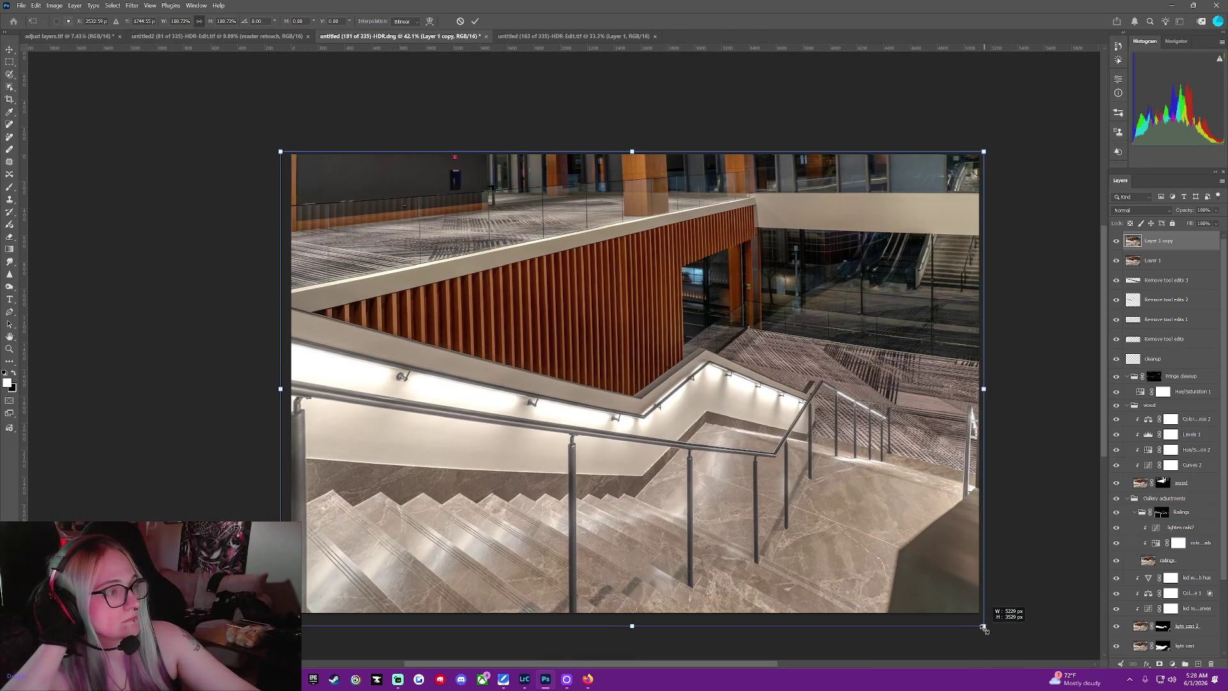
{"action": "right_click", "coordinate": [651, 573]}
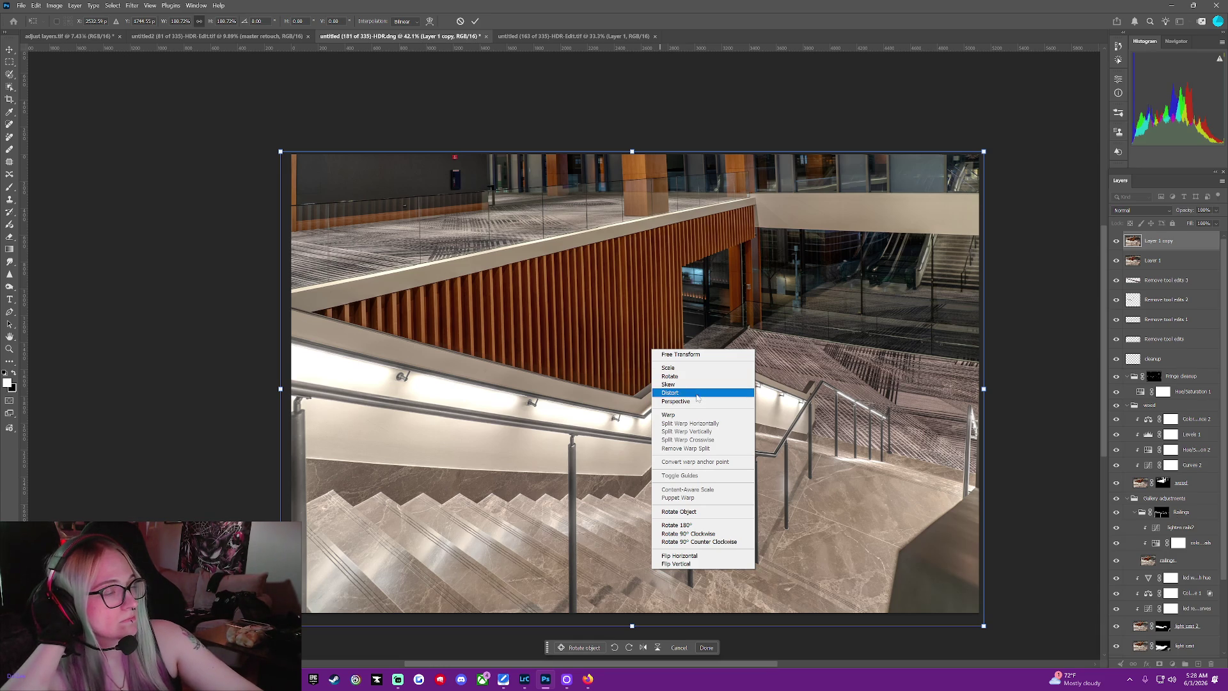
{"action": "left_click", "coordinate": [696, 394]}
{"action": "left_click_drag", "start_coordinate": [626, 629], "coordinate": [628, 650]}
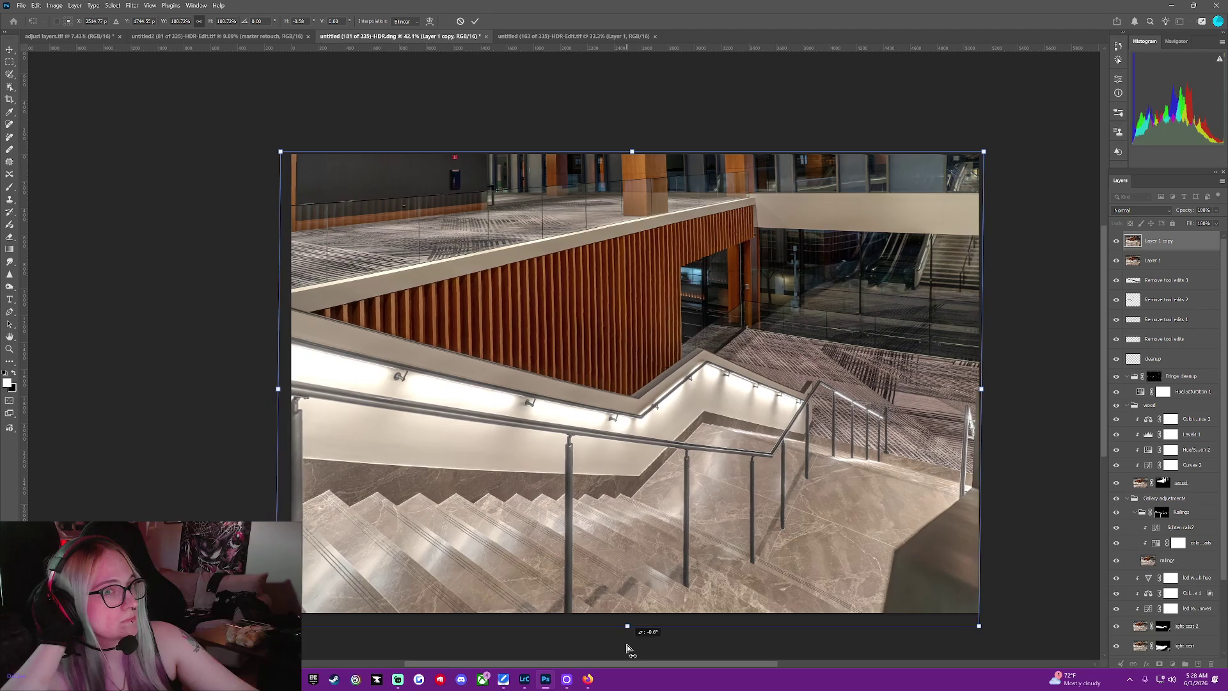
{"action": "left_click_drag", "start_coordinate": [628, 651], "coordinate": [631, 648]}
Switch through Skew to Perspective and spread the bottom corners to correct the perspective
{"action": "right_click", "coordinate": [694, 512]}
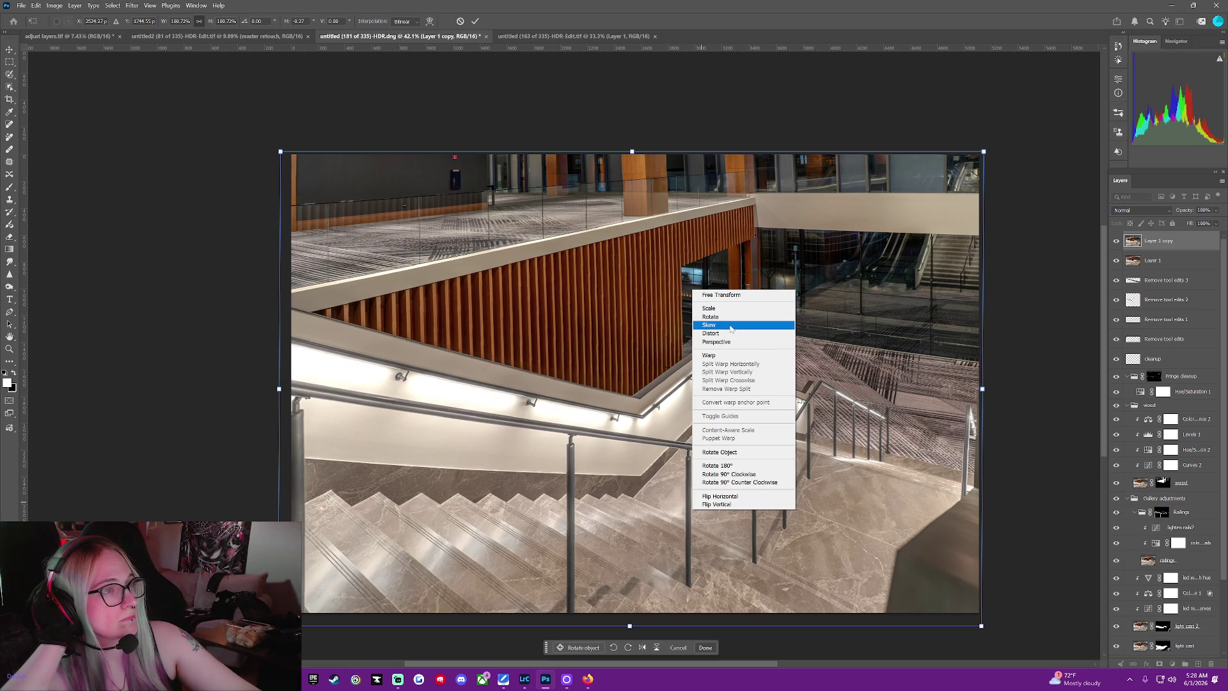
{"action": "left_click", "coordinate": [730, 327]}
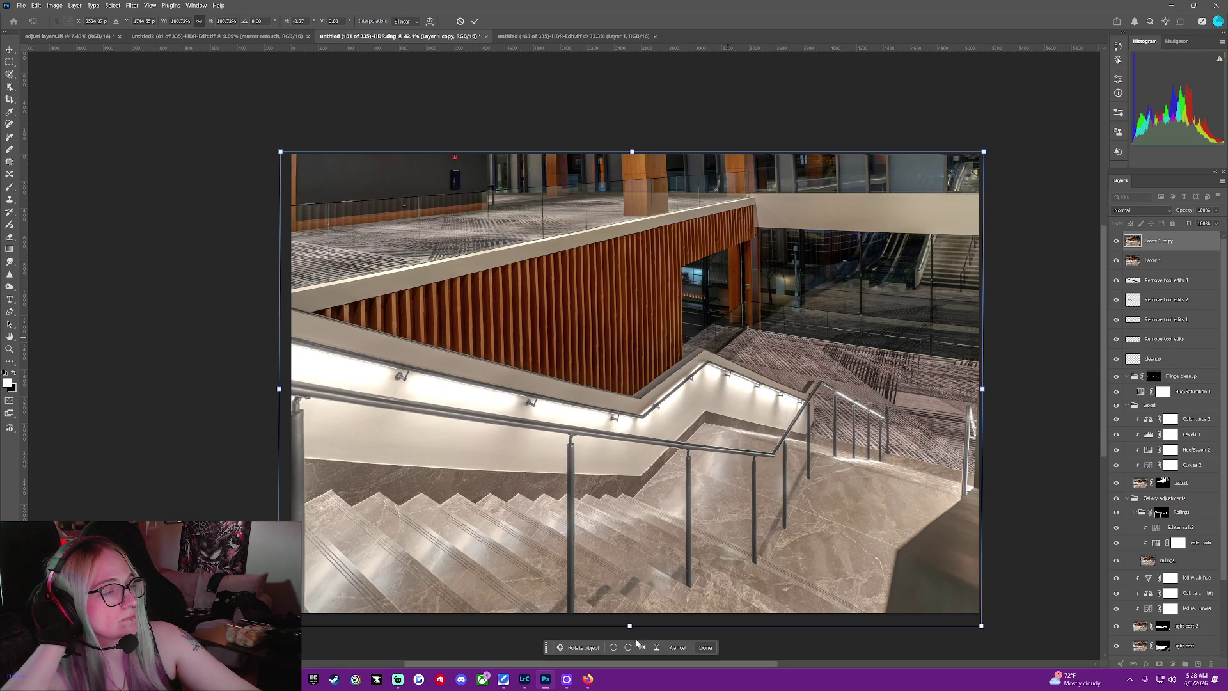
{"action": "right_click", "coordinate": [679, 481]}
{"action": "left_click", "coordinate": [709, 310]}
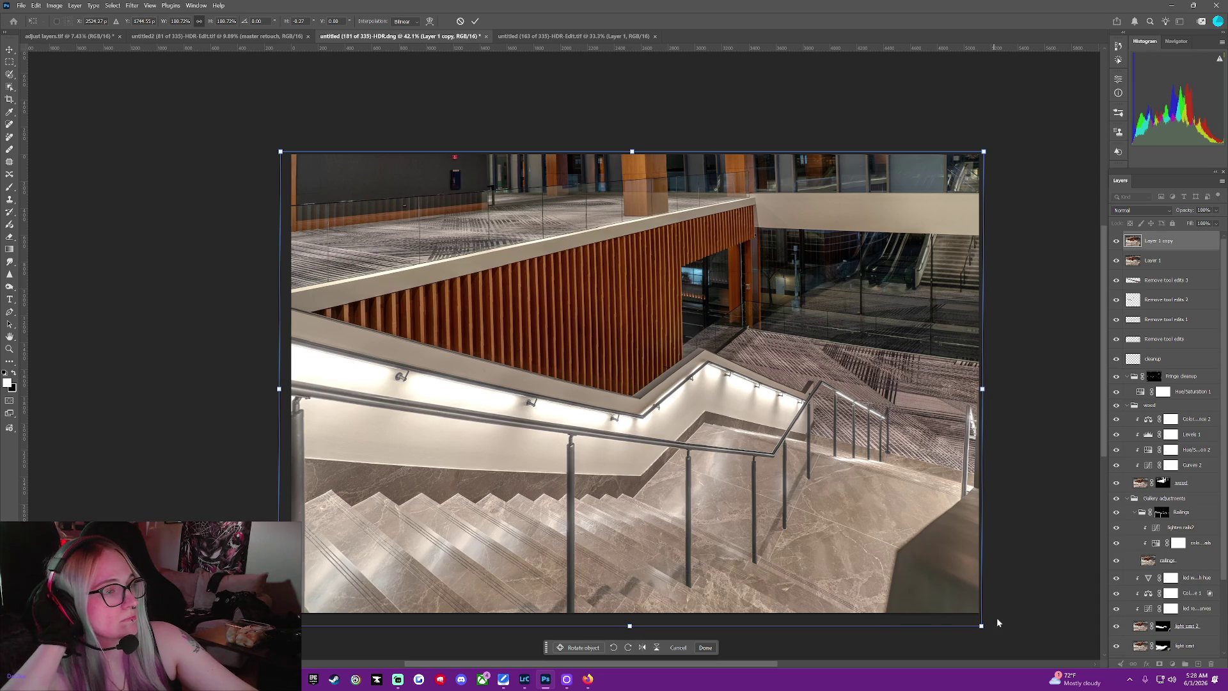
{"action": "mouse_move", "coordinate": [981, 629]}
{"action": "left_mouse_down"}
{"action": "mouse_move", "coordinate": [1044, 633]}
{"action": "mouse_move", "coordinate": [775, 608]}
{"action": "mouse_move", "coordinate": [953, 626]}
{"action": "left_mouse_up"}
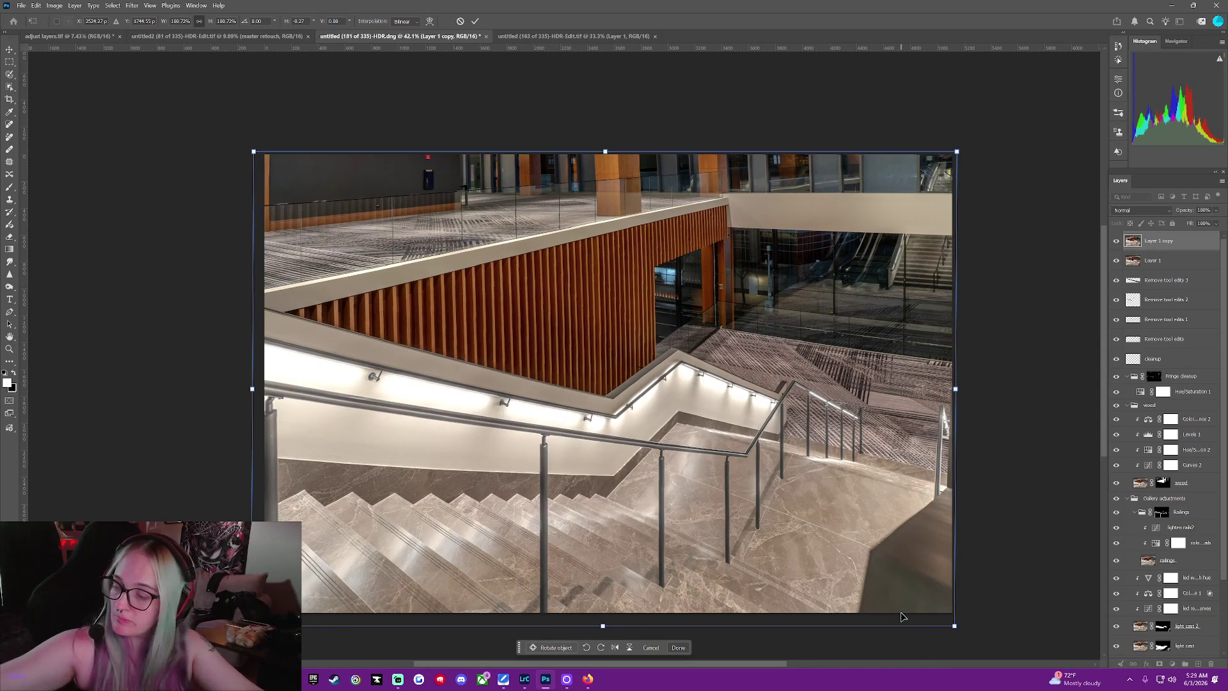
{"action": "right_click", "coordinate": [777, 450]}
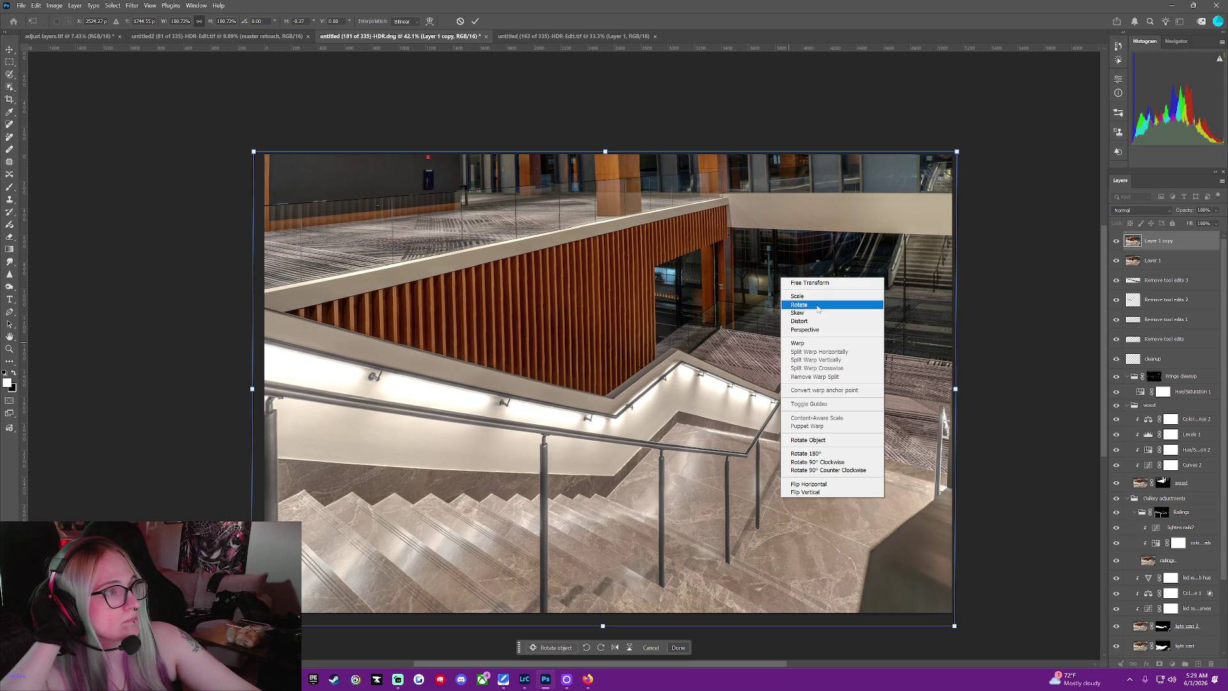
Skew the lower-right corner to slant the right edge, back it off, then switch to Warp
{"action": "left_click", "coordinate": [813, 313]}
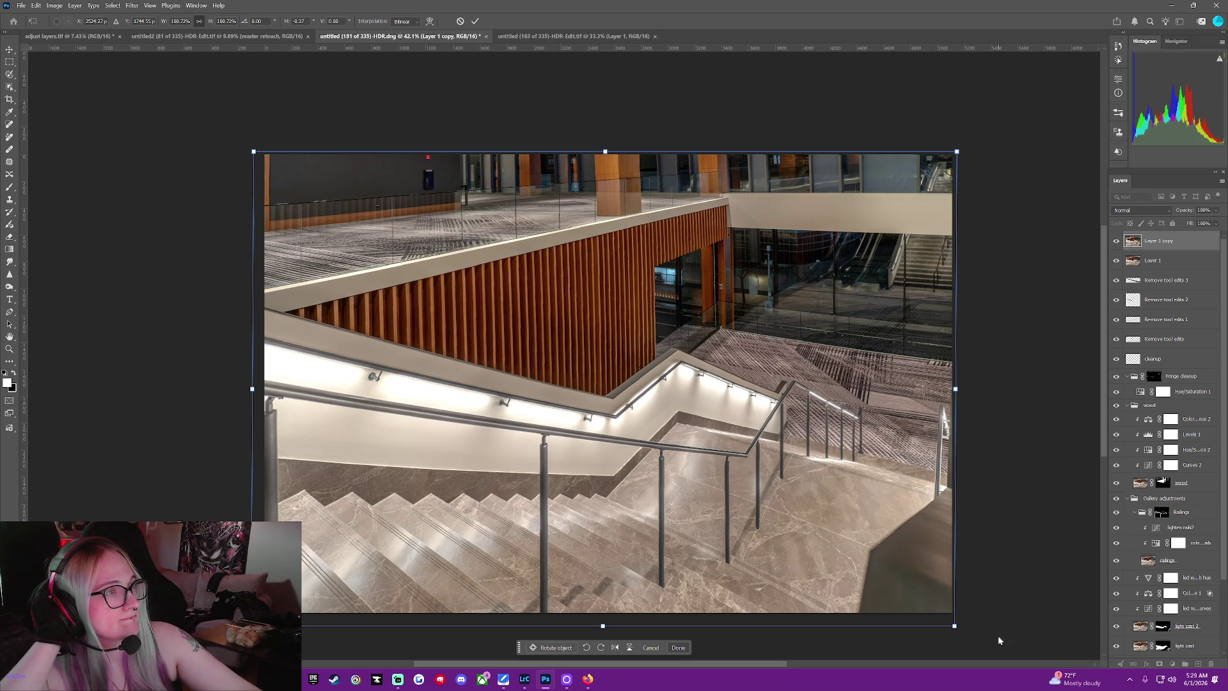
{"action": "mouse_move", "coordinate": [951, 629]}
{"action": "left_mouse_down"}
{"action": "mouse_move", "coordinate": [996, 619]}
{"action": "mouse_move", "coordinate": [950, 614]}
{"action": "left_mouse_up"}
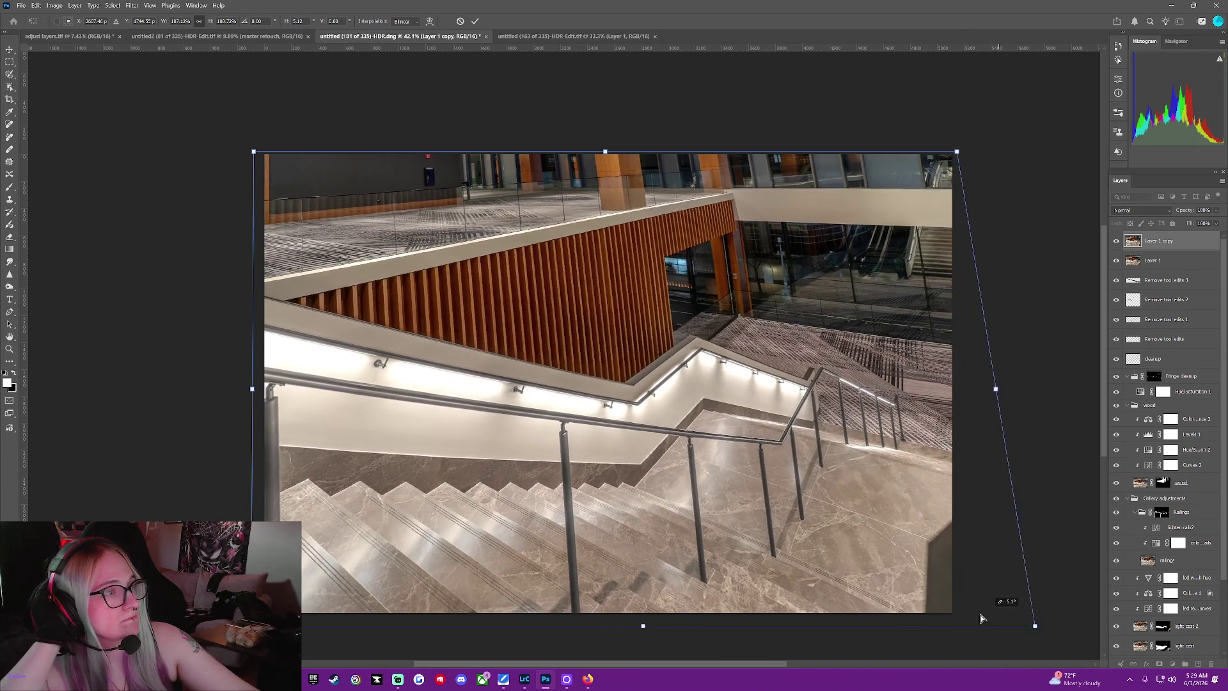
{"action": "left_click_drag", "start_coordinate": [950, 614], "coordinate": [947, 626]}
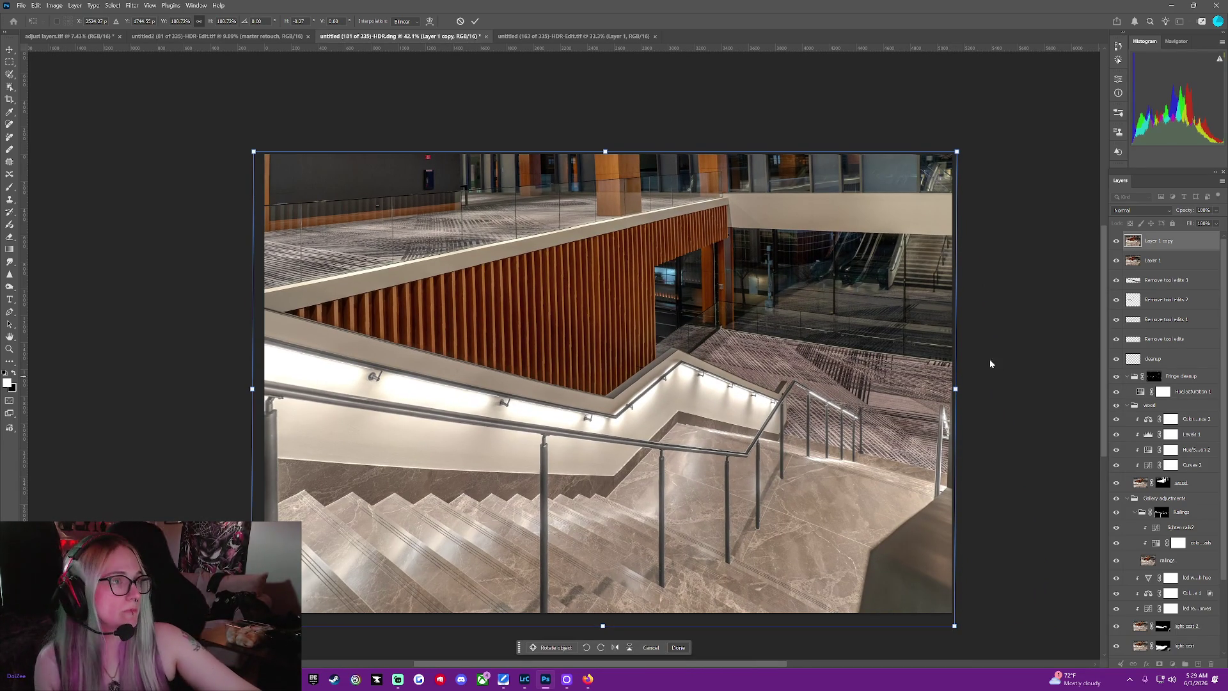
{"action": "right_click", "coordinate": [811, 296]}
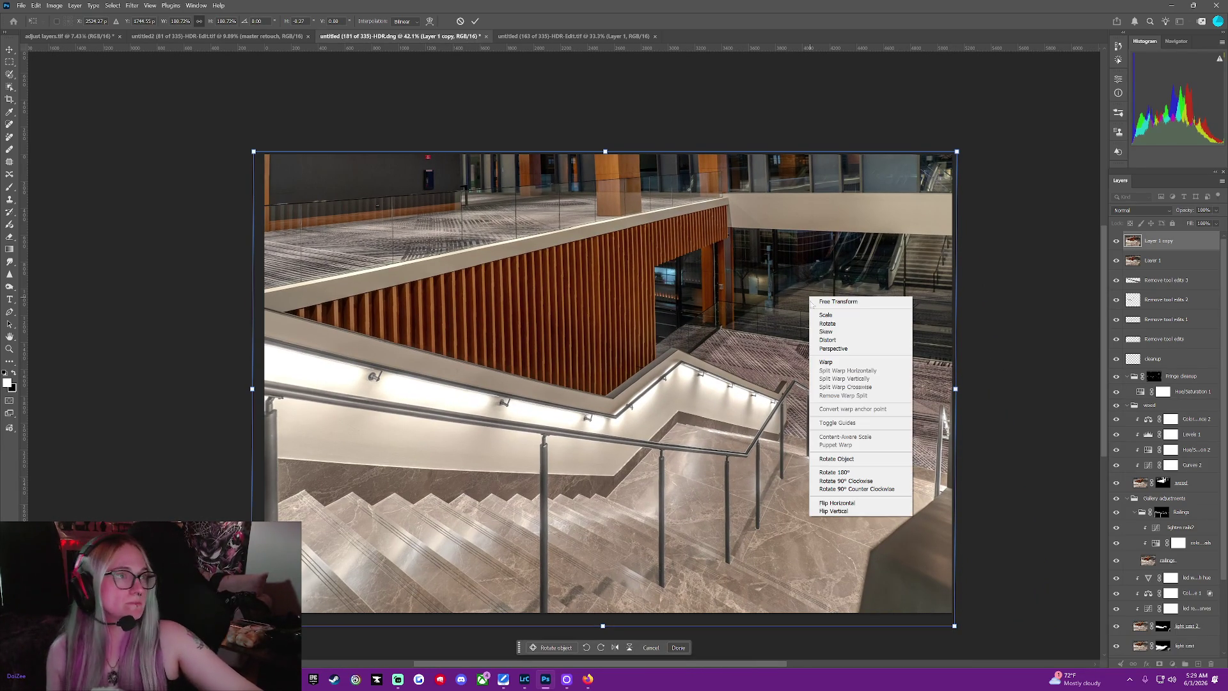
{"action": "left_click", "coordinate": [835, 362]}
Place a crosswise warp split at the wood wall's edge, shift its line to straighten the wall, and commit
{"action": "right_click", "coordinate": [722, 269]}
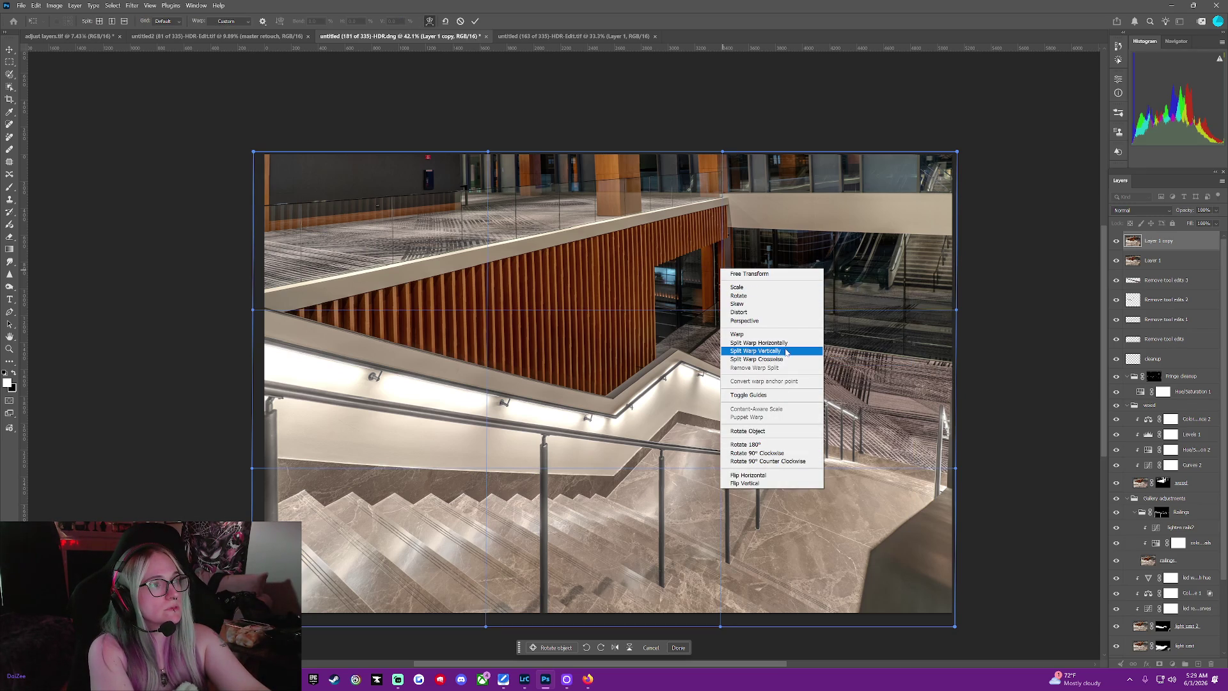
{"action": "left_click", "coordinate": [768, 359]}
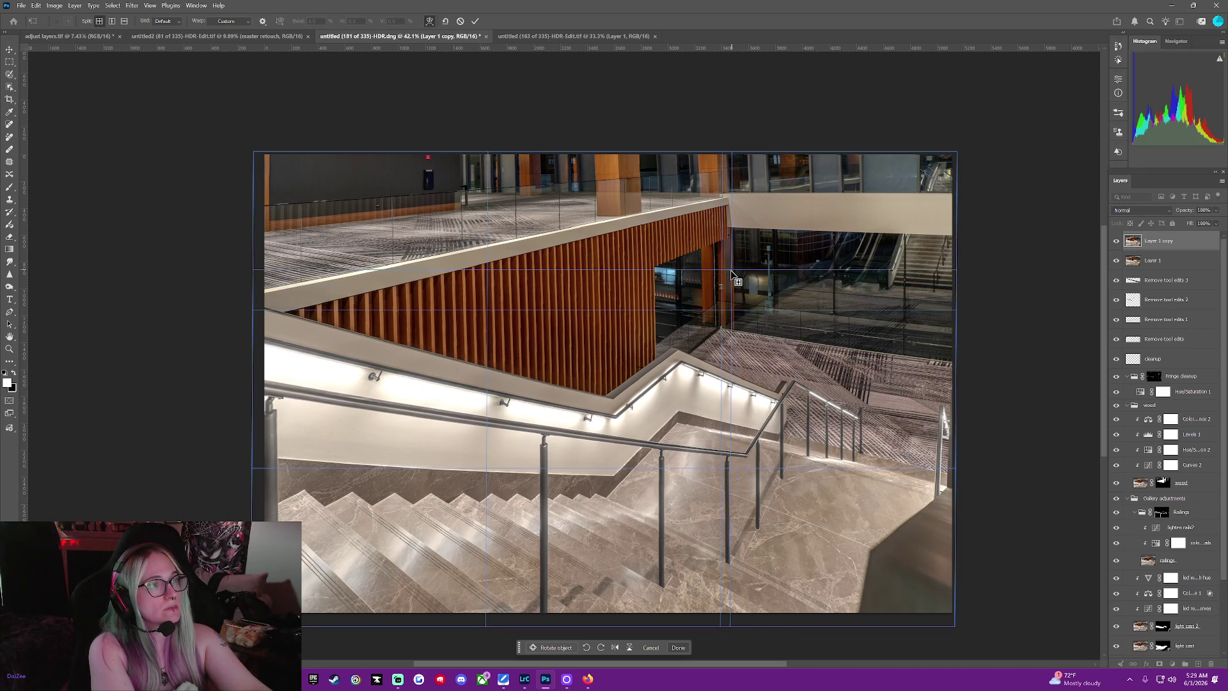
{"action": "left_click", "coordinate": [729, 273]}
{"action": "left_click_drag", "start_coordinate": [730, 273], "coordinate": [728, 275]}
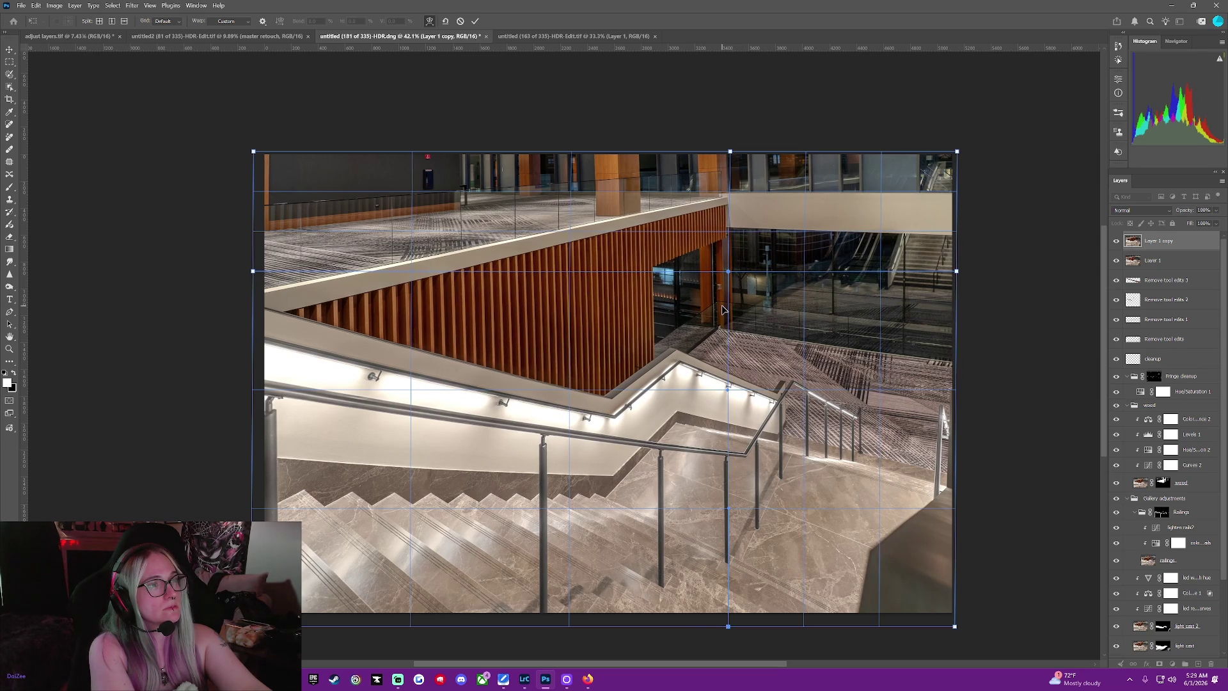
{"action": "left_click_drag", "start_coordinate": [720, 308], "coordinate": [727, 311]}
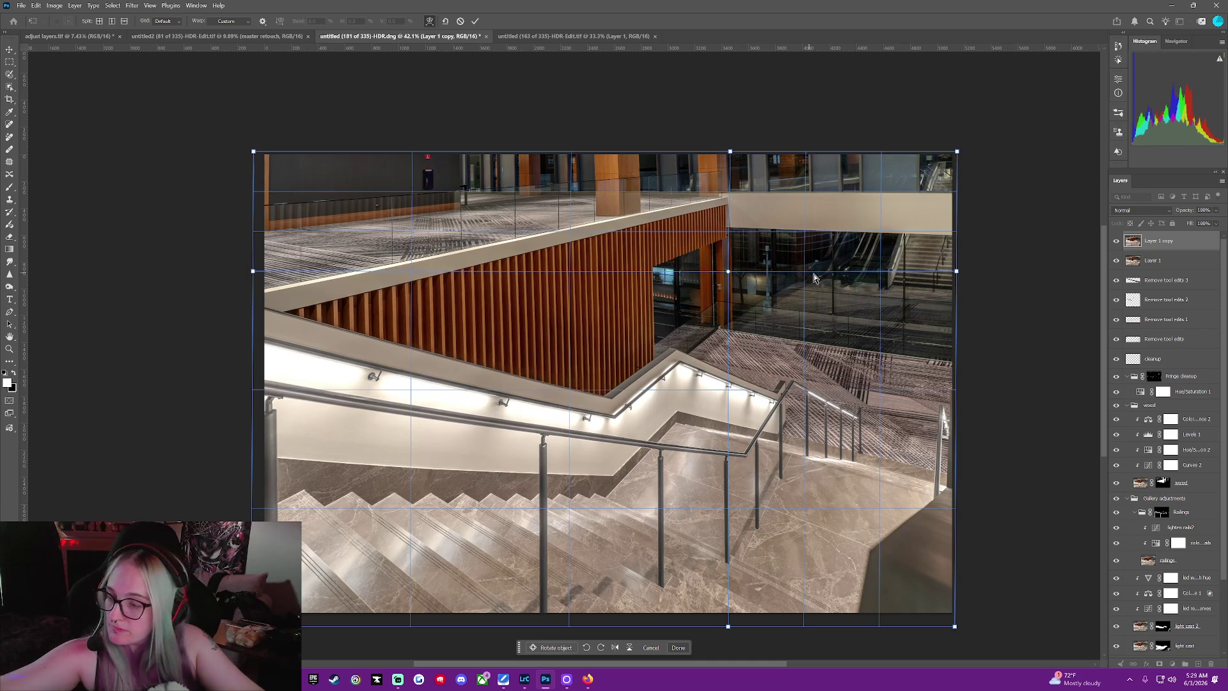
{"action": "left_click", "coordinate": [688, 649]}
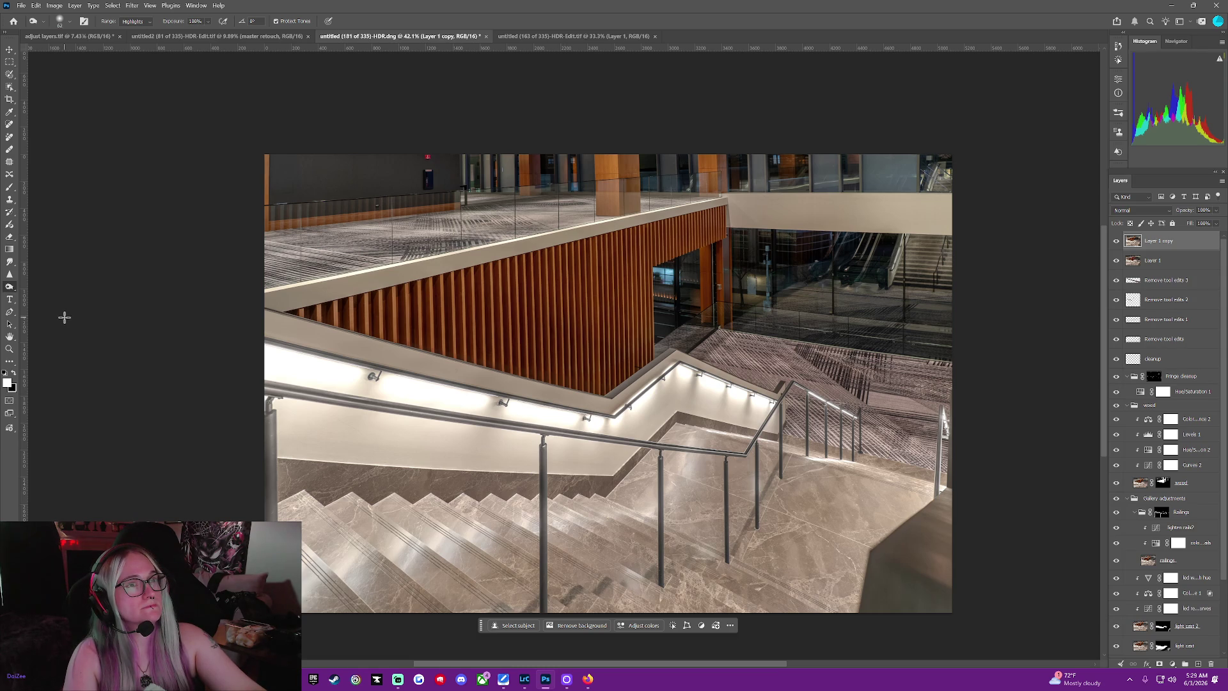
Return from the Home screen to the staircase document and save it via File > Save
{"action": "key", "text": "ctrl+w"}
{"action": "key", "text": "ctrl+w"}
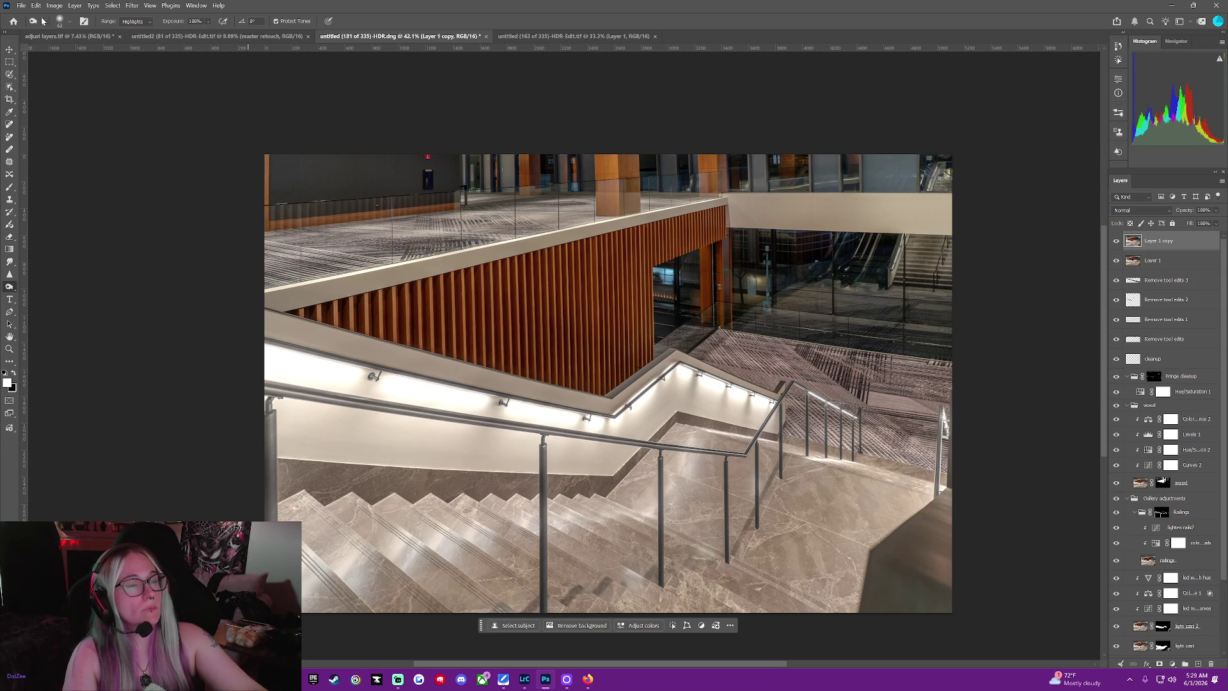
{"action": "key", "text": "ctrl+w"}
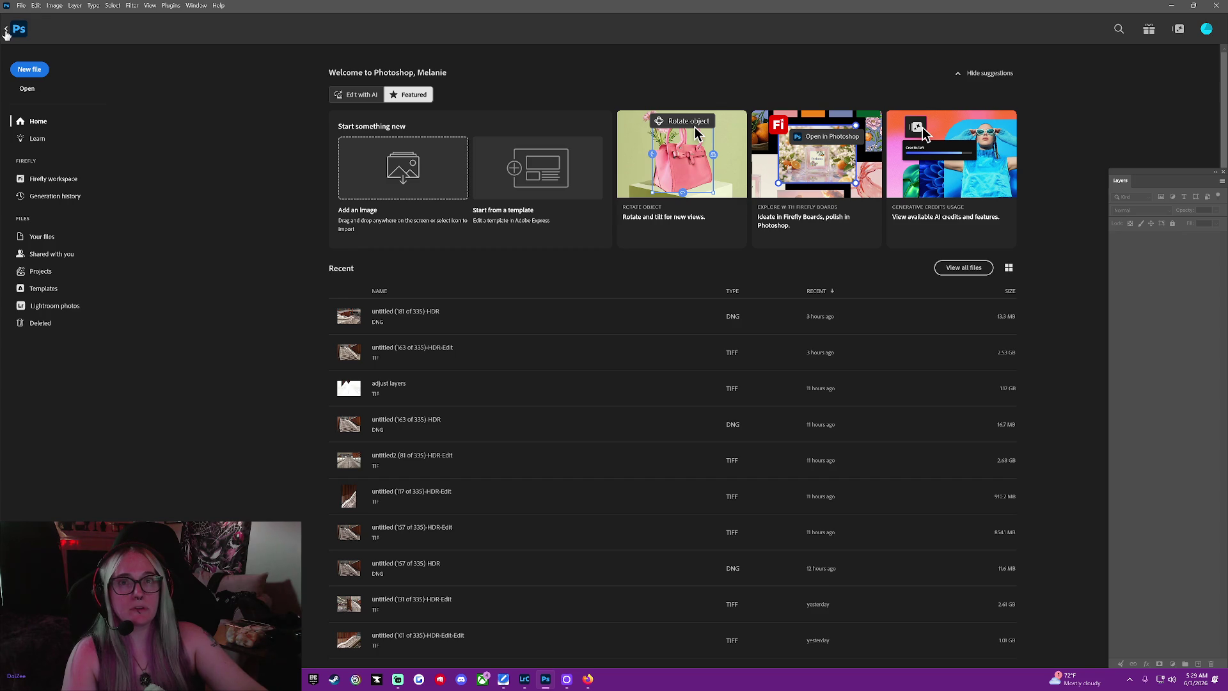
{"action": "left_click", "coordinate": [6, 32]}
{"action": "left_click", "coordinate": [20, 5]}
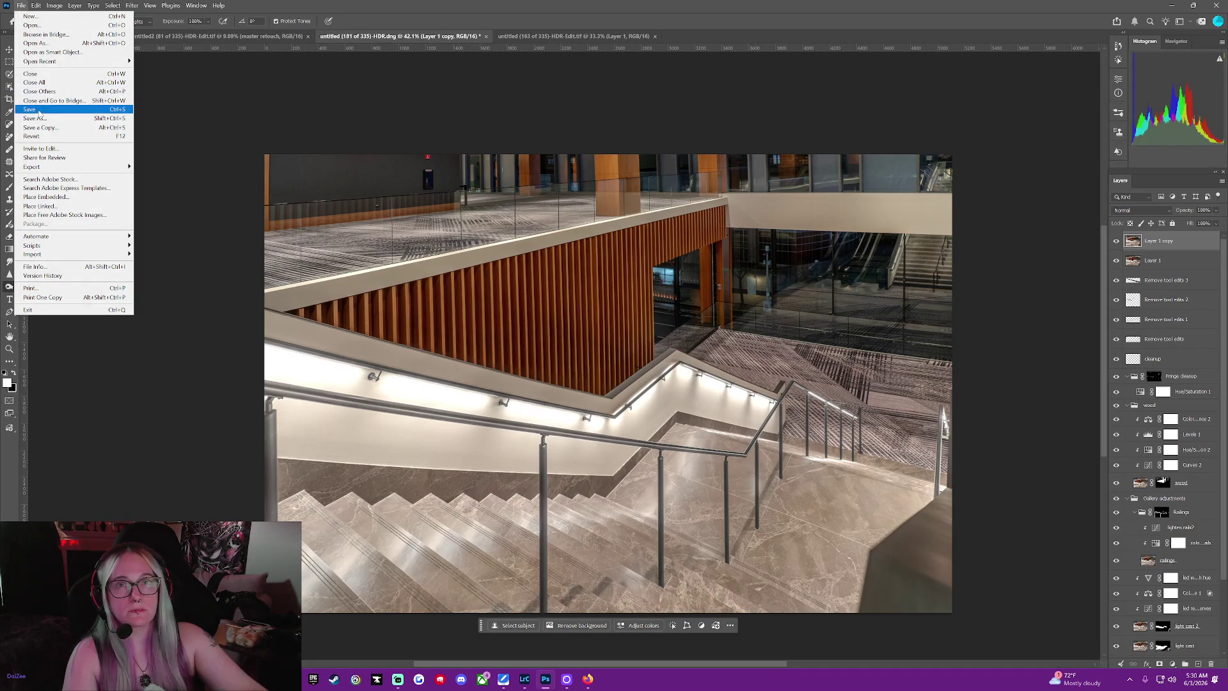
{"action": "left_click", "coordinate": [38, 111]}
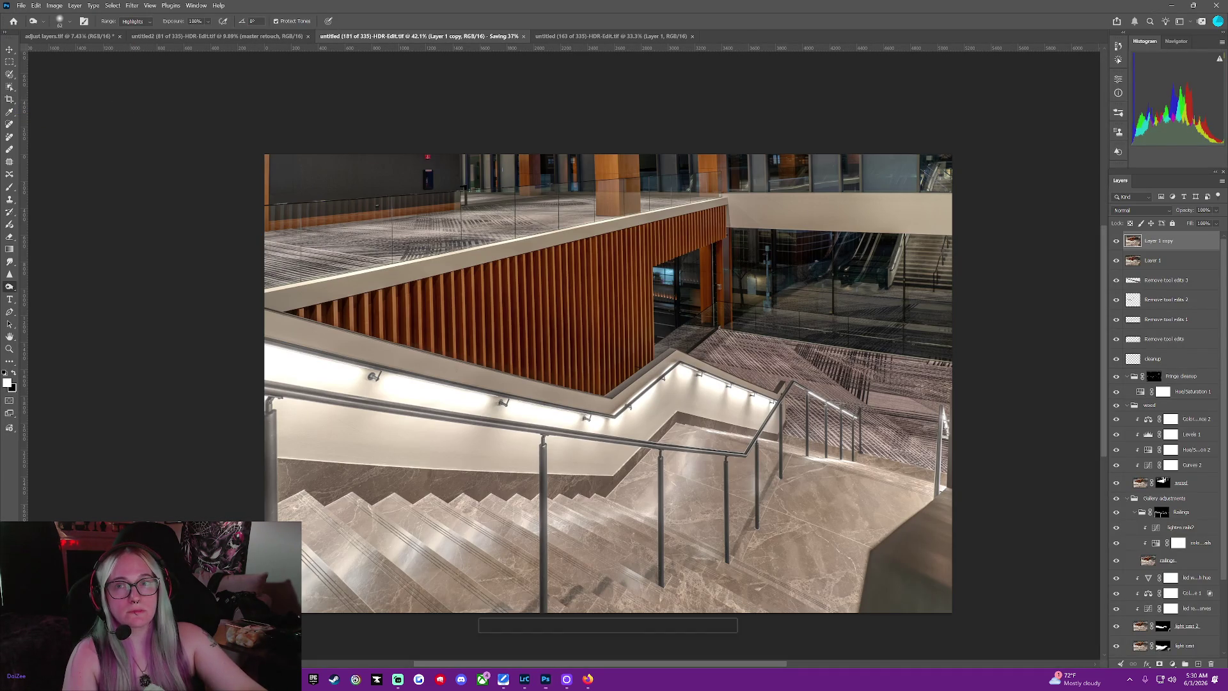
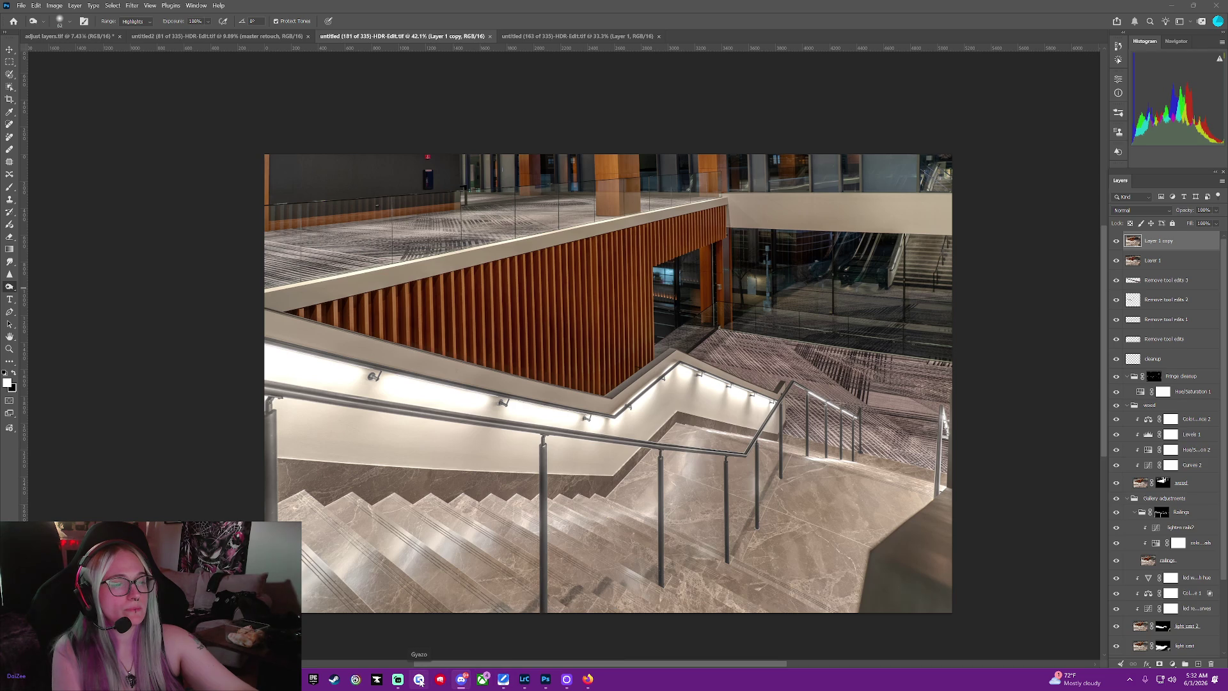
View the catalogued staircase photo in Lightroom Classic, then return to the Photoshop retouch
{"action": "left_click", "coordinate": [524, 680]}
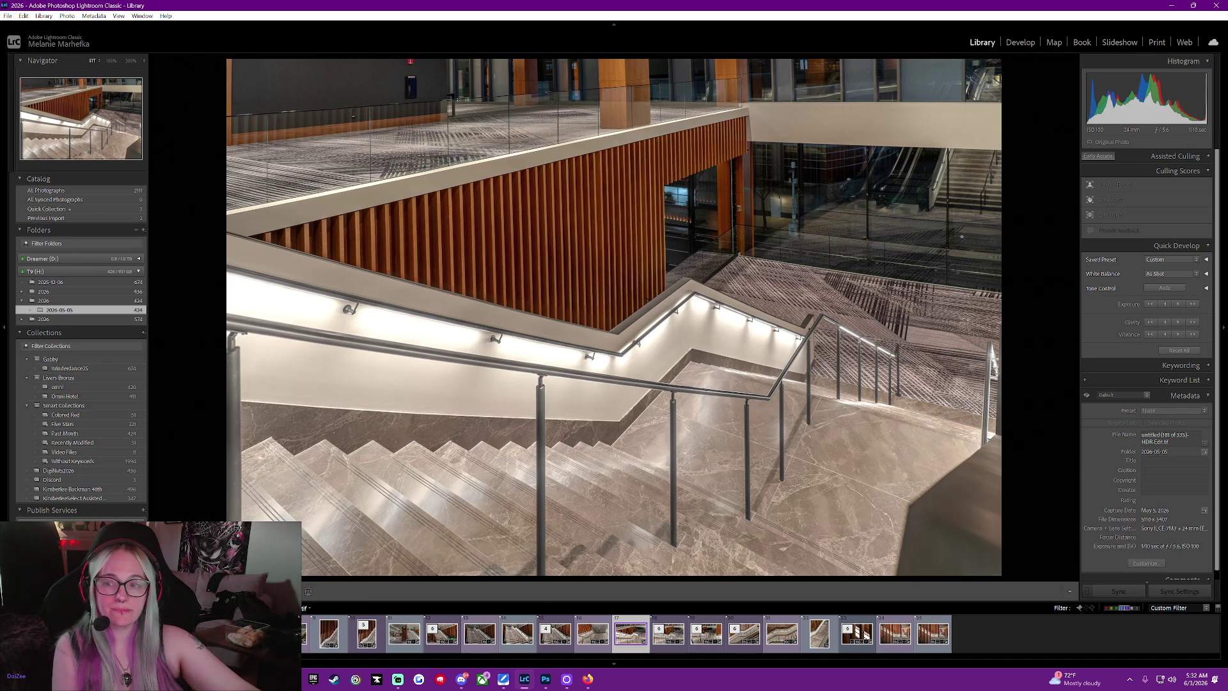
{"action": "left_click", "coordinate": [545, 677]}
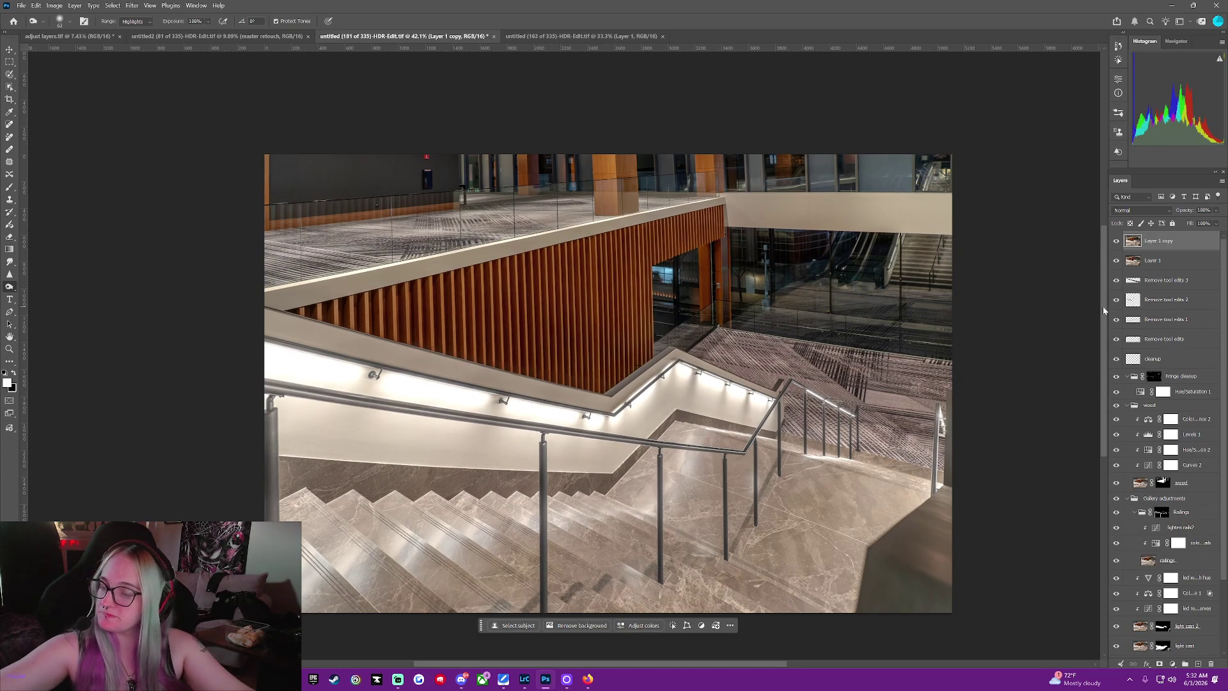
Hide the top Layer 1 copy layer and save the staircase document
{"action": "key", "text": "ctrl+comma"}
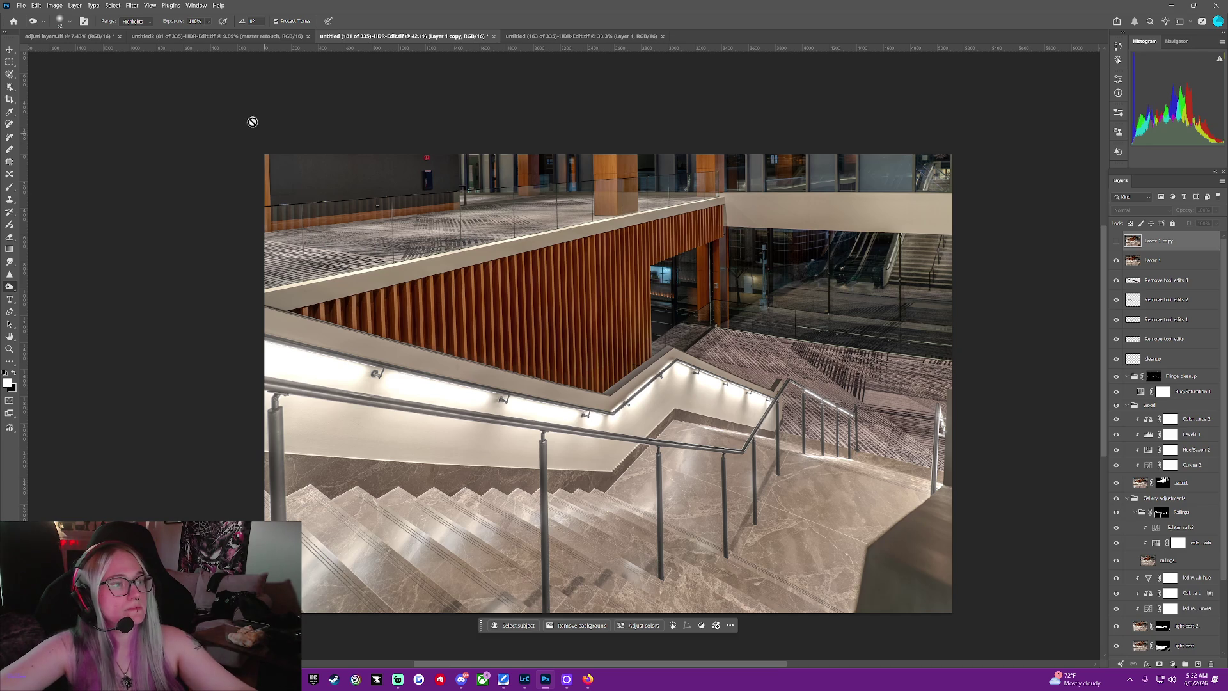
{"action": "left_click", "coordinate": [22, 6]}
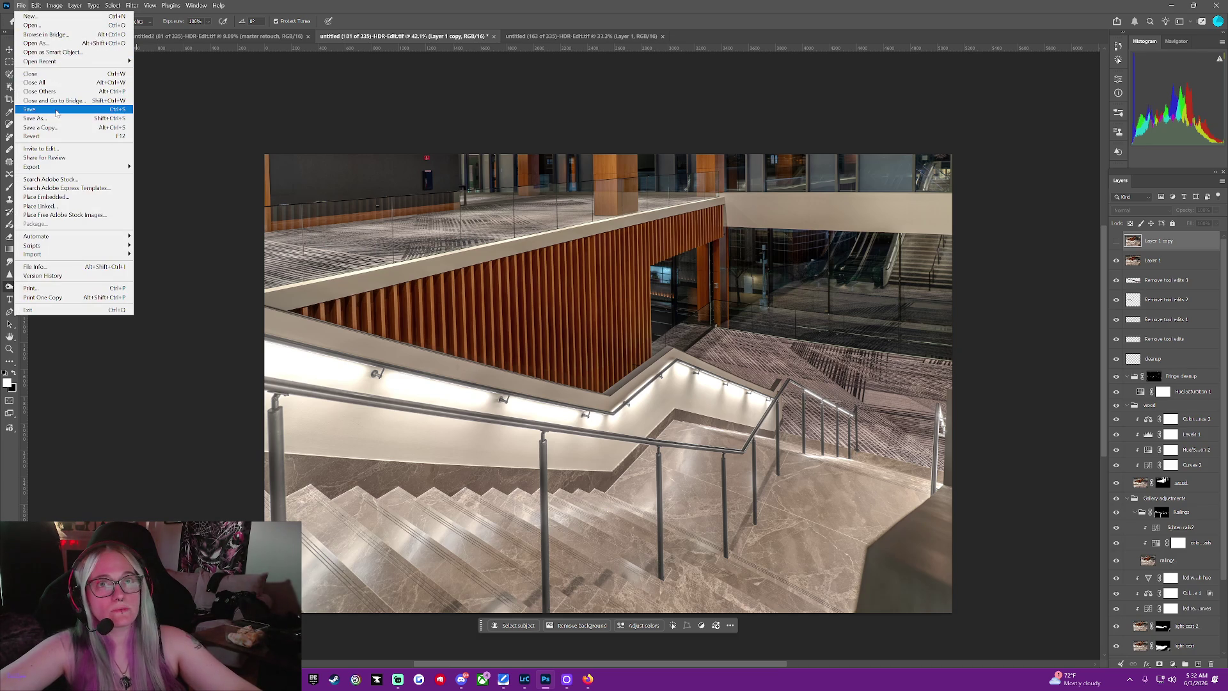
{"action": "left_click", "coordinate": [54, 110]}
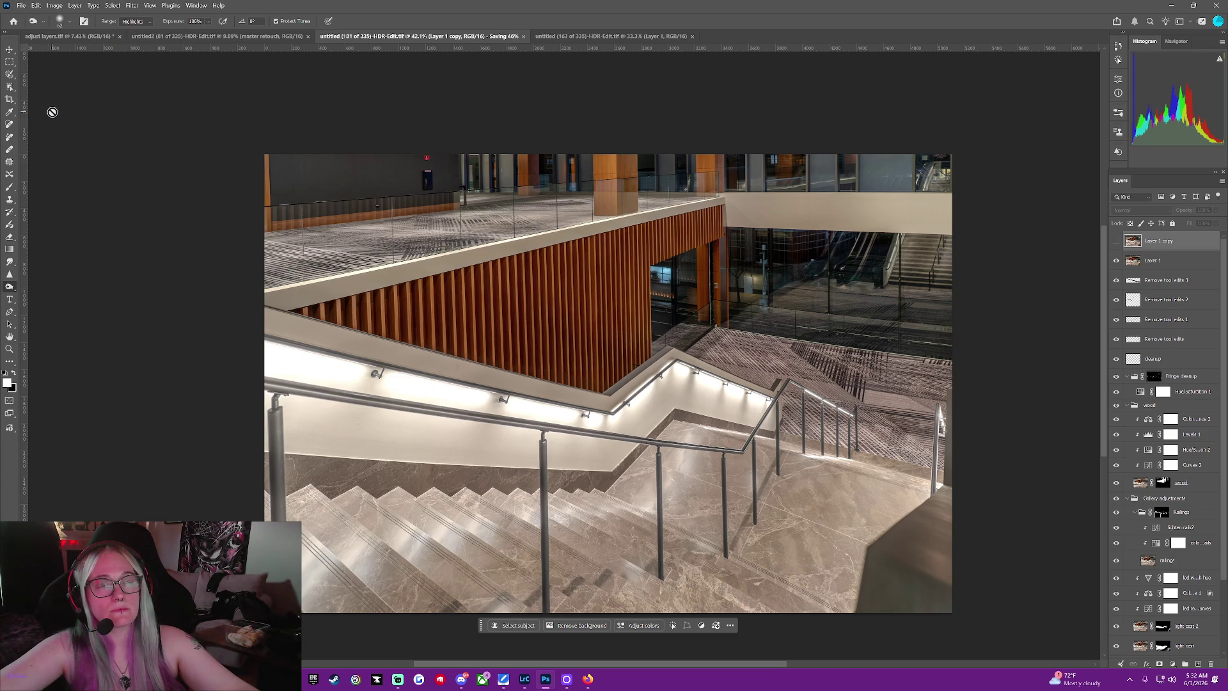